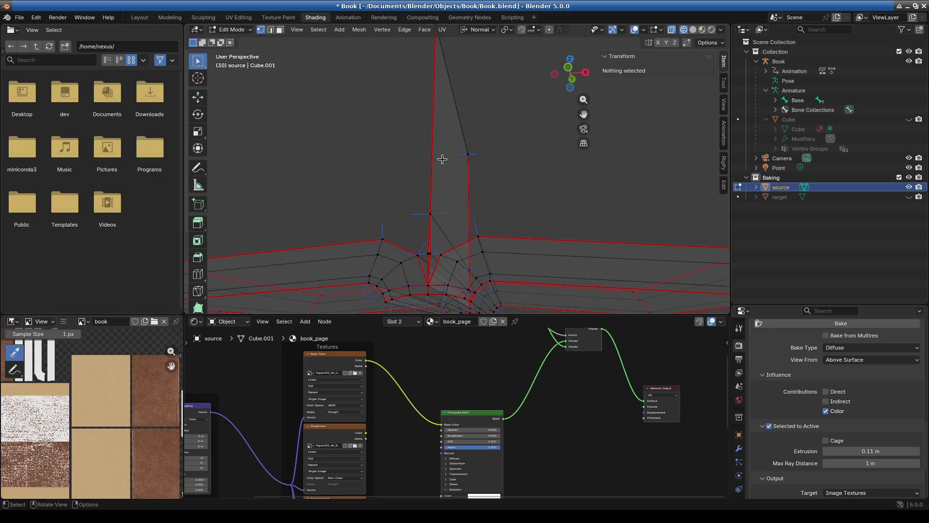
Step: Switch to Front Orthographic view and zoom in on the mesh centre
key(KP_1)
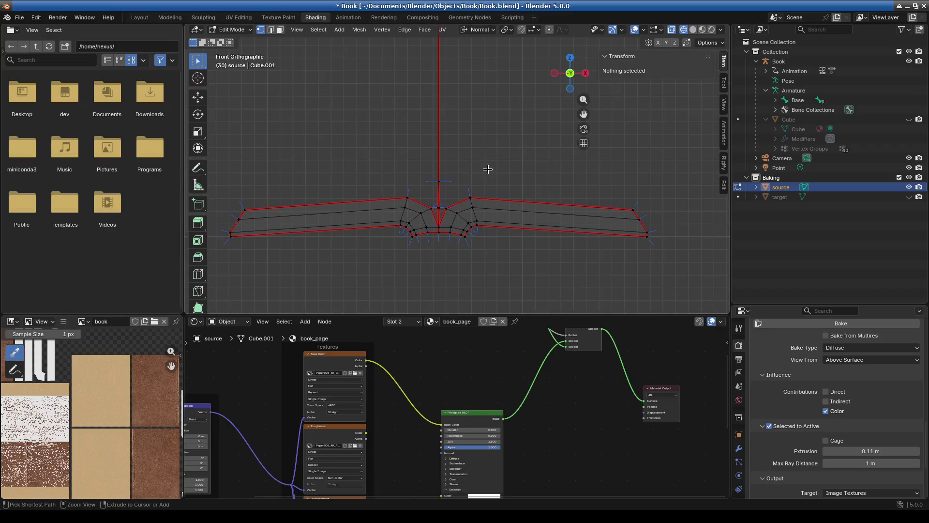
key(ctrl+z)
key(ctrl+z)
scroll(444, 224, up, 4)
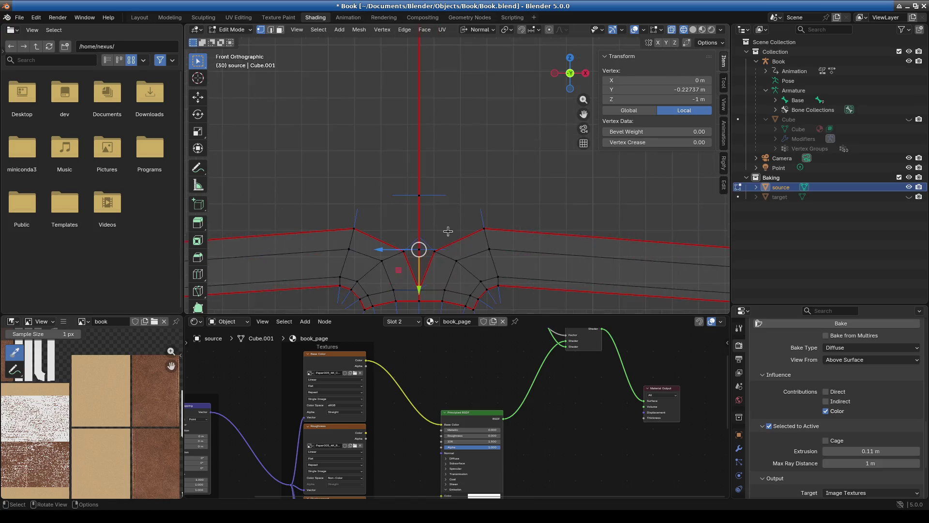
scroll(438, 262, up, 3)
mouse_move(439, 261)
shift+middle_down()
mouse_move(417, 264)
mouse_move(412, 160)
mouse_move(470, 194)
mouse_move(375, 125)
mouse_move(460, 166)
mouse_move(462, 178)
shift+middle_up()
scroll(416, 264, up, 3)
scroll(462, 177, down, 3)
scroll(458, 172, down, 4)
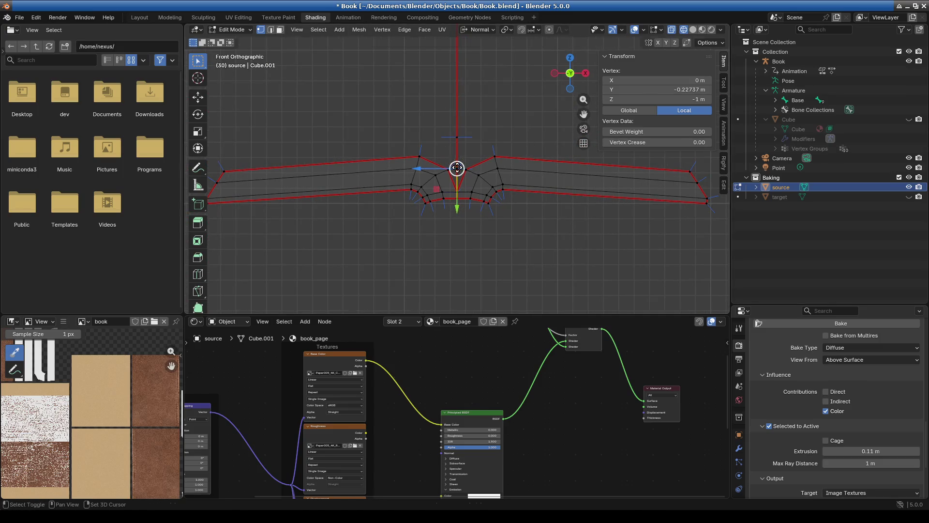
shift+click(453, 165)
scroll(476, 175, up, 1)
scroll(476, 176, up, 1)
Step: Pick vertices around the central V, undoing an accidental extrusion
click(444, 170)
click(402, 151)
key(e)
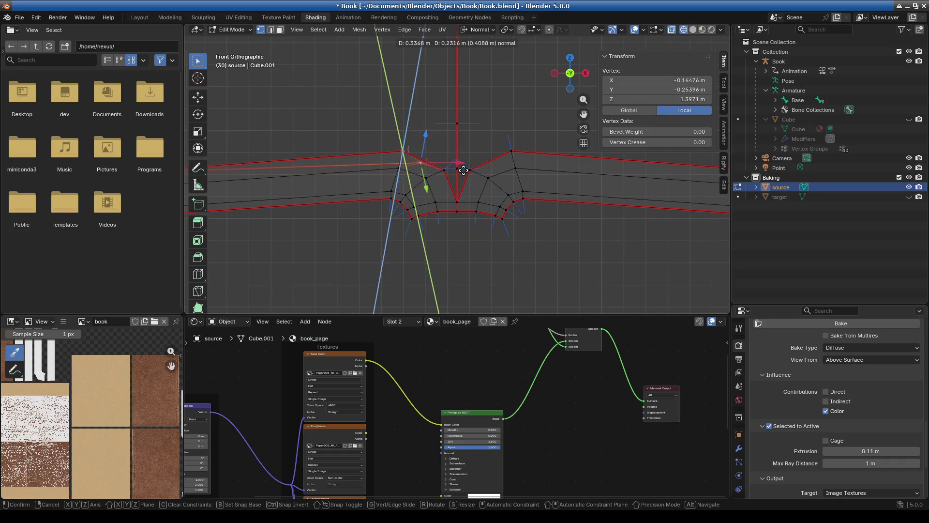
click(463, 170)
key(ctrl+z)
Step: Select the spine's central seam edge and turn on the viewport gizmos
scroll(453, 209, up, 1)
click(455, 174)
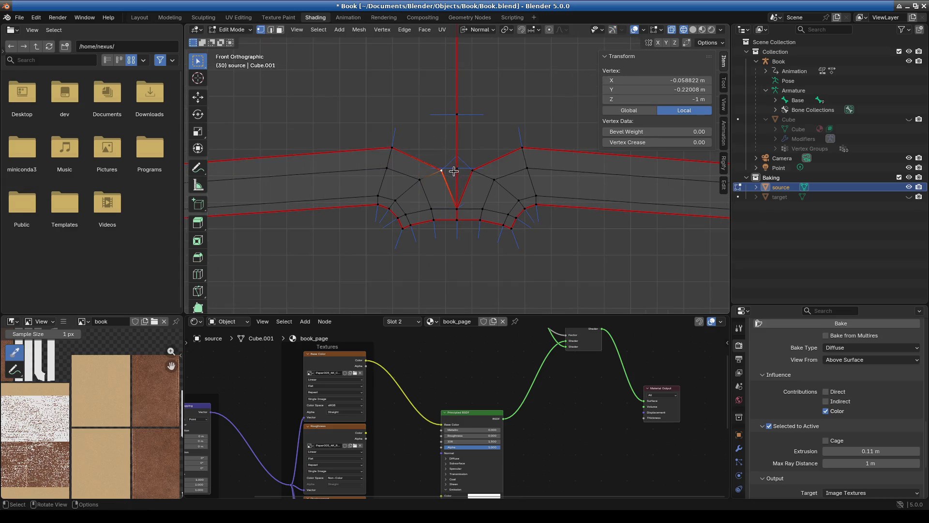
ctrl+click(446, 150)
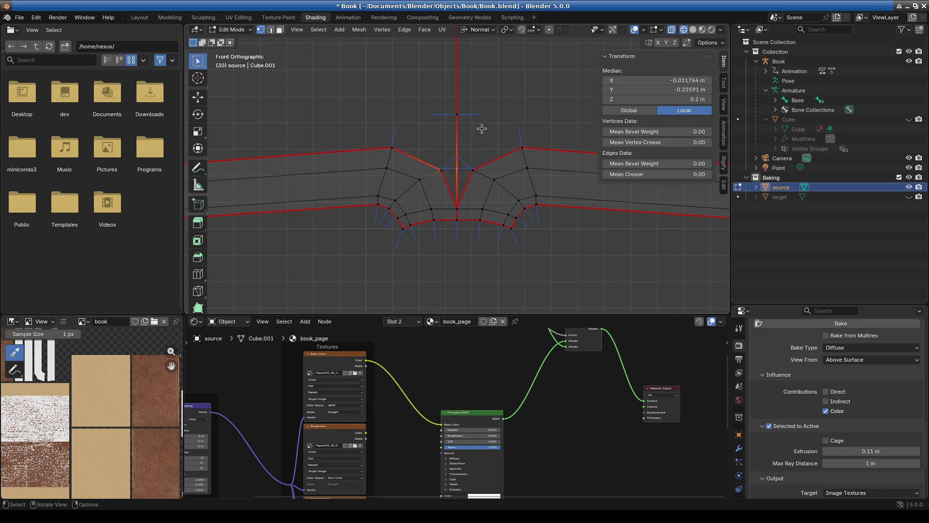
key(alt+a)
scroll(460, 159, up, 3)
shift+middle_drag(458, 143, 476, 162)
alt+click(494, 151)
scroll(511, 193, up, 6)
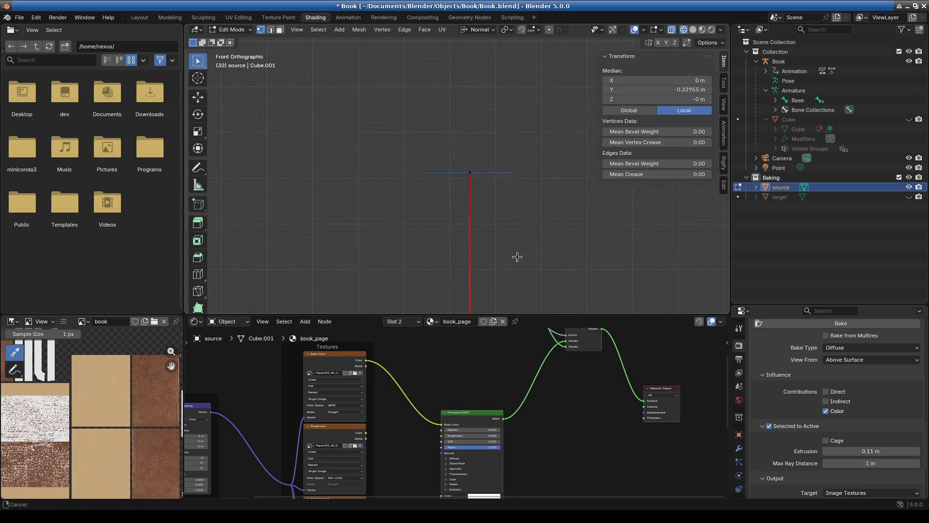
click(470, 218)
scroll(494, 141, down, 6)
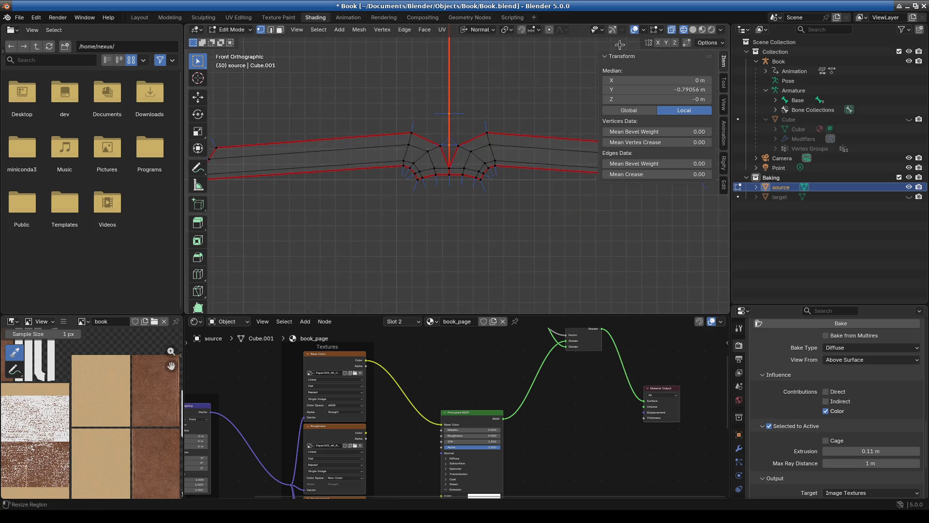
click(612, 29)
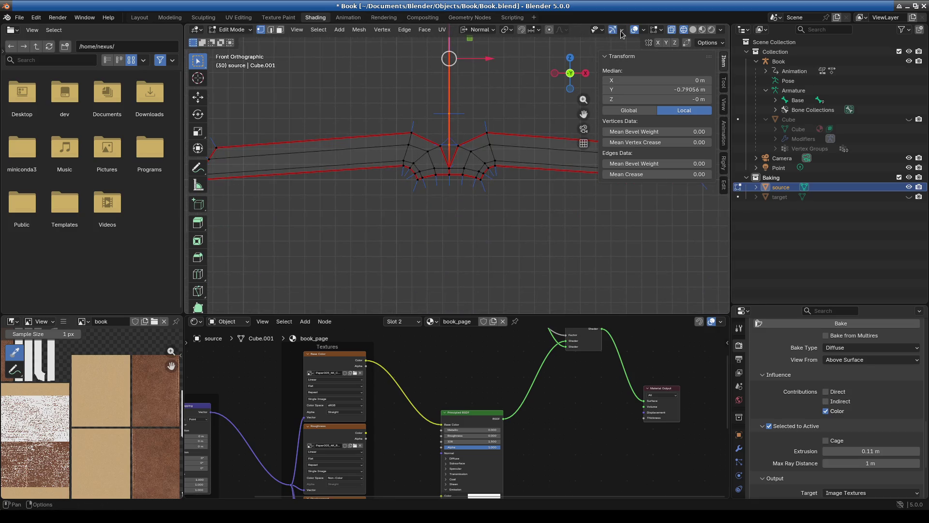
Step: Raise the spine edge with the gizmo's normal arrow, undoing the sideways slide
click(622, 30)
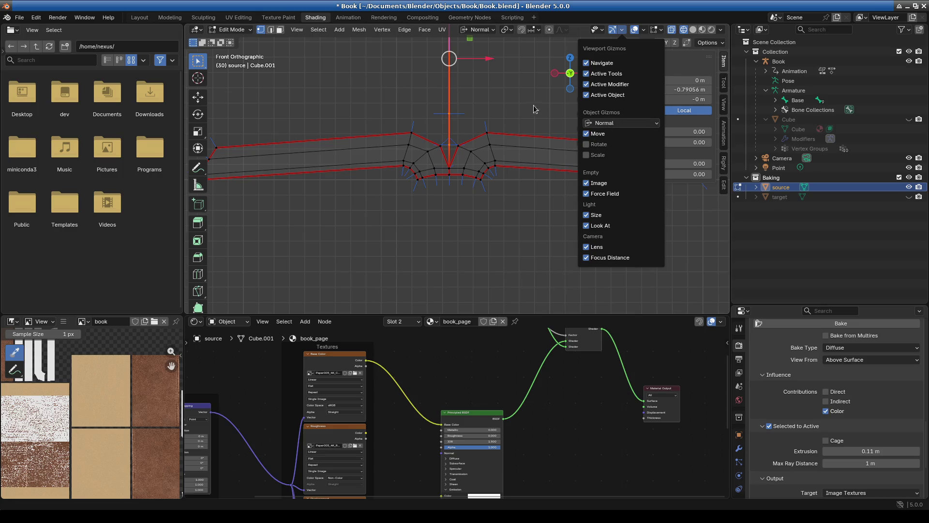
mouse_move(501, 29)
shift+middle_down()
mouse_move(503, 89)
mouse_move(461, 133)
shift+middle_up()
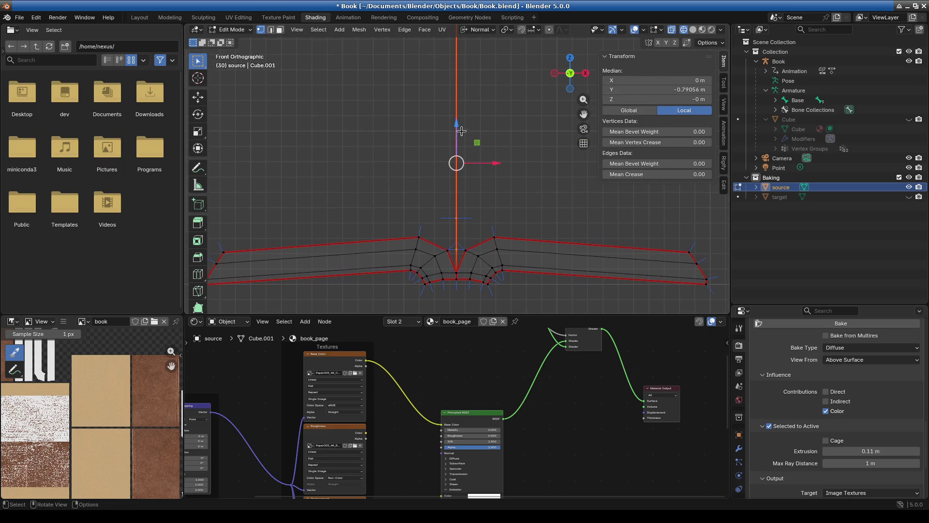
mouse_move(461, 133)
mouse_down()
mouse_move(537, 90)
mouse_move(498, 91)
mouse_up()
mouse_move(496, 135)
mouse_down()
mouse_move(451, 136)
mouse_move(495, 144)
mouse_up()
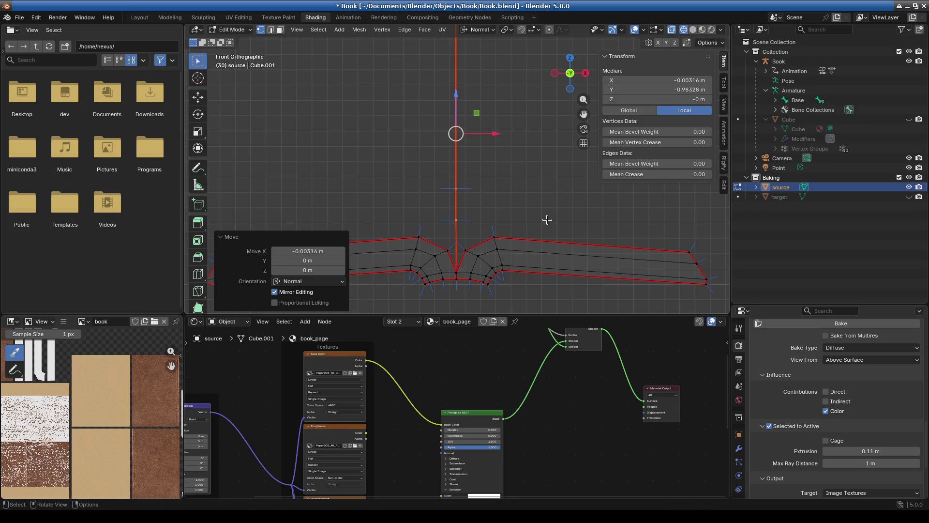
key(ctrl+z)
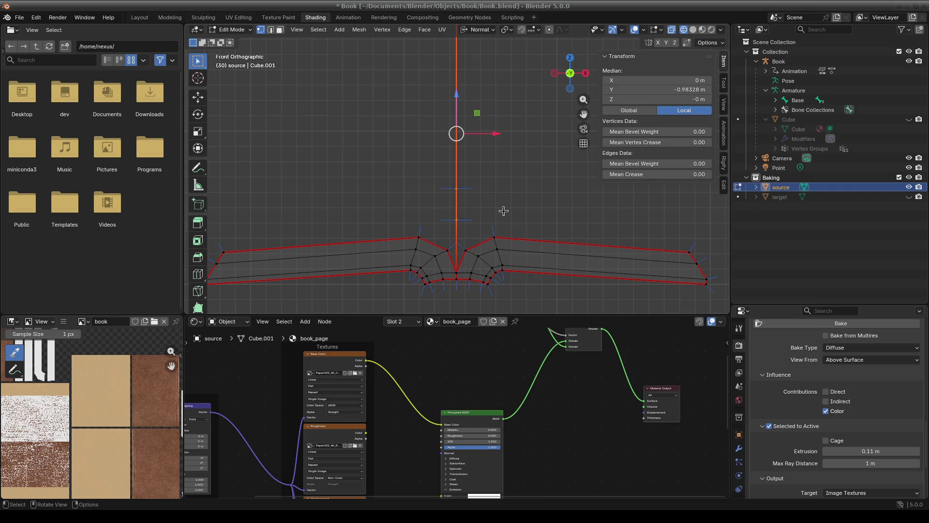
Step: Shrink/Fatten the central spine edges apart with Alt+S
key(g)
key(alt+s)
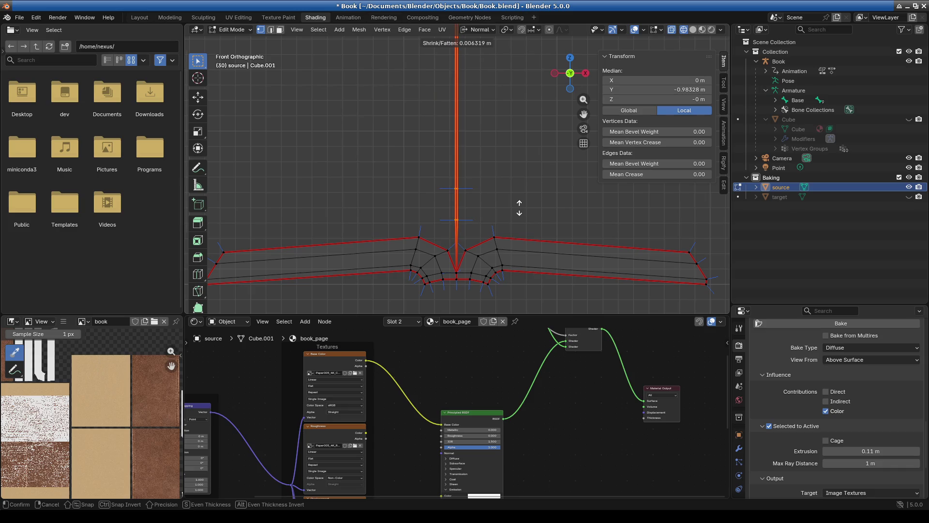
click(520, 208)
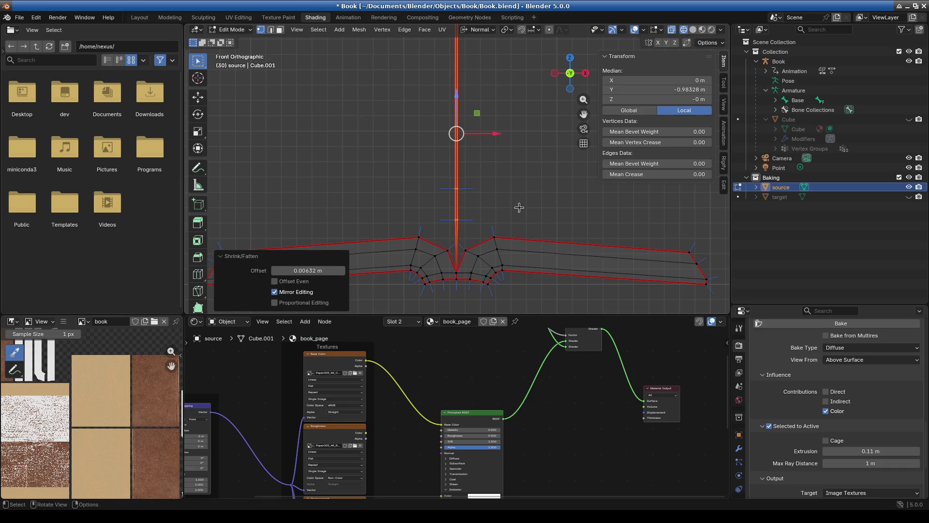
Step: Set the Shrink/Fatten offset to 0.001 m and zoom to check the split seam
click(291, 270)
key(End)
key(Left)
key(Left)
key(Left)
key(Delete)
key(Delete)
key(Delete)
key(Return)
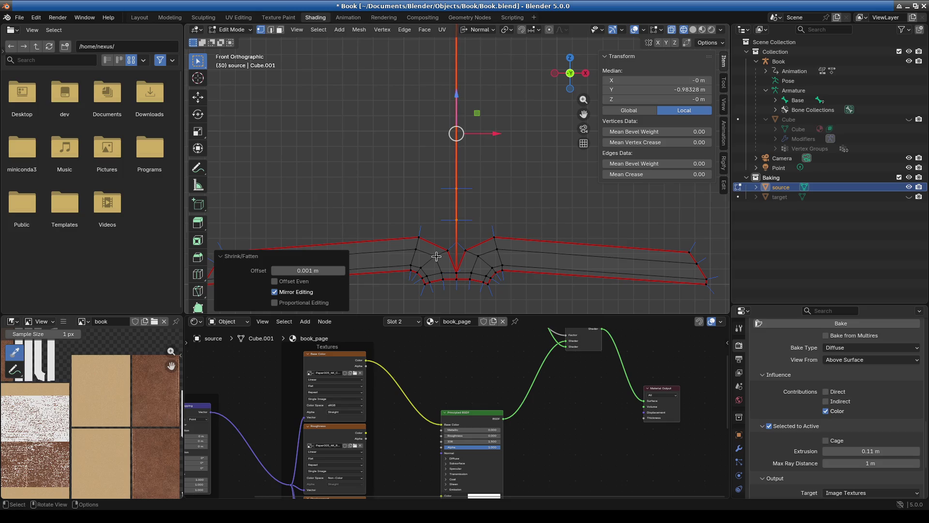
scroll(454, 176, up, 10)
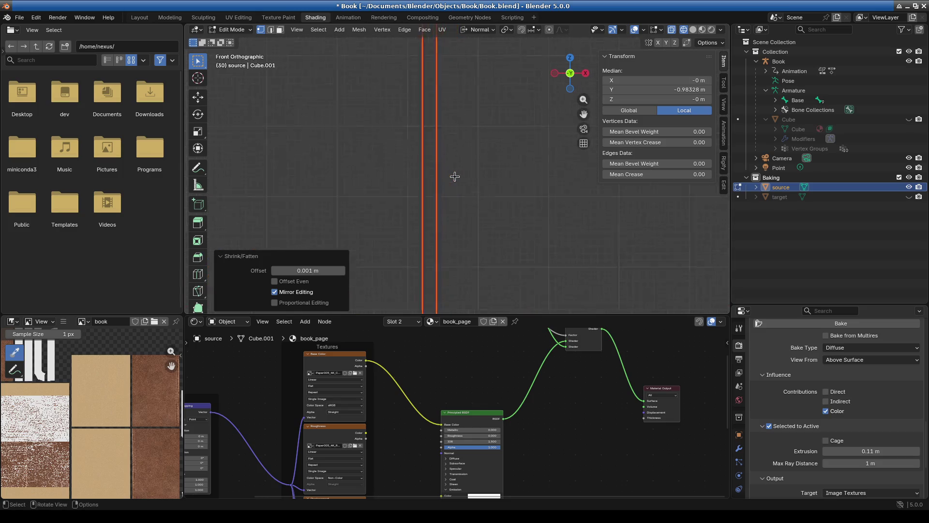
scroll(454, 176, down, 3)
shift+scroll(436, 194, up, 8)
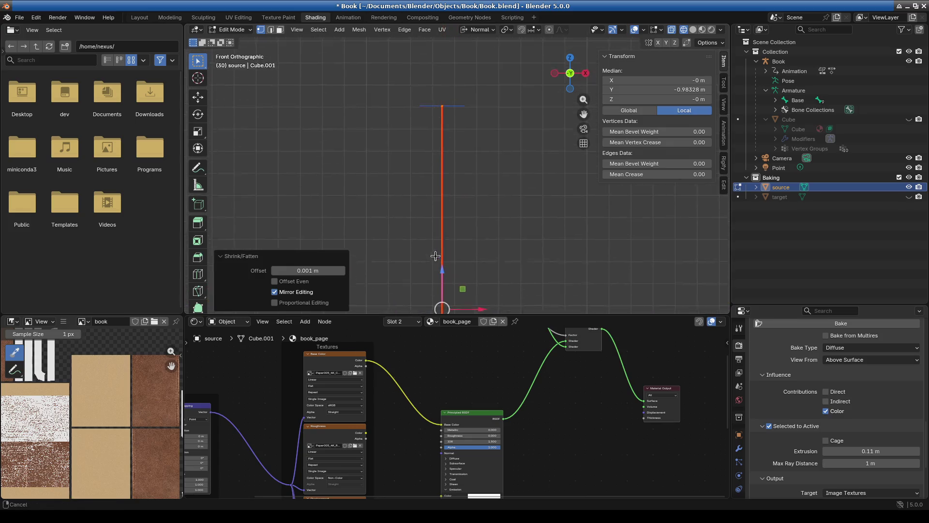
shift+scroll(431, 202, down, 3)
shift+scroll(446, 193, up, 5)
scroll(460, 233, up, 3)
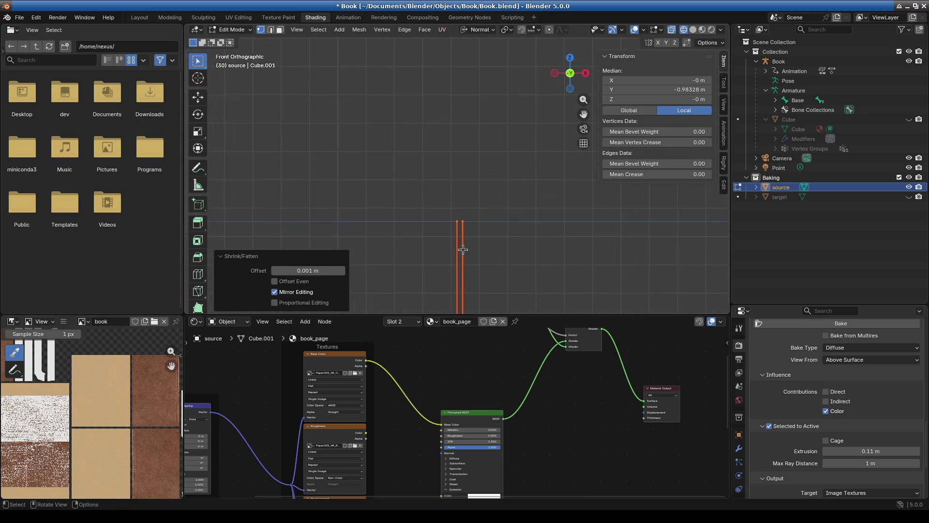
scroll(465, 257, down, 4)
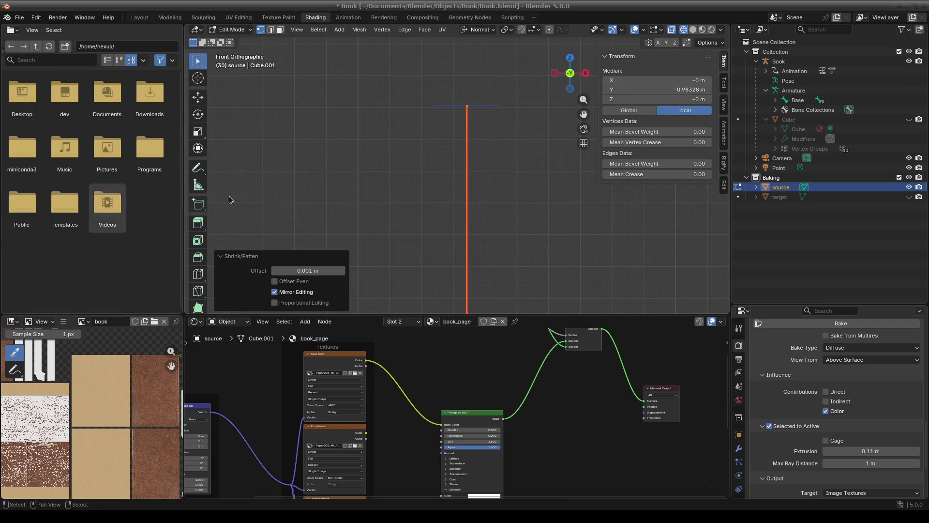
shift+middle_drag(479, 220, 473, 261)
Step: Zoom in on the split seam, then select target and source in the Outliner
shift+scroll(473, 261, down, 3)
scroll(473, 222, up, 3)
shift+scroll(453, 224, down, 2)
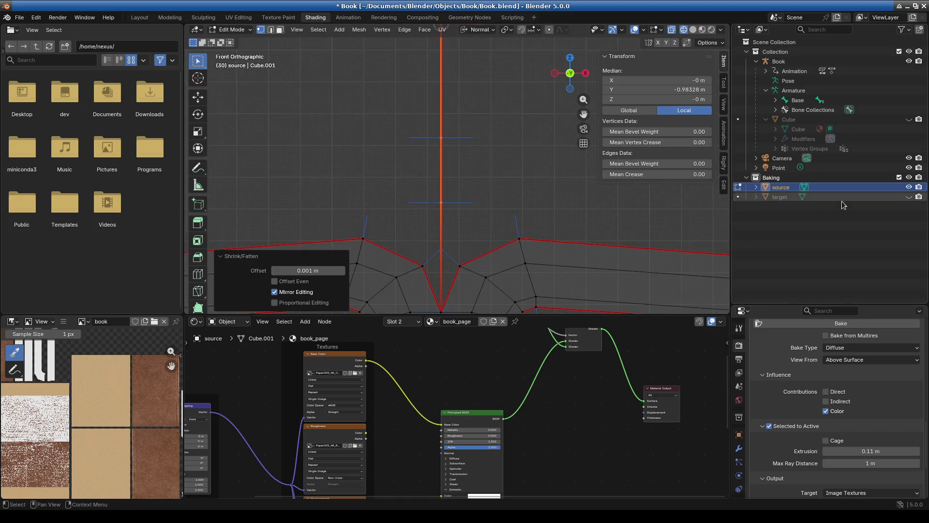
scroll(448, 211, up, 3)
mouse_move(447, 212)
shift+middle_down()
mouse_move(434, 234)
mouse_move(396, 166)
shift+middle_up()
scroll(452, 166, up, 3)
scroll(420, 151, up, 2)
scroll(419, 152, down, 6)
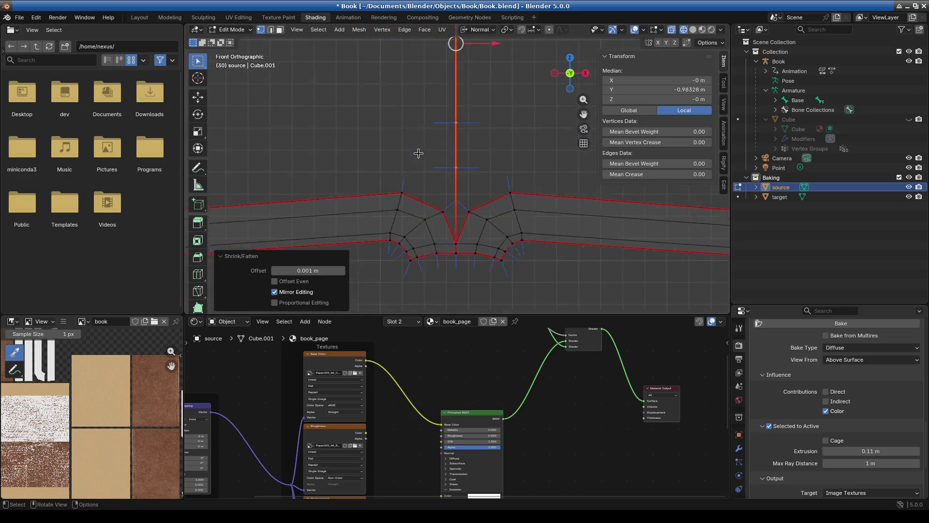
click(784, 198)
click(783, 189)
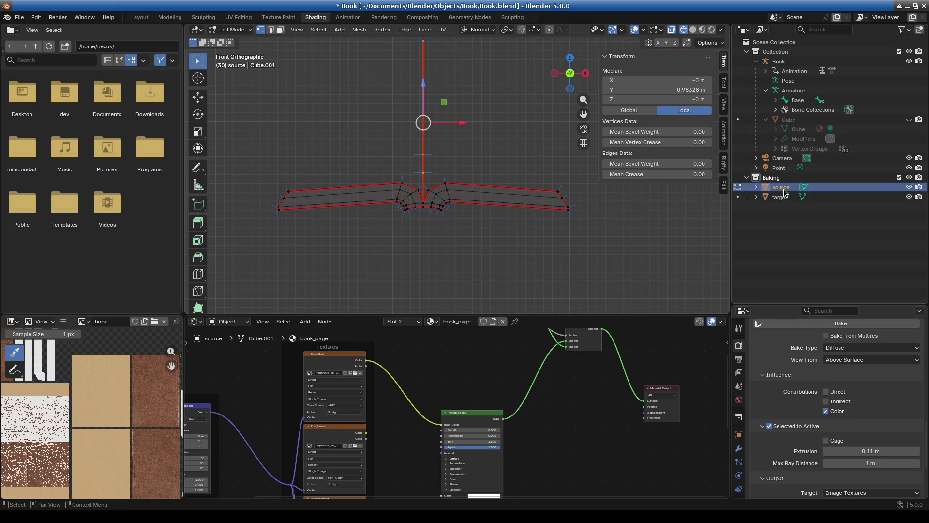
ctrl+click(785, 197)
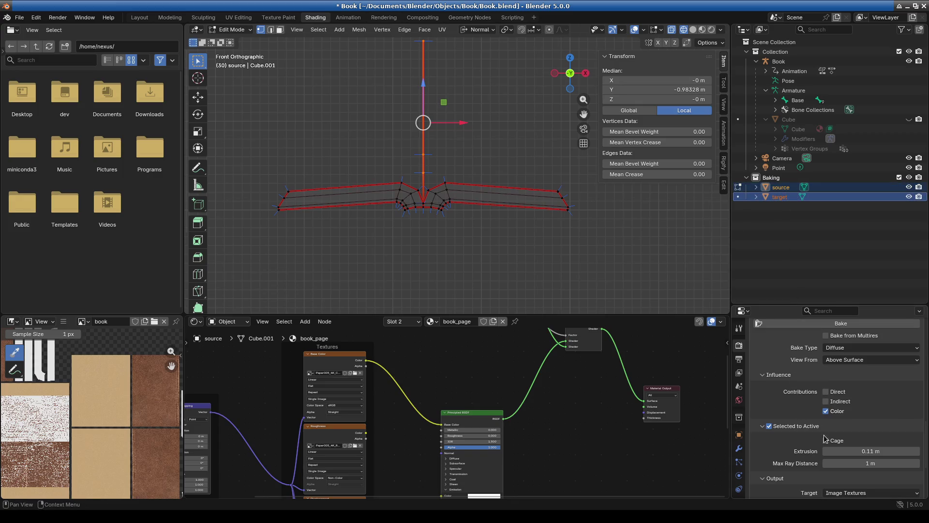
scroll(797, 393, up, 4)
Step: Run the Bake, which fails on 'book_rim', and view target's material slots
click(778, 402)
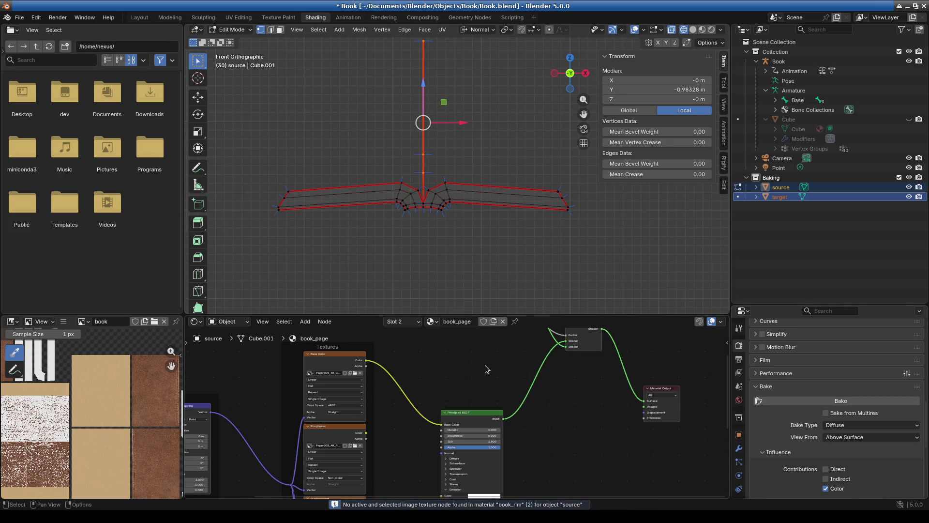
scroll(393, 401, down, 2)
scroll(450, 409, down, 2)
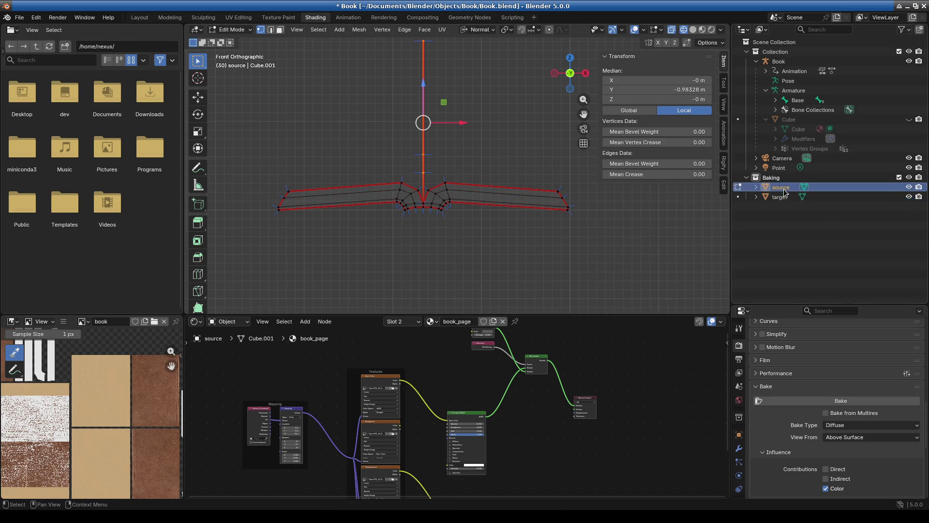
scroll(739, 455, down, 3)
click(739, 457)
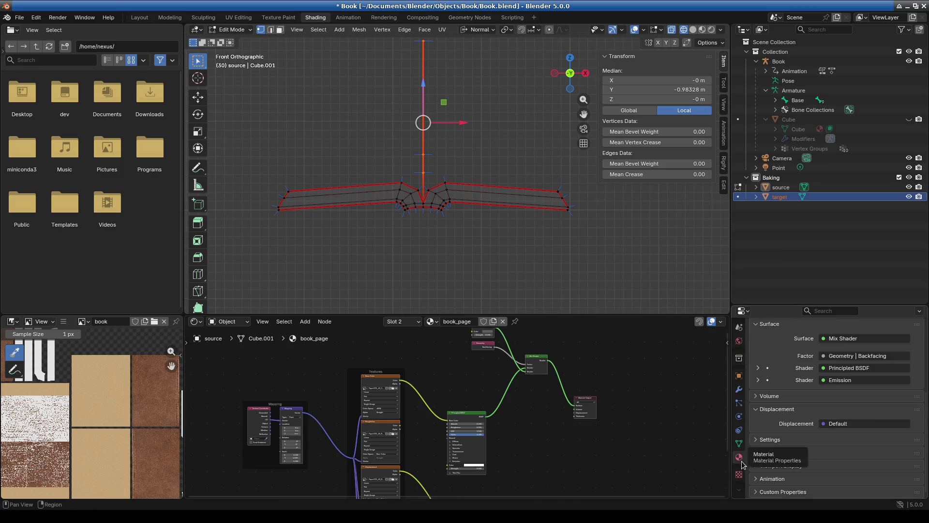
scroll(790, 363, up, 5)
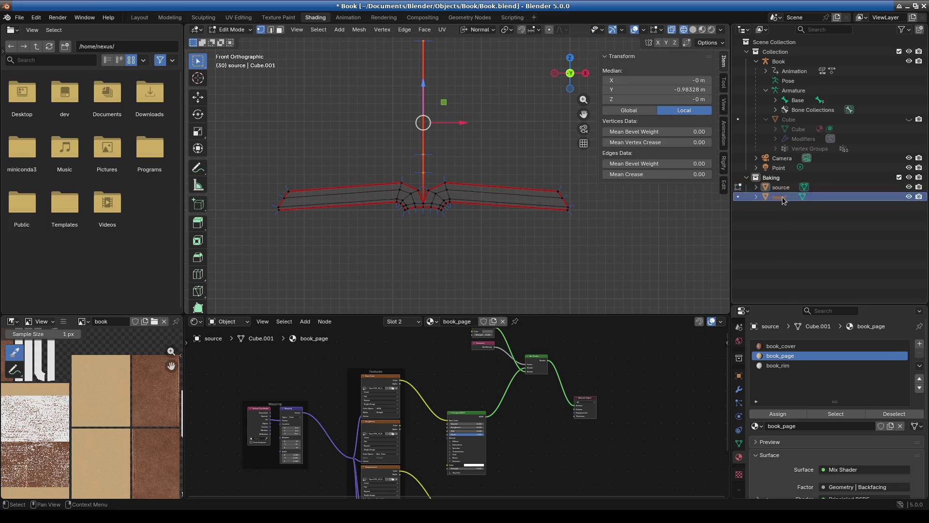
Step: Switch to Object Mode and select source and target with target active
click(231, 29)
click(230, 41)
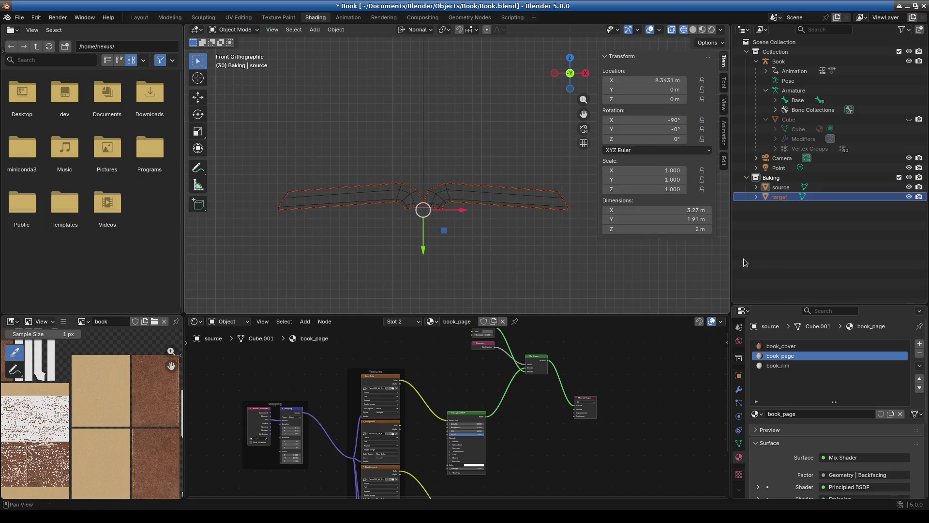
click(789, 199)
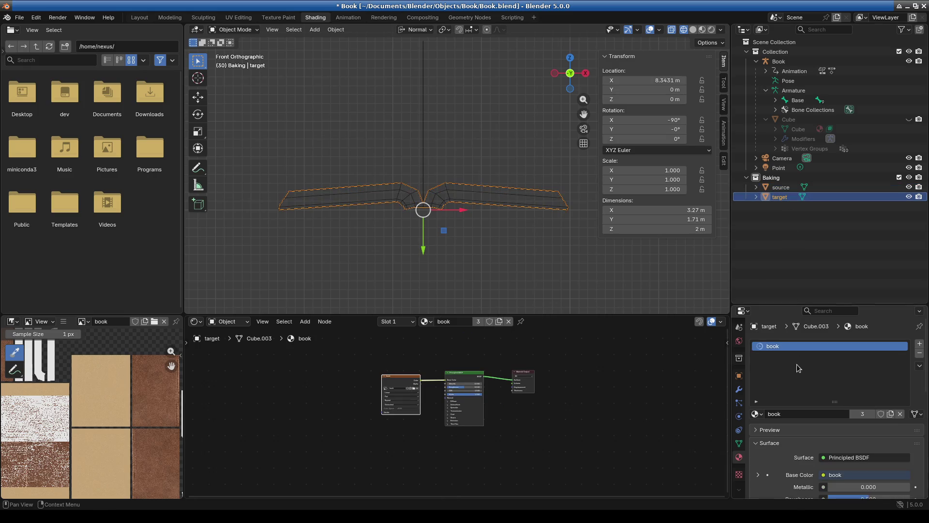
ctrl+click(781, 187)
ctrl+click(780, 197)
Step: Bake from Render Properties onto target's 'book' image
scroll(814, 447, down, 10)
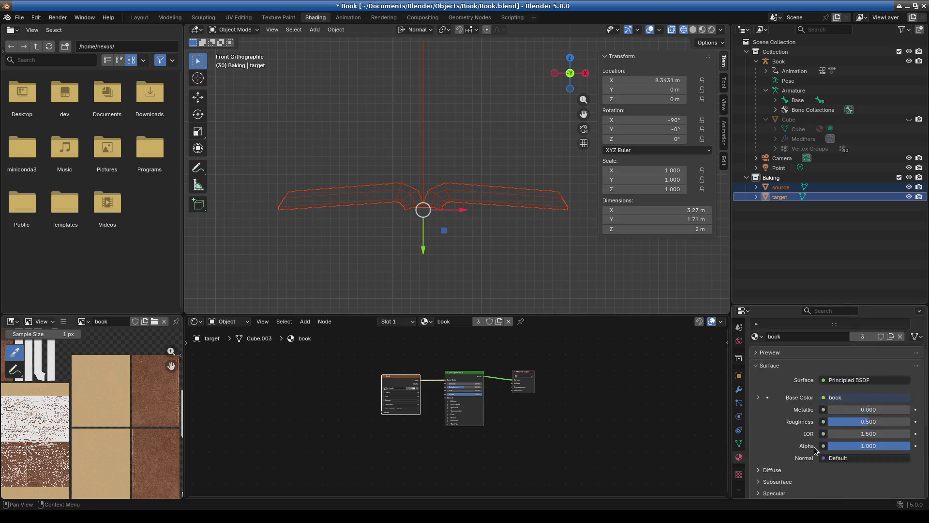
scroll(769, 419, up, 6)
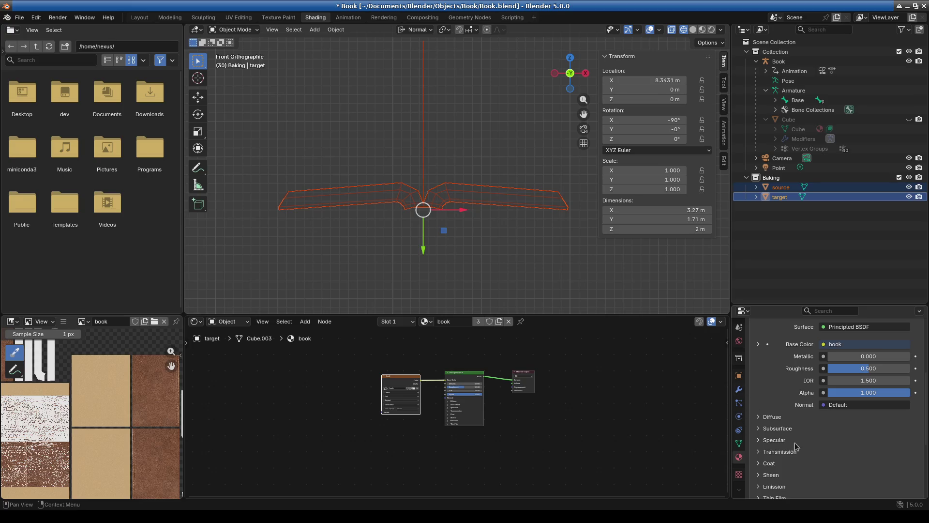
scroll(802, 446, down, 6)
scroll(803, 450, up, 10)
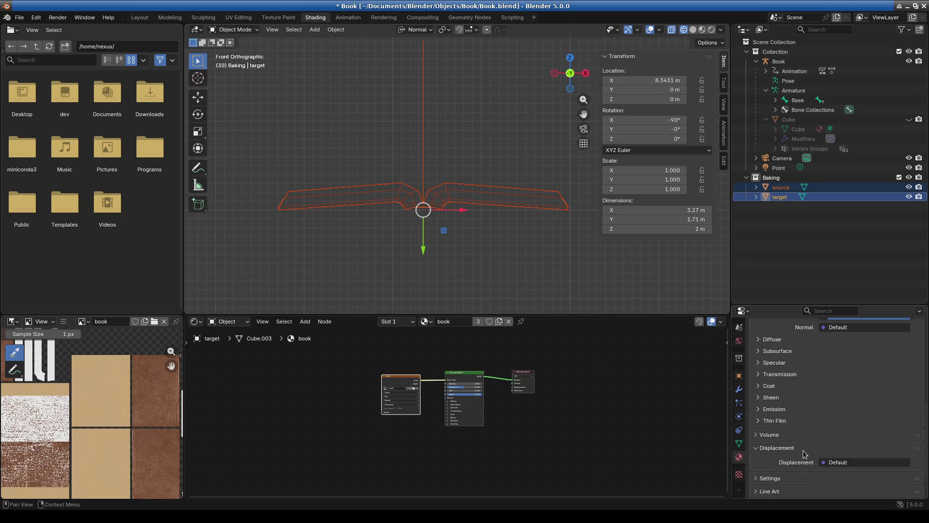
scroll(785, 444, down, 6)
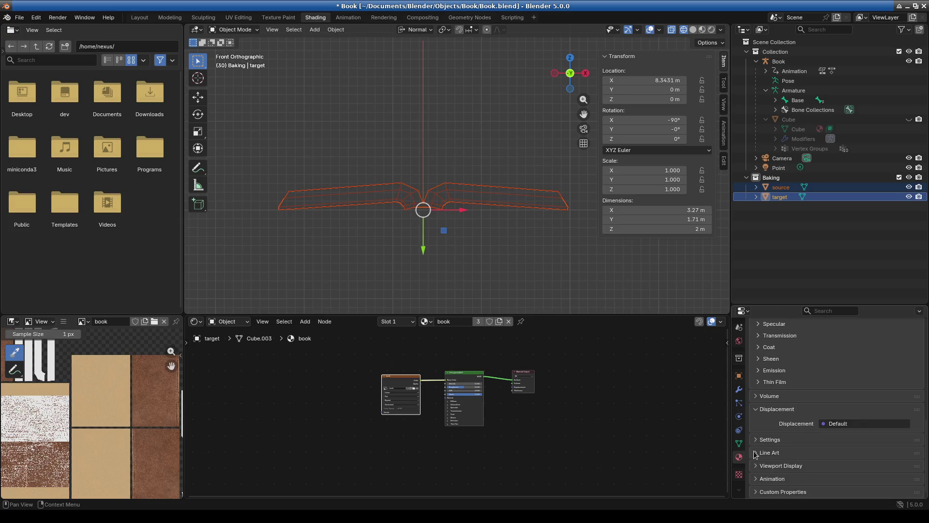
scroll(739, 401, up, 4)
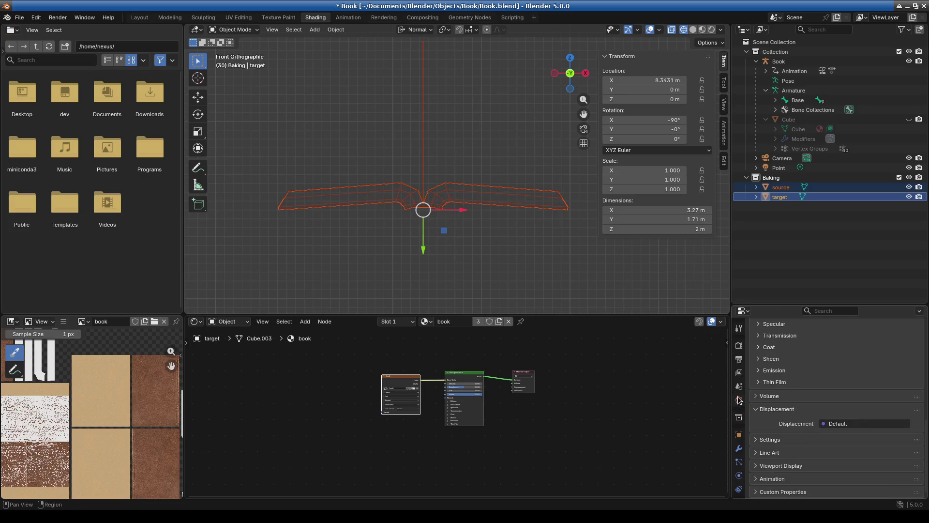
click(739, 345)
click(805, 467)
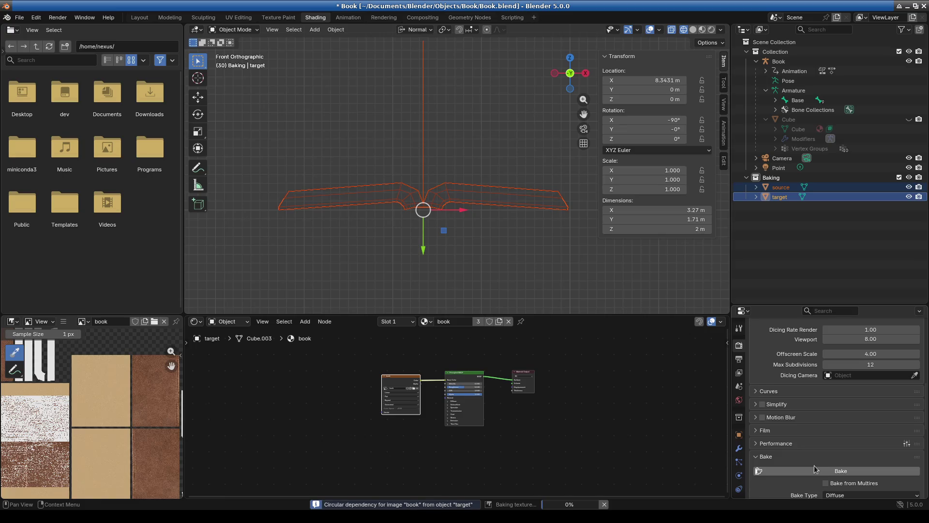
scroll(814, 468, down, 1)
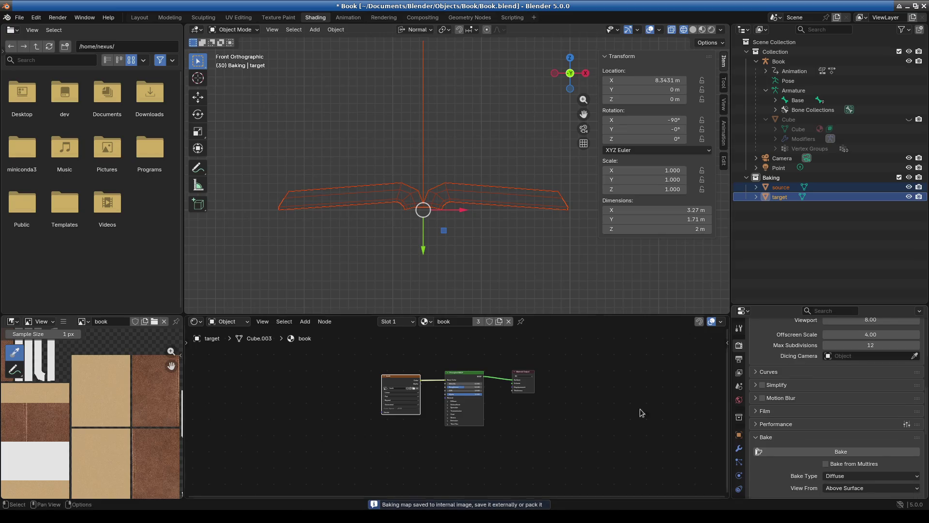
Step: Enlarge the Image Editor to inspect the baked leather and white unbaked region, then restore the layout
drag(373, 315, 394, 194)
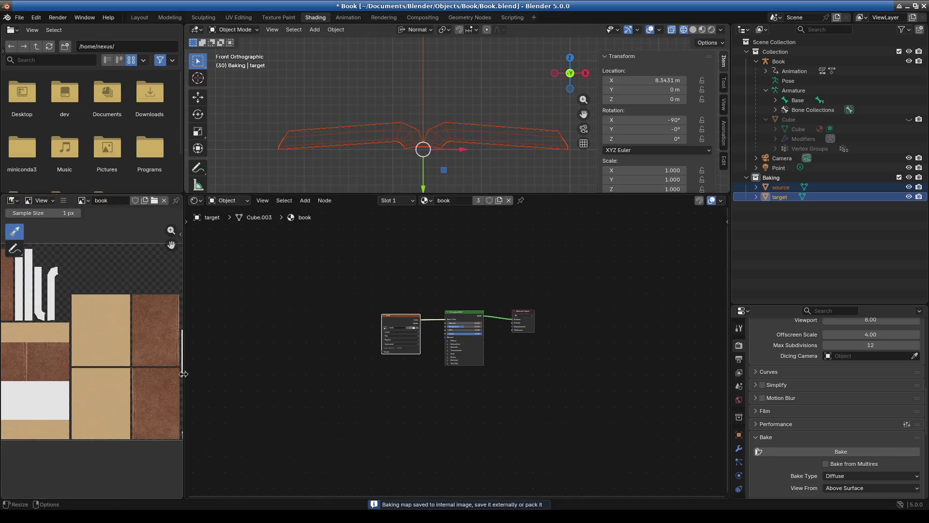
drag(184, 351, 464, 345)
scroll(157, 390, up, 5)
middle_drag(157, 390, 313, 365)
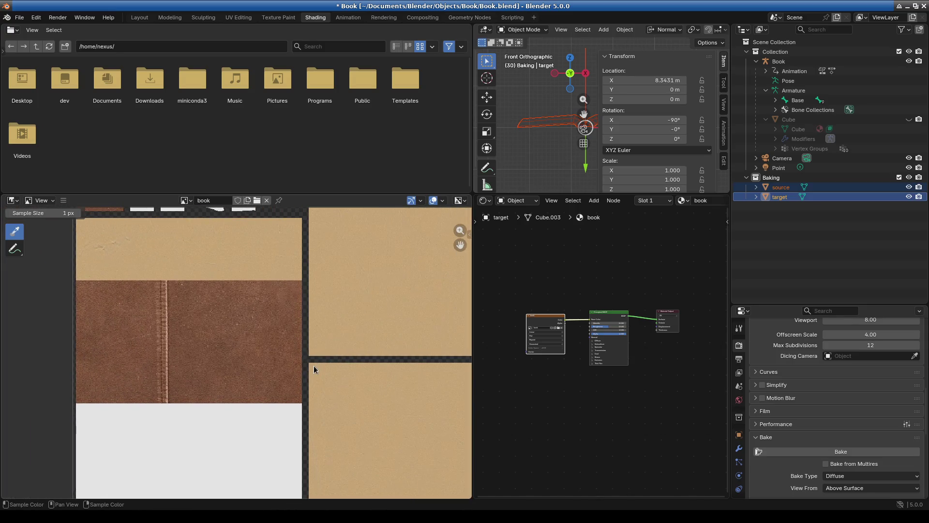
scroll(348, 356, down, 4)
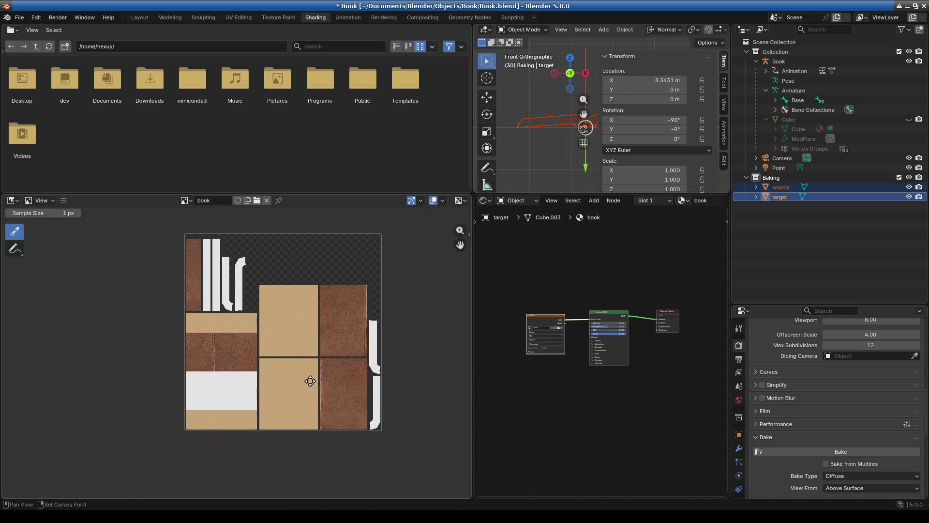
scroll(228, 339, up, 6)
mouse_move(227, 339)
middle_down()
mouse_move(233, 418)
mouse_move(260, 353)
mouse_move(261, 392)
middle_up()
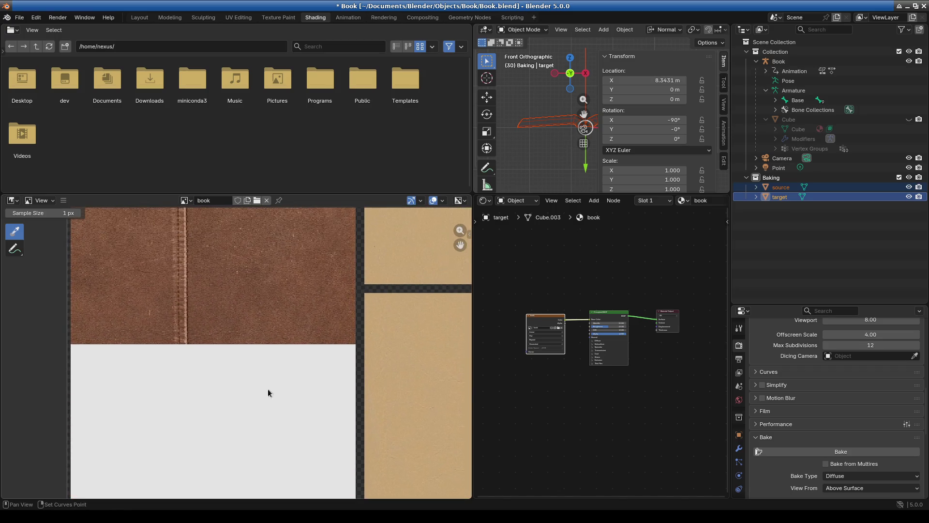
scroll(330, 398, down, 4)
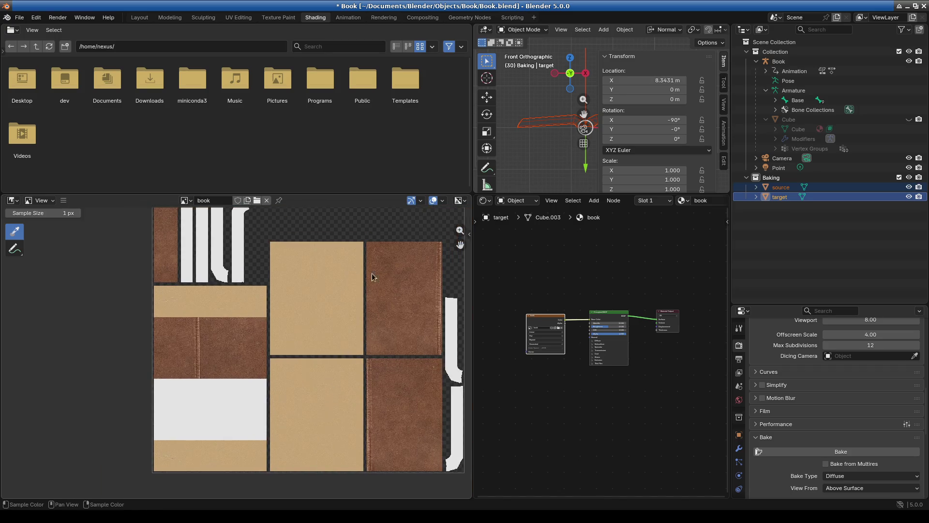
drag(506, 194, 505, 306)
mouse_move(473, 266)
mouse_down()
mouse_move(167, 249)
mouse_move(256, 249)
mouse_up()
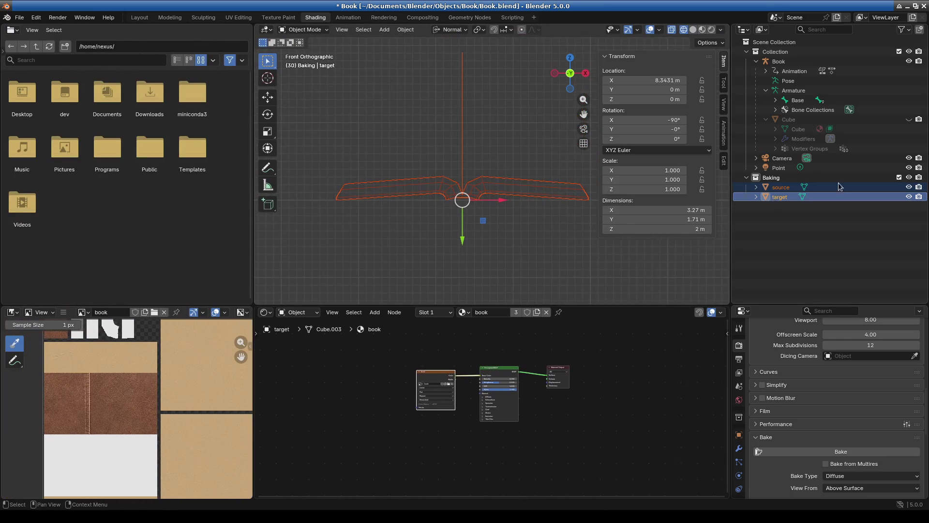
Step: Hide the Baking collection and view the book in Material Preview shading
click(909, 178)
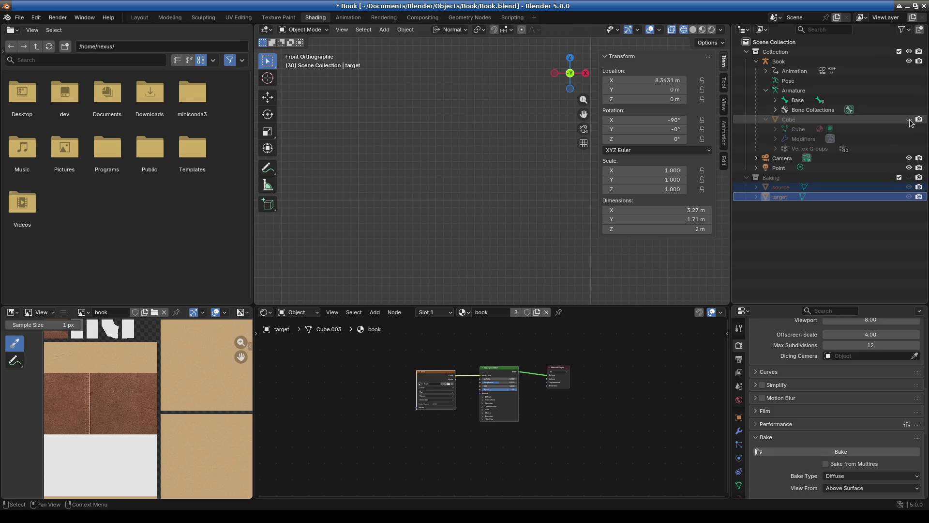
mouse_move(472, 224)
shift+middle_down()
mouse_move(484, 237)
mouse_move(455, 222)
mouse_move(406, 271)
mouse_move(577, 234)
mouse_move(497, 237)
mouse_move(472, 140)
mouse_move(402, 186)
mouse_move(544, 227)
shift+middle_up()
click(702, 29)
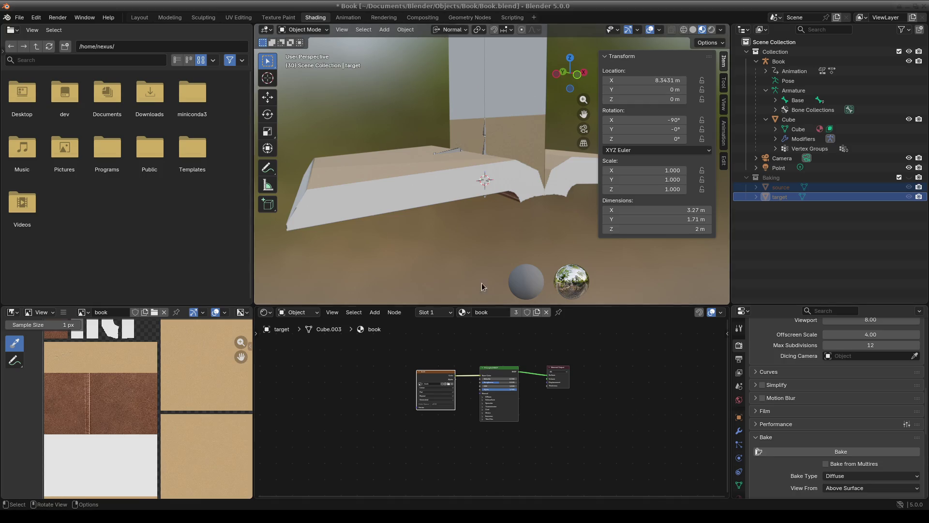
Step: Hide the original book mesh and unhide the source and target objects
key(g)
mouse_move(480, 183)
middle_down()
mouse_move(514, 235)
mouse_move(480, 228)
mouse_move(506, 226)
mouse_move(469, 231)
mouse_move(508, 222)
mouse_move(496, 236)
mouse_move(502, 231)
mouse_move(489, 306)
middle_up()
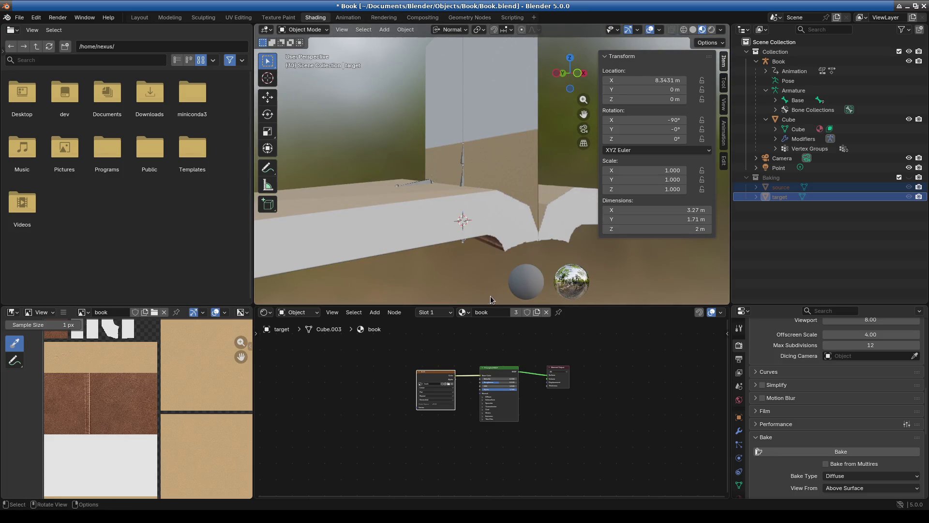
drag(489, 306, 490, 329)
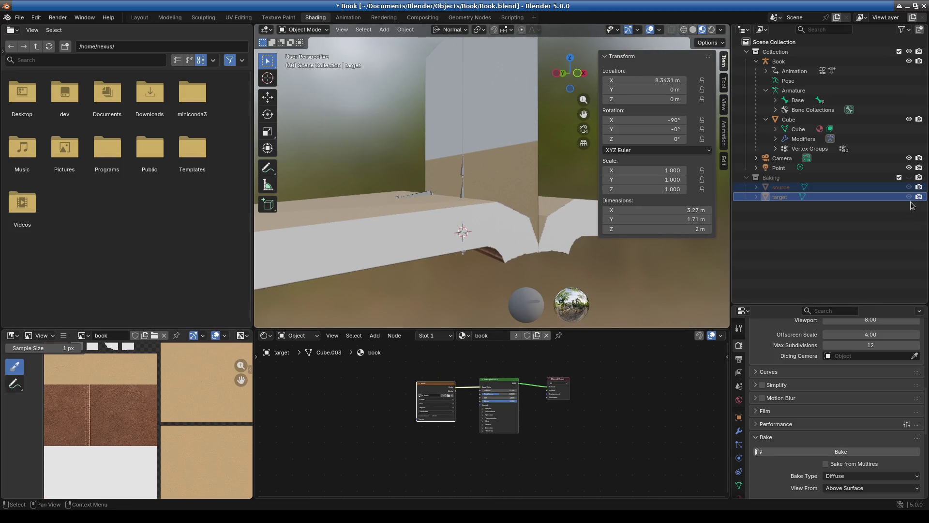
click(909, 120)
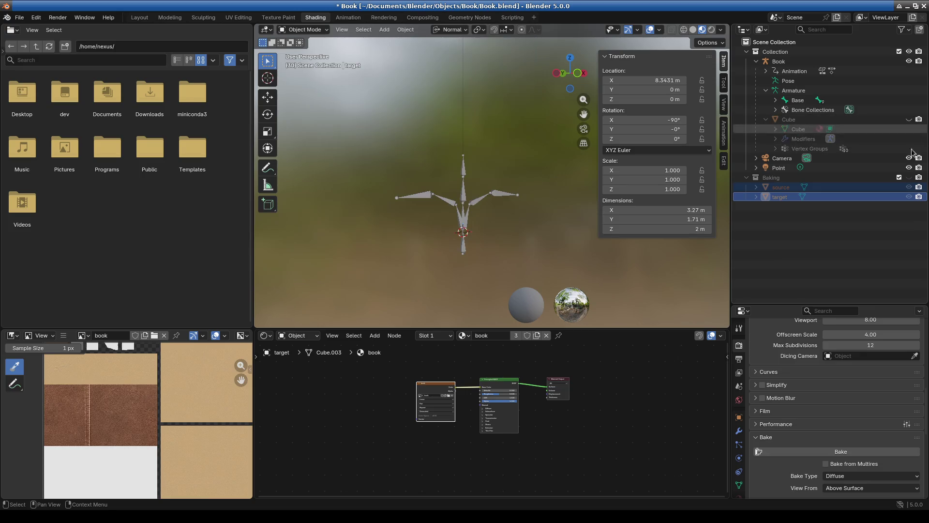
click(910, 188)
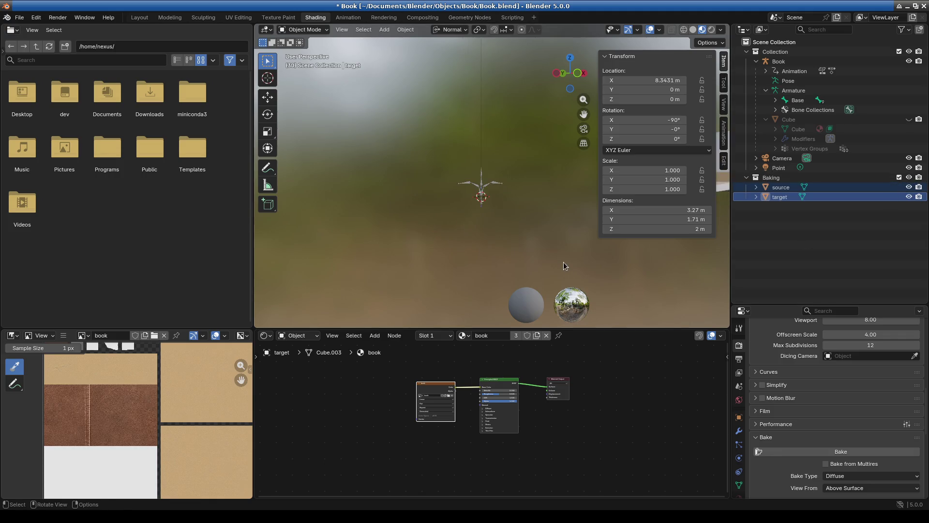
Step: Frame the source book in the viewport, then select target
scroll(515, 243, up, 5)
mouse_move(537, 255)
middle_down()
mouse_move(519, 253)
mouse_move(503, 185)
middle_up()
click(505, 177)
key(KP_Decimal)
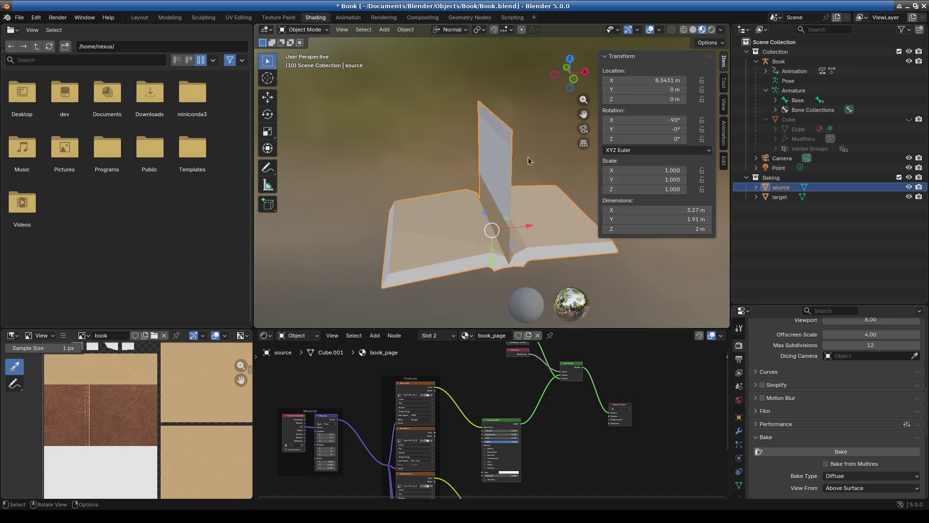
mouse_move(588, 118)
middle_down()
mouse_move(545, 255)
mouse_move(566, 176)
mouse_move(501, 194)
mouse_move(434, 140)
mouse_move(445, 197)
mouse_move(478, 260)
mouse_move(513, 223)
middle_up()
click(770, 198)
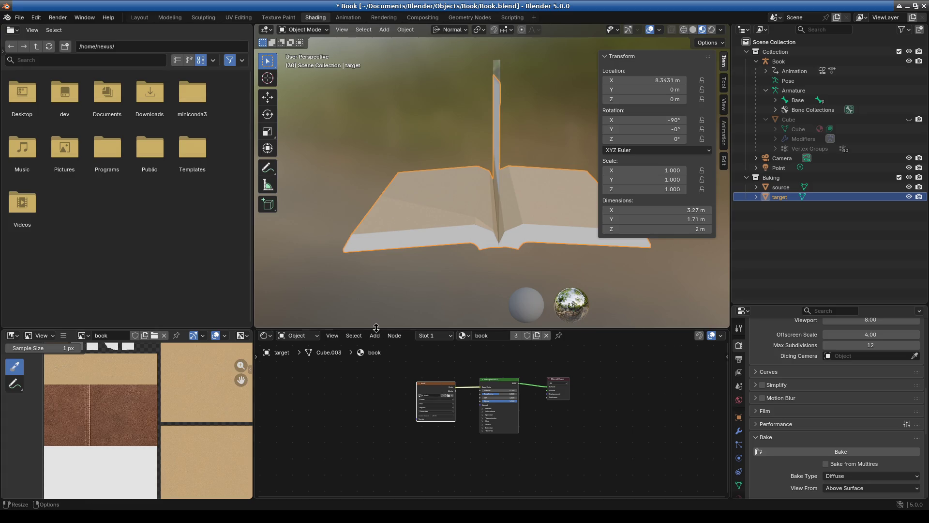
Step: Enlarge the Image Editor and zoom into the baked leather area
drag(251, 330, 251, 212)
drag(251, 343, 409, 349)
scroll(241, 398, up, 3)
middle_drag(241, 398, 293, 373)
scroll(293, 373, down, 4)
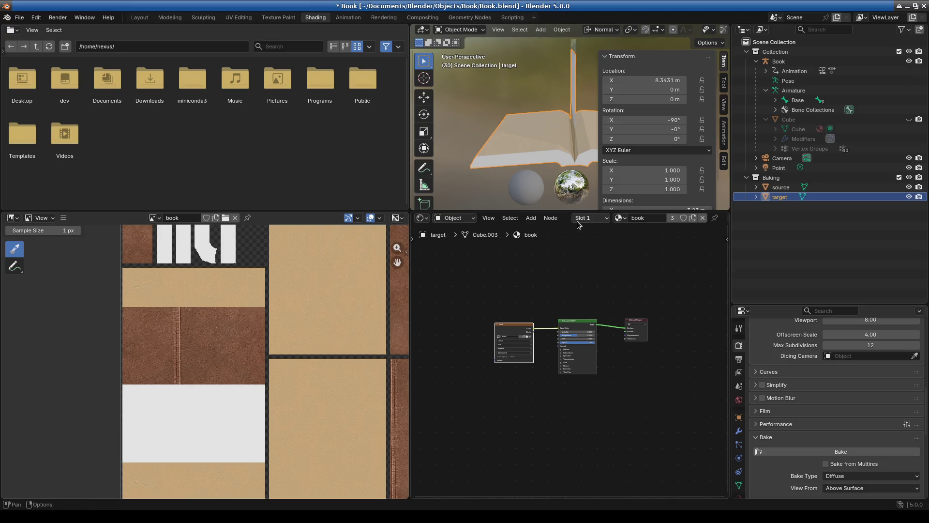
Step: Resize the areas, hide the sidebar, and select source to show its book_page material
drag(574, 212, 574, 248)
mouse_move(563, 194)
middle_down()
mouse_move(510, 181)
mouse_move(563, 179)
middle_up()
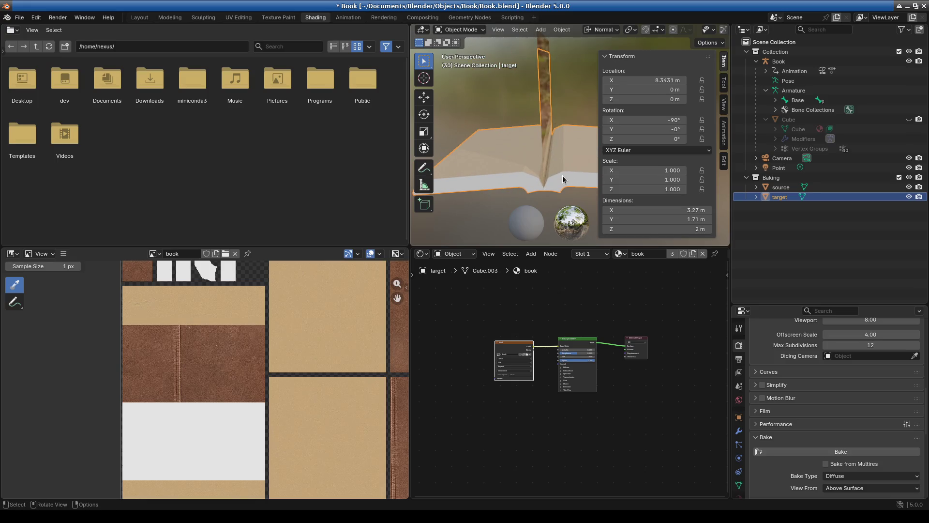
click(723, 62)
mouse_move(411, 196)
mouse_down()
mouse_move(253, 232)
mouse_move(273, 315)
mouse_up()
middle_drag(205, 381, 137, 378)
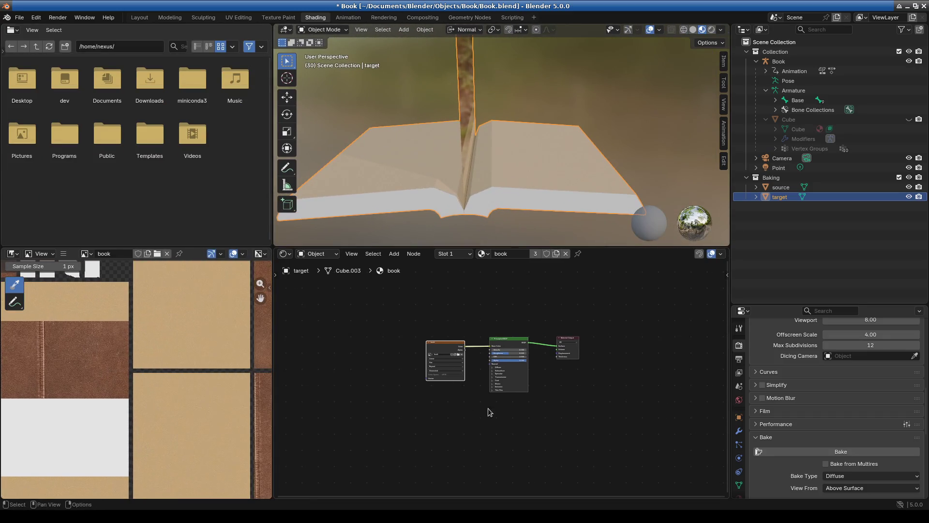
scroll(484, 410, up, 3)
mouse_move(518, 194)
middle_down()
mouse_move(462, 190)
mouse_move(518, 208)
mouse_move(616, 190)
mouse_move(457, 205)
mouse_move(533, 194)
middle_up()
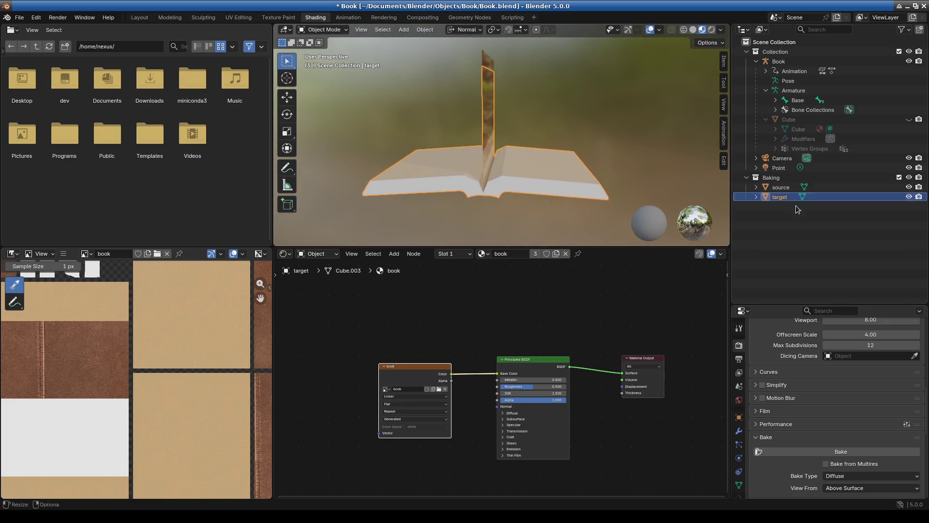
click(777, 188)
mouse_move(533, 141)
middle_down()
mouse_move(553, 135)
mouse_move(576, 146)
mouse_move(514, 142)
mouse_move(533, 135)
mouse_move(446, 137)
mouse_move(565, 132)
mouse_move(527, 154)
middle_up()
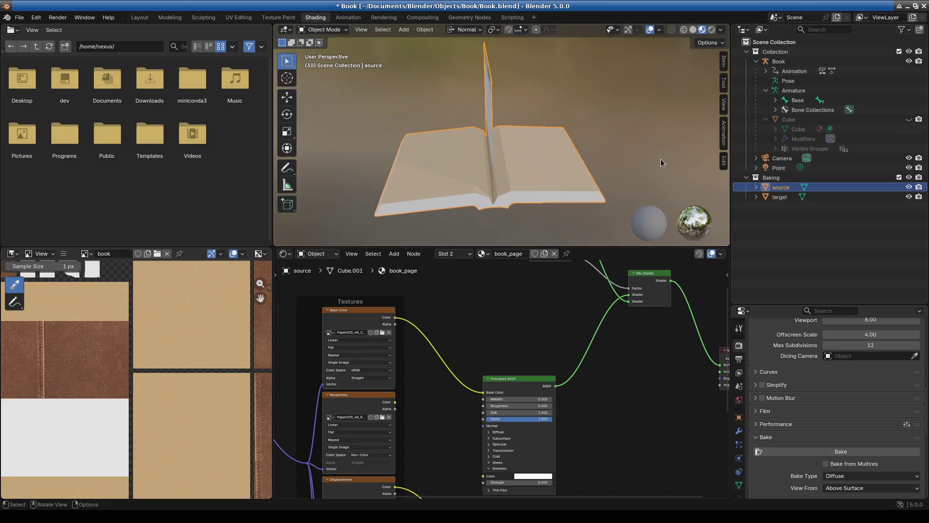
Step: Unhide the original book and frame it in Right Orthographic view
scroll(507, 124, down, 5)
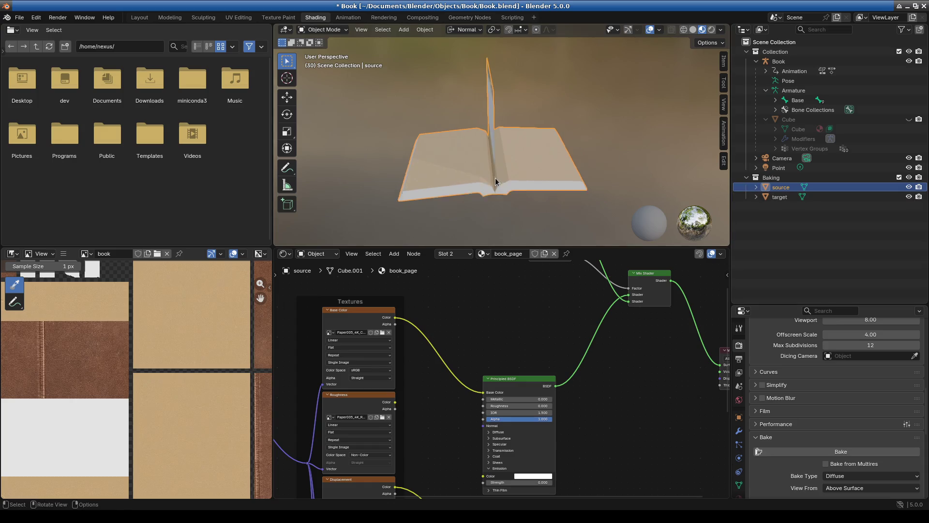
shift+middle_drag(561, 170, 423, 161)
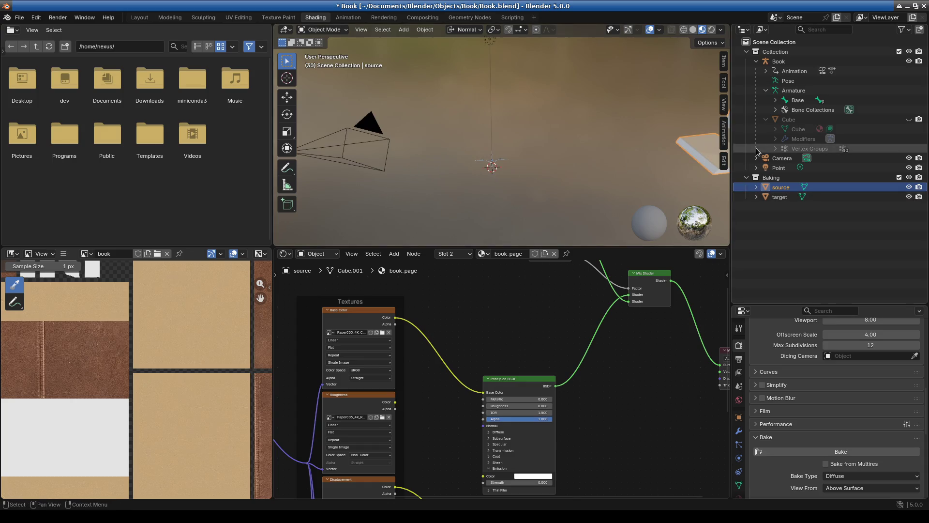
click(909, 120)
middle_drag(505, 191, 602, 158)
key(KP_3)
scroll(589, 146, up, 5)
shift+middle_drag(519, 118, 641, 167)
shift+middle_drag(576, 166, 522, 181)
Step: Toggle the Baking objects' visibility and select the source book
click(909, 187)
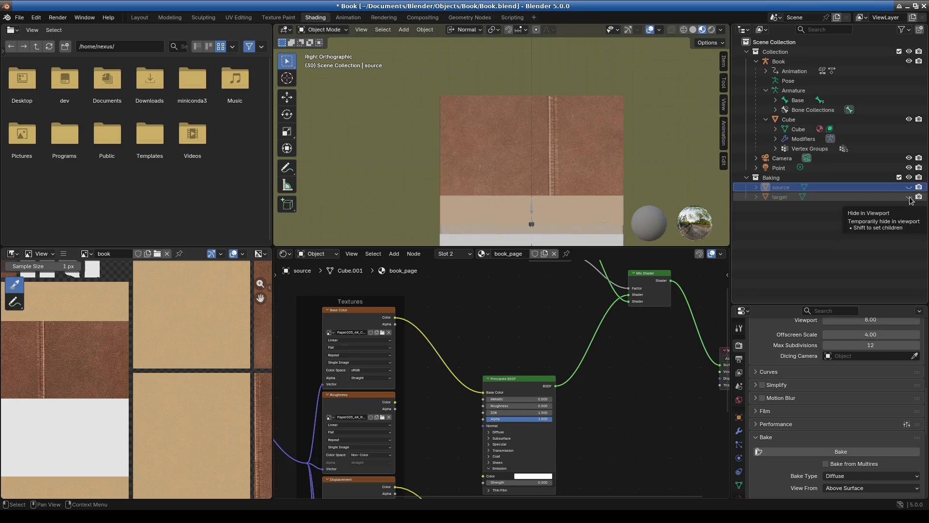
drag(910, 197, 910, 187)
click(523, 132)
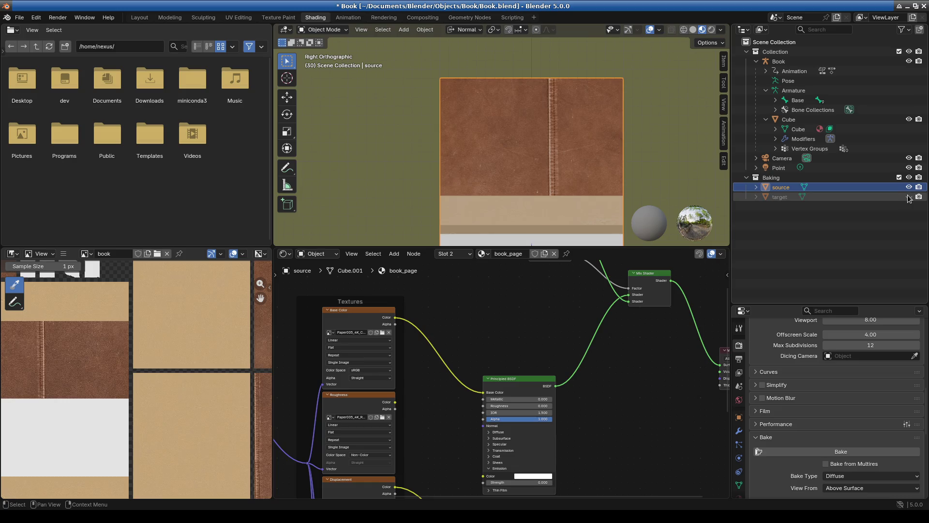
Step: Enter Edit Mode on the source mesh, select its top edge and move it along its normal
click(321, 30)
click(324, 49)
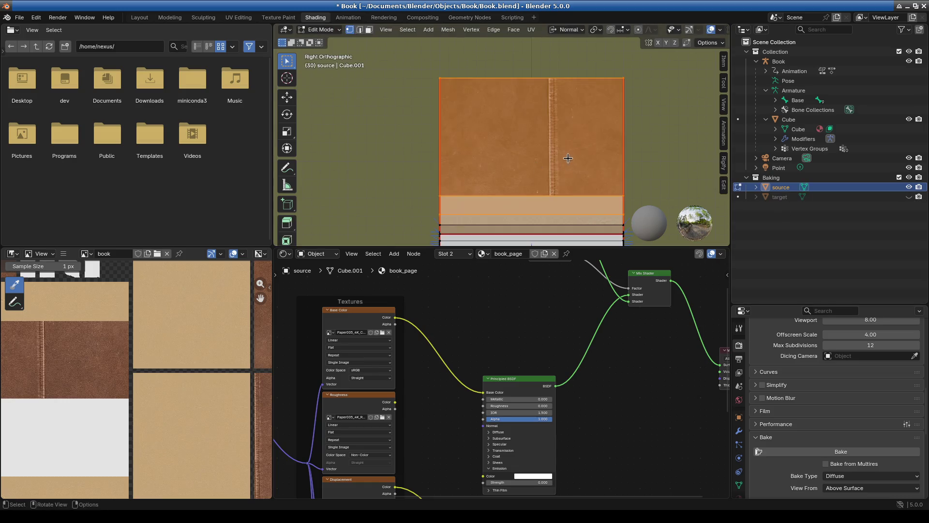
shift+middle_drag(568, 161, 516, 168)
mouse_move(343, 73)
mouse_down()
mouse_move(623, 114)
mouse_move(615, 105)
mouse_up()
key(e)
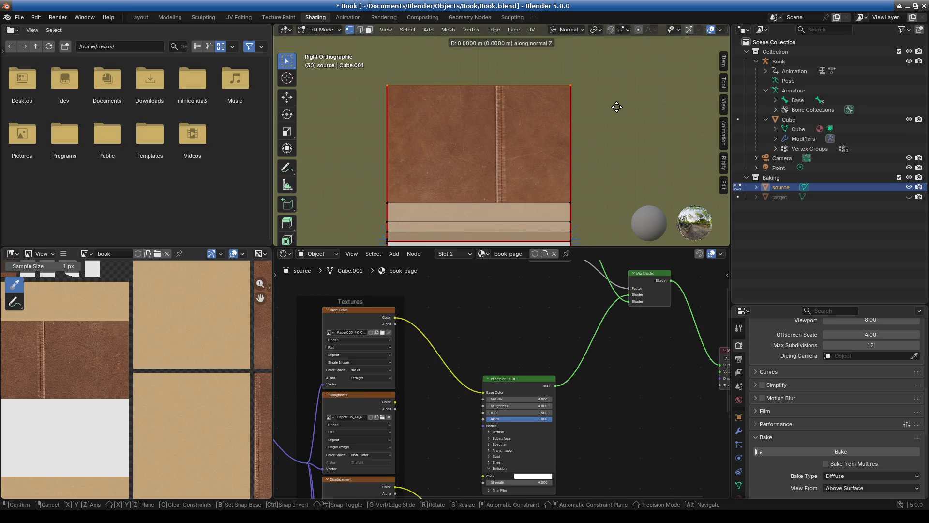
click(618, 127)
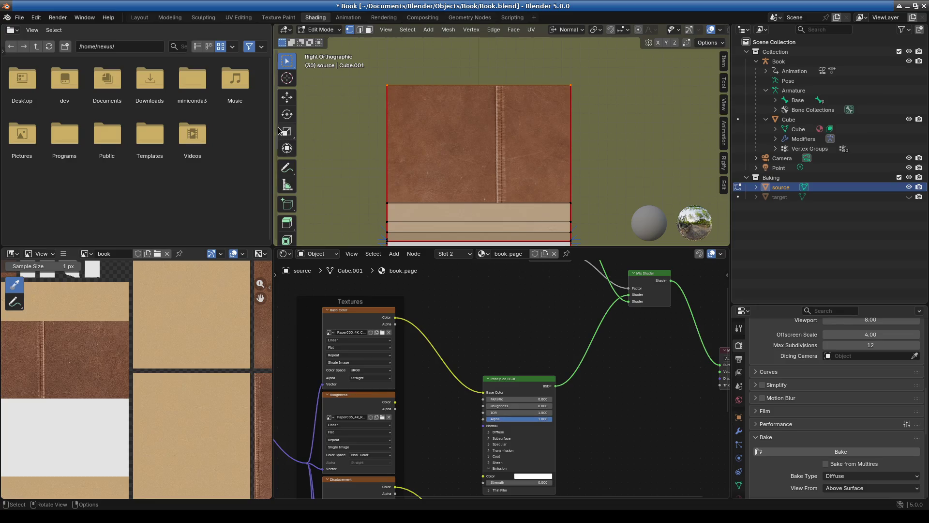
Step: Turn on X-ray, select the rim's top edge and move it along normal Z
drag(274, 132, 222, 132)
key(shift+z)
mouse_move(323, 67)
mouse_down()
mouse_move(427, 90)
mouse_move(592, 91)
mouse_up()
key(g)
alt+scroll(492, 144, up, 2)
key(z)
click(487, 164)
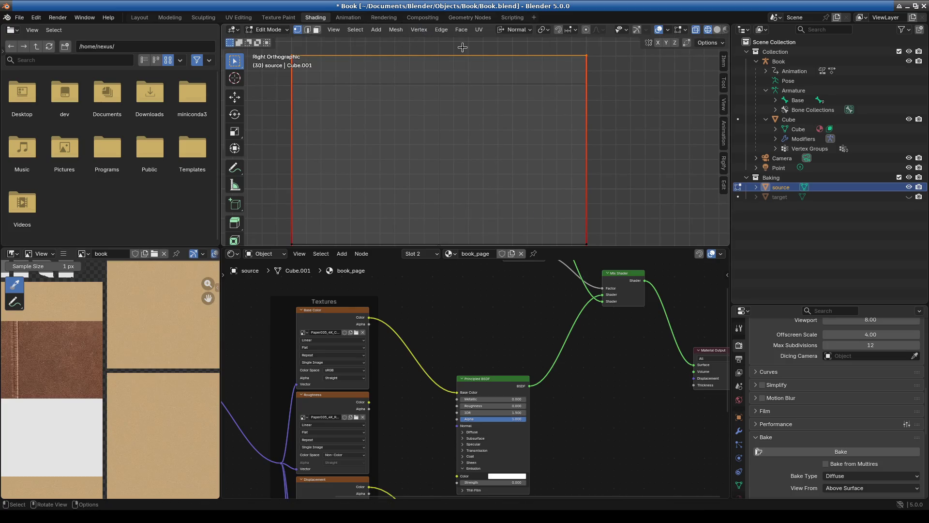
Step: Switch the transform orientation to Global and lower the edge 0.197 m along Z
click(520, 31)
click(504, 64)
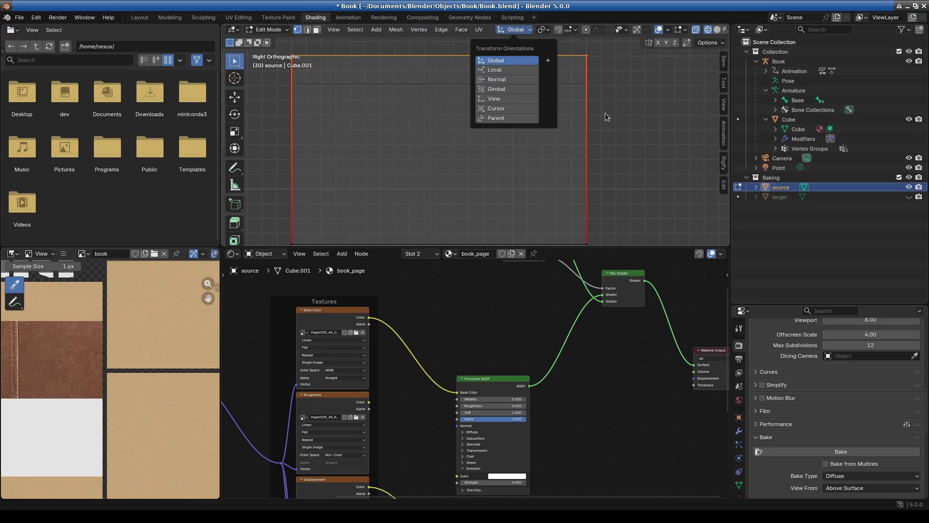
key(g)
key(z)
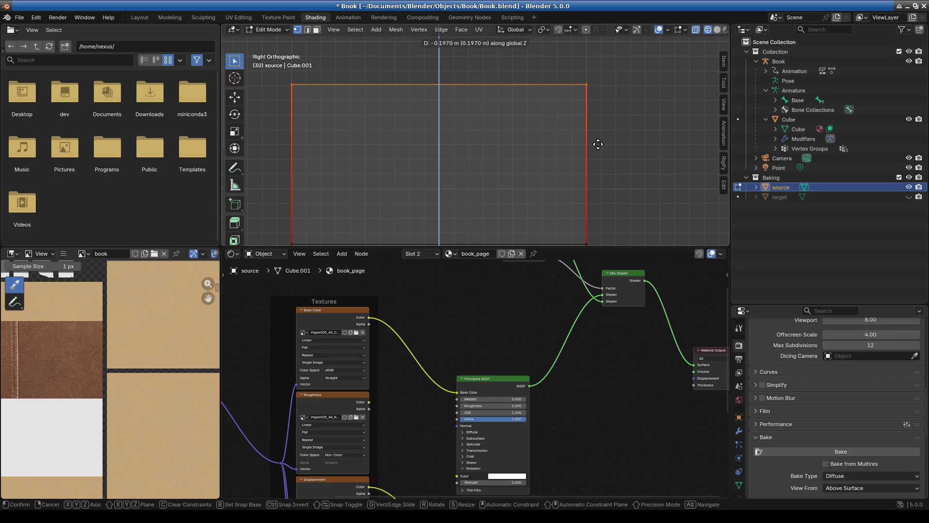
click(598, 143)
Step: Raise the edge 0.004419 m along global Z and zoom in on the mesh corner
scroll(376, 114, up, 3)
mouse_move(626, 133)
shift+middle_down()
mouse_move(506, 141)
mouse_move(533, 162)
mouse_move(626, 174)
mouse_move(554, 163)
mouse_move(477, 185)
shift+middle_up()
scroll(603, 174, down, 1)
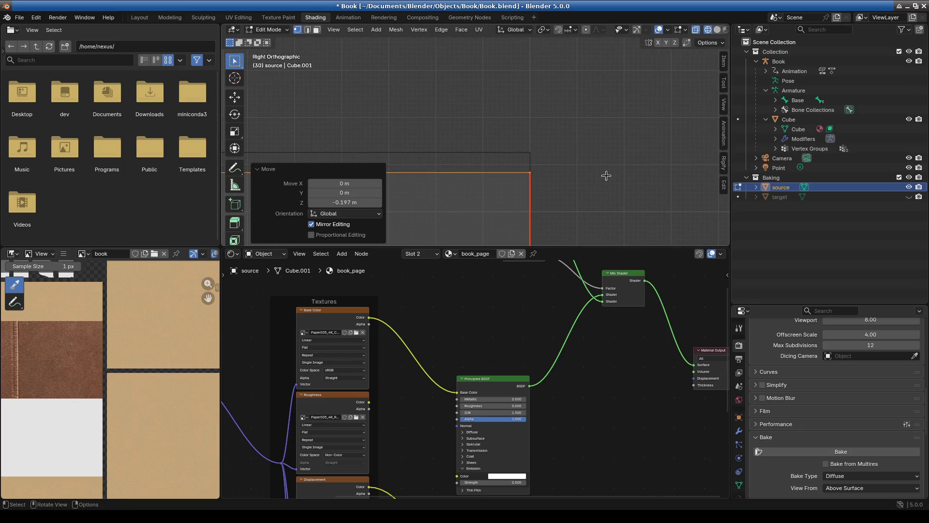
key(g)
key(z)
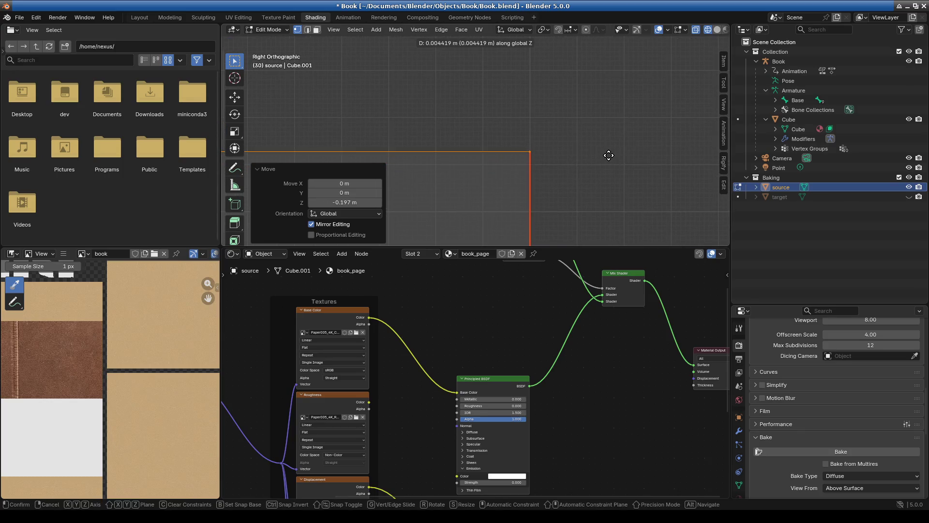
click(608, 157)
scroll(519, 202, down, 5)
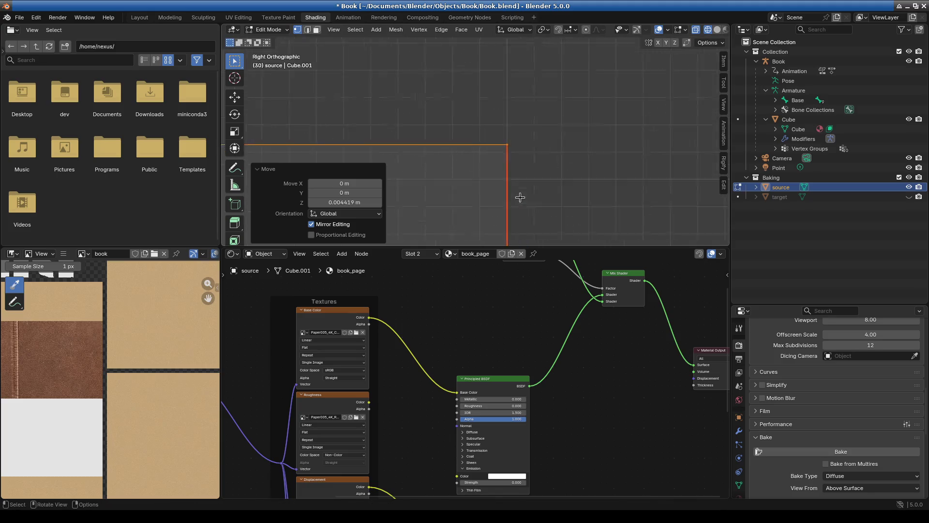
mouse_move(366, 158)
ctrl+middle_down()
mouse_move(515, 121)
mouse_move(432, 153)
mouse_move(491, 121)
mouse_move(494, 89)
mouse_move(480, 95)
mouse_move(482, 142)
ctrl+middle_up()
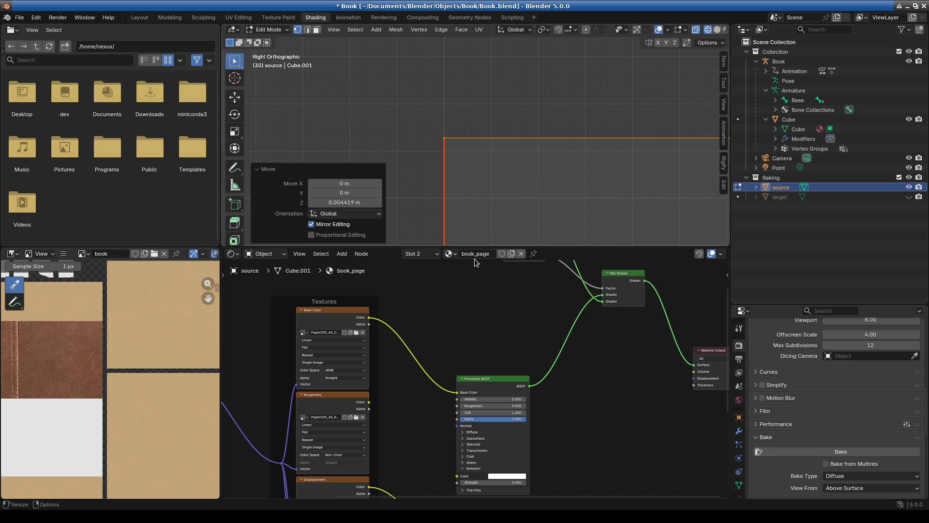
drag(474, 248, 474, 347)
Step: Orbit and centre the book, then snap to front orthographic view
scroll(552, 268, down, 2)
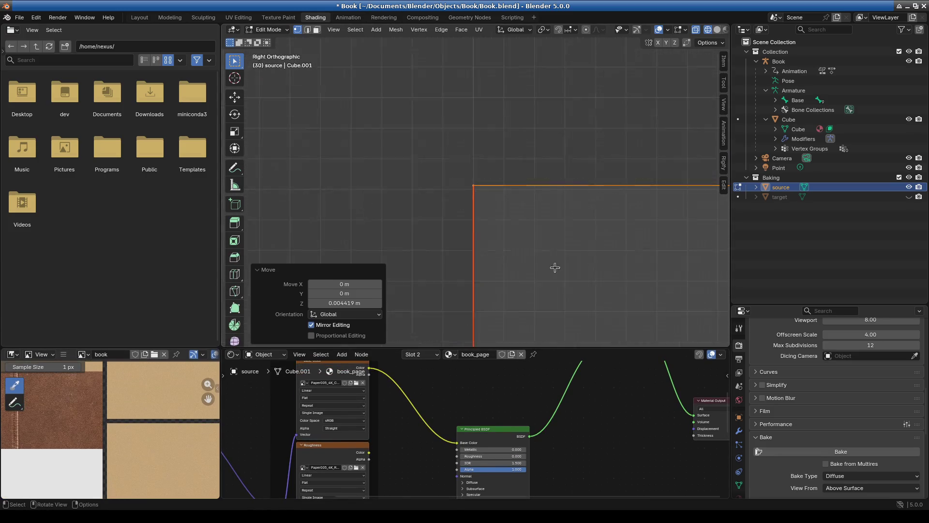
scroll(629, 268, down, 4)
mouse_move(556, 257)
middle_down()
mouse_move(425, 216)
mouse_move(569, 268)
mouse_move(634, 276)
middle_up()
scroll(498, 235, up, 5)
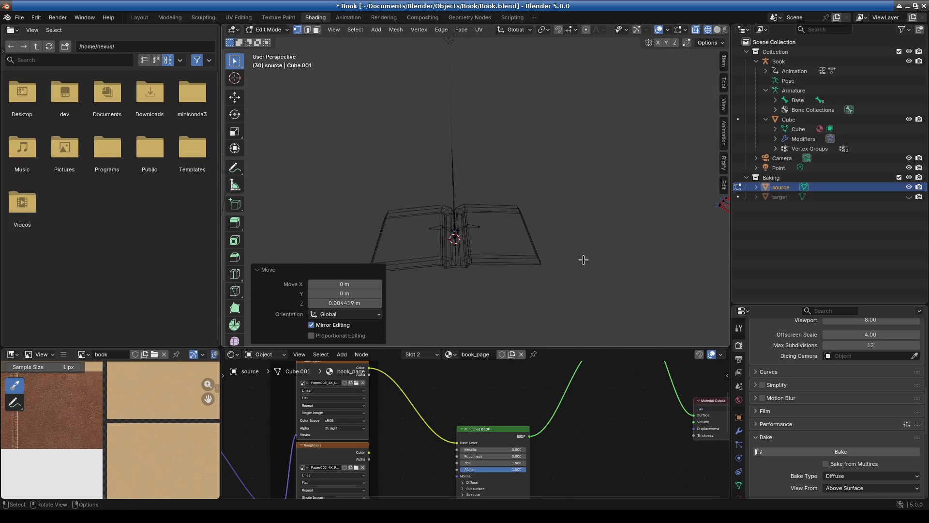
shift+middle_drag(580, 261, 361, 216)
scroll(523, 224, up, 3)
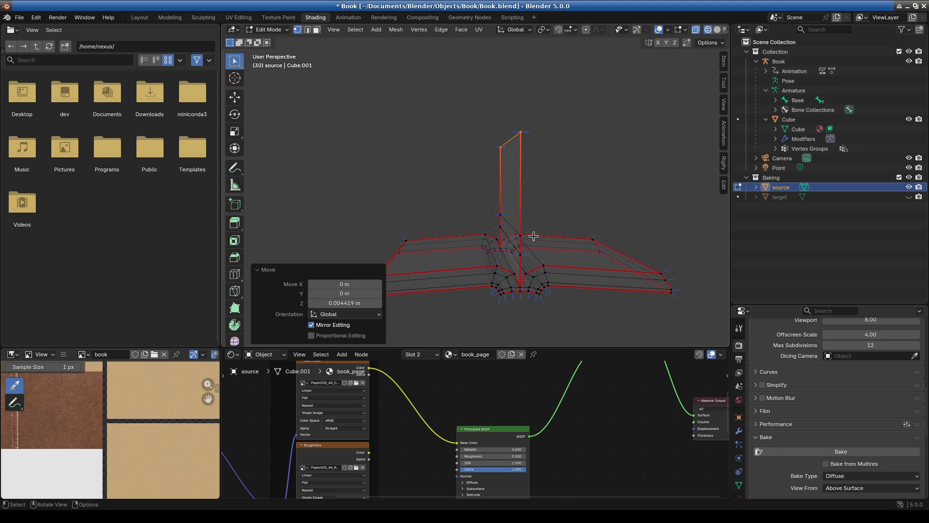
mouse_move(557, 268)
middle_down()
mouse_move(498, 218)
mouse_move(504, 208)
mouse_move(489, 236)
mouse_move(498, 218)
middle_up()
scroll(504, 207, up, 2)
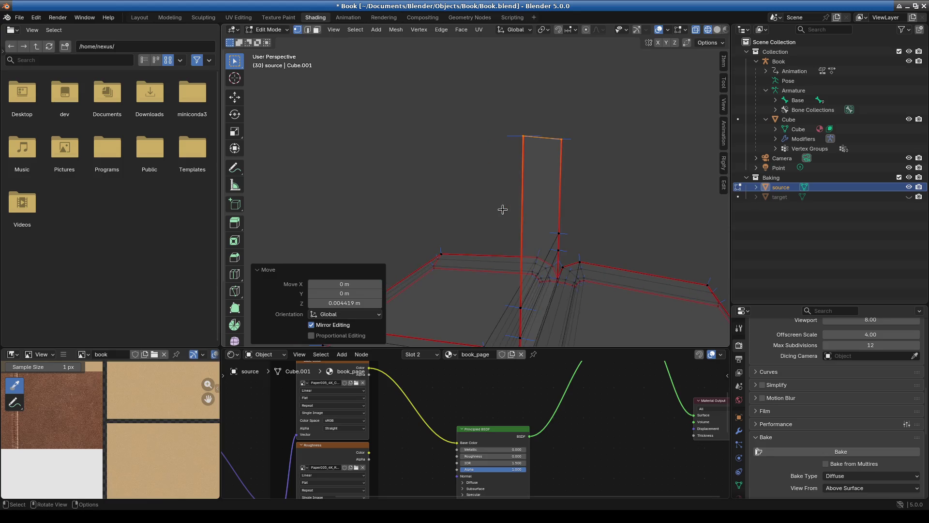
key(KP_1)
Step: Save the file as Book.blend
scroll(527, 201, down, 5)
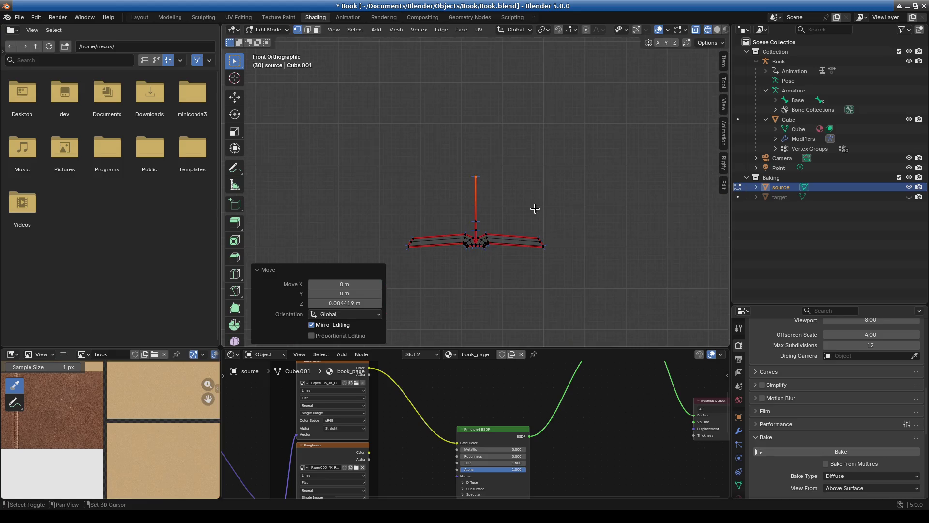
key(ctrl+s)
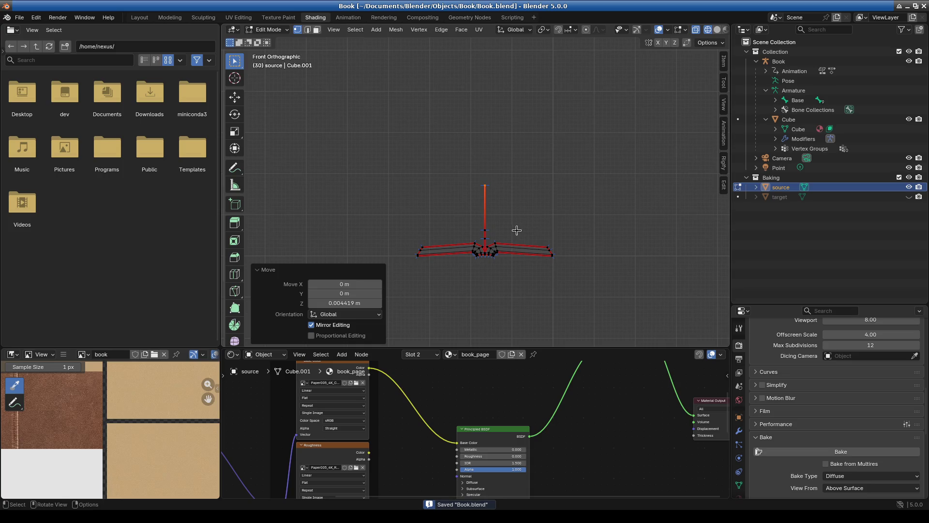
mouse_move(568, 355)
mouse_down()
mouse_move(560, 207)
mouse_move(567, 358)
mouse_up()
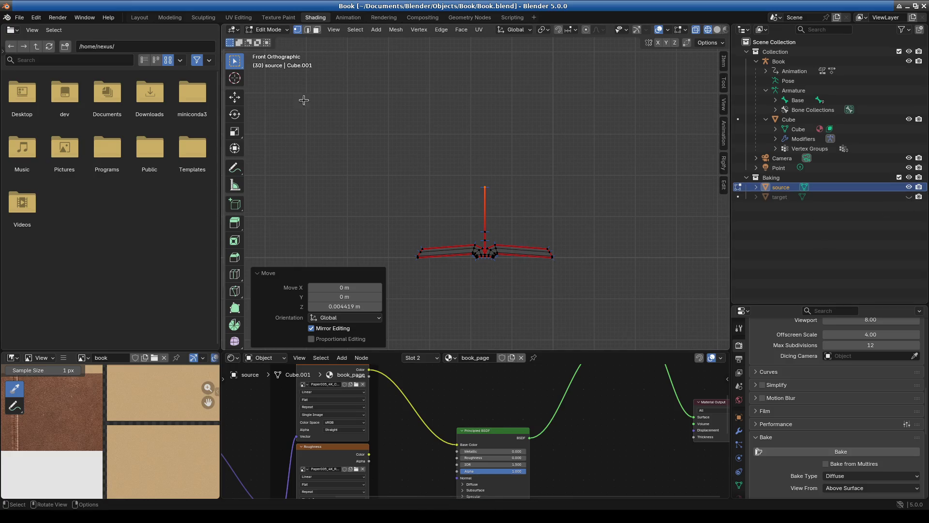
click(266, 29)
Step: Hide the Cube object in Object Mode, then return the source mesh to Edit Mode
click(269, 42)
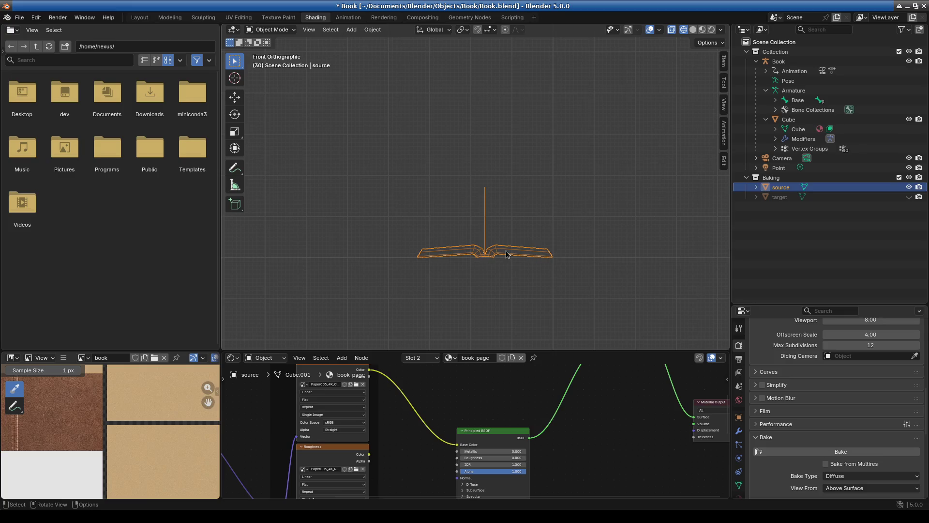
click(909, 119)
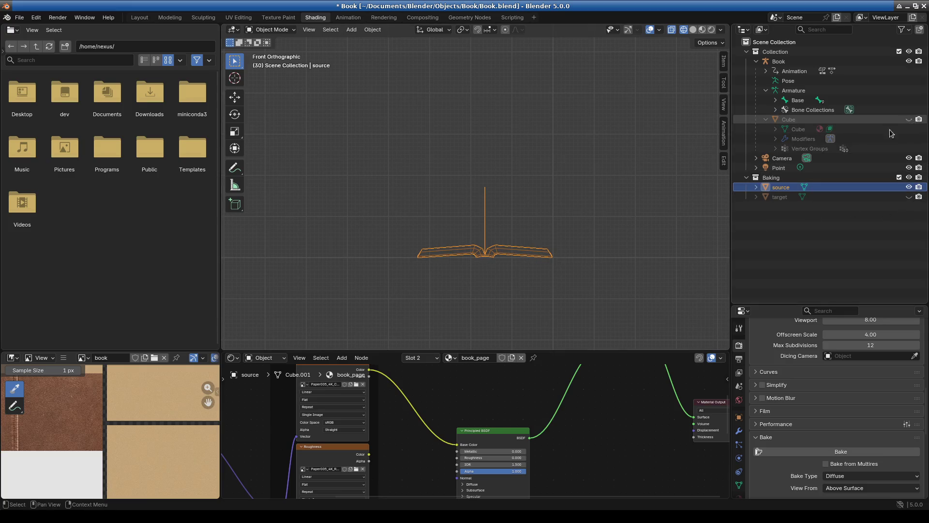
click(285, 30)
click(275, 49)
mouse_move(510, 225)
middle_down()
mouse_move(506, 265)
mouse_move(516, 264)
middle_up()
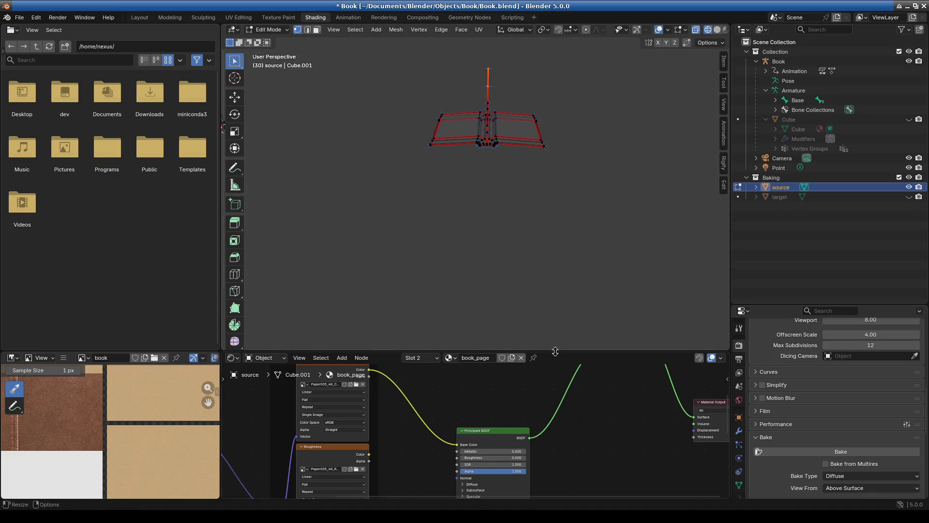
drag(555, 351, 556, 204)
scroll(533, 352, up, 1)
scroll(521, 318, down, 4)
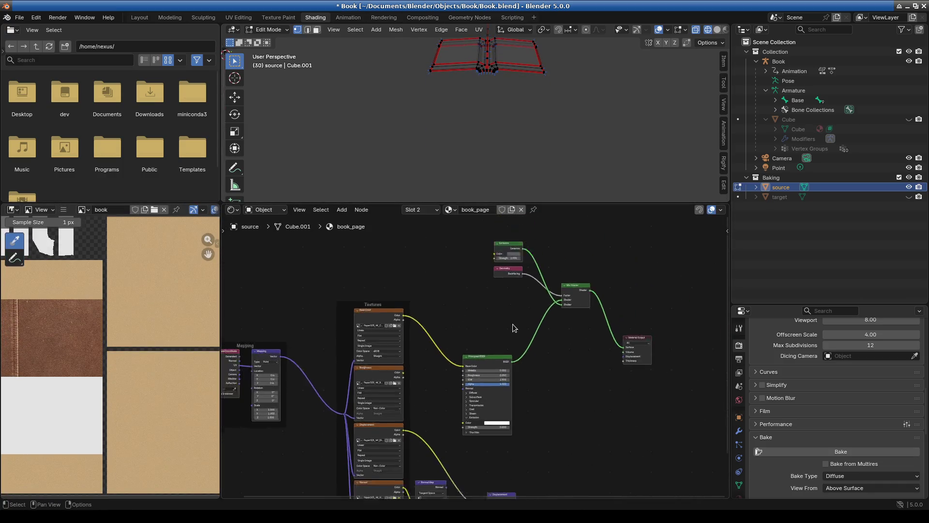
drag(557, 205, 557, 312)
Step: Show the book in Material Preview and set book_page's Roughness to 0.5
middle_drag(473, 263, 469, 249)
click(269, 30)
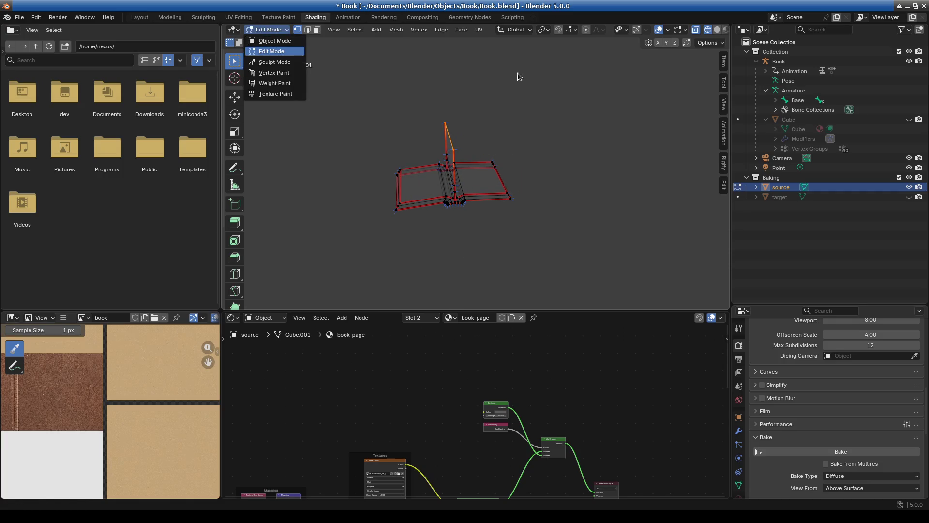
key(z)
scroll(532, 194, up, 3)
mouse_move(484, 232)
middle_down()
mouse_move(461, 243)
mouse_move(469, 218)
middle_up()
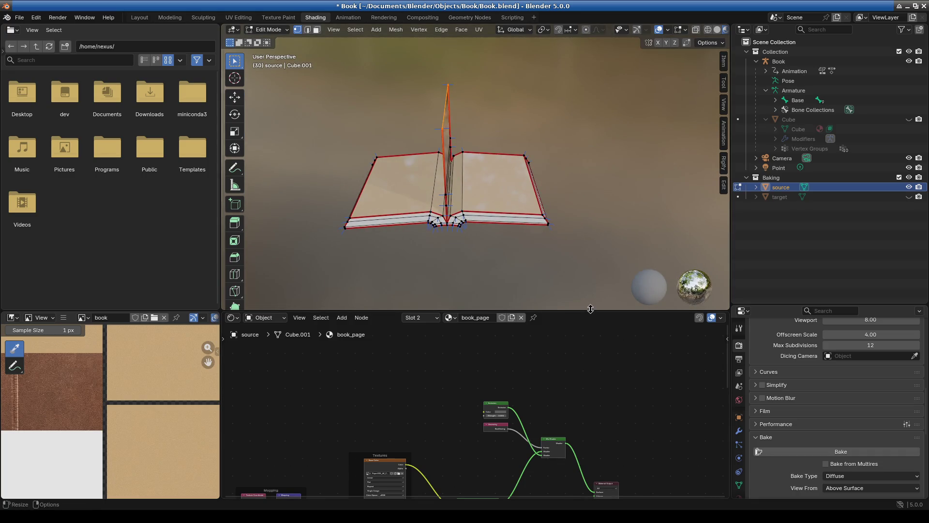
drag(591, 308, 590, 192)
scroll(480, 362, up, 4)
click(478, 342)
text(0.5)
key(Return)
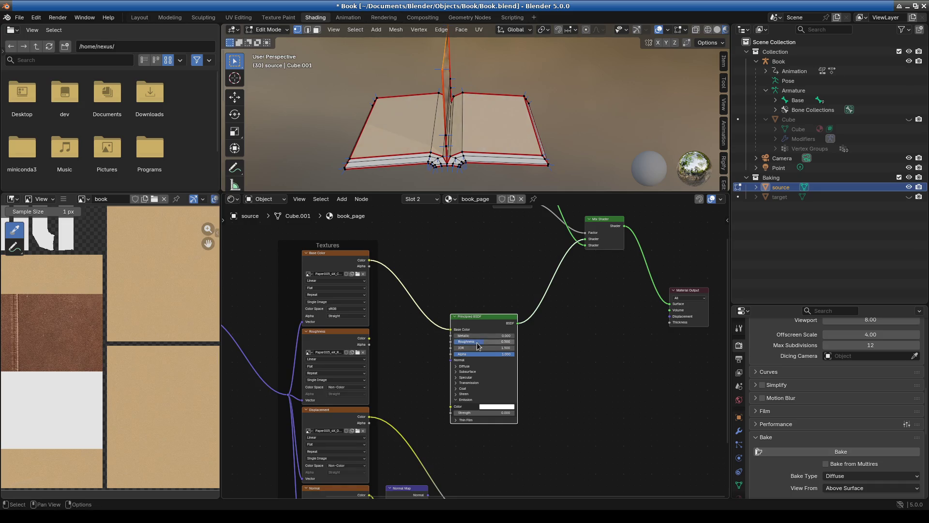
Step: Show the object's material slots and select book_cover
scroll(575, 403, down, 1)
scroll(737, 444, down, 3)
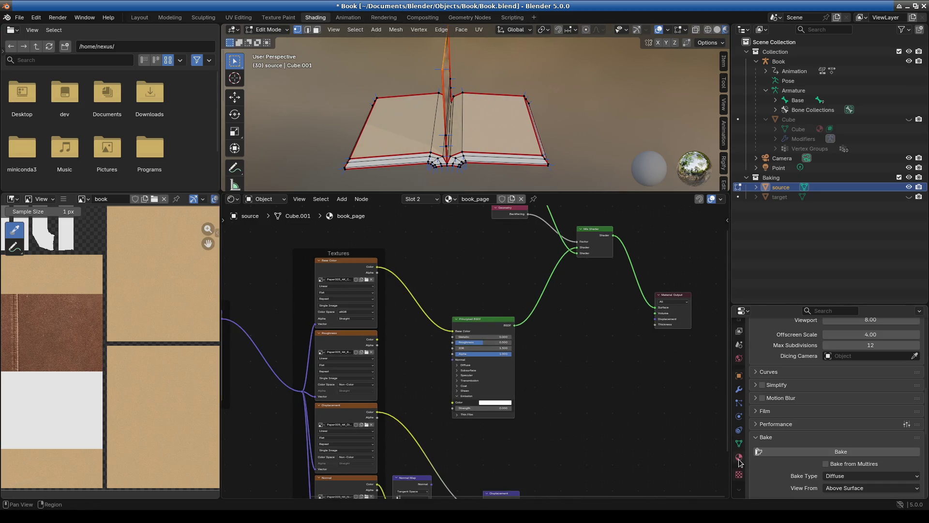
click(739, 457)
scroll(791, 358, up, 5)
click(791, 346)
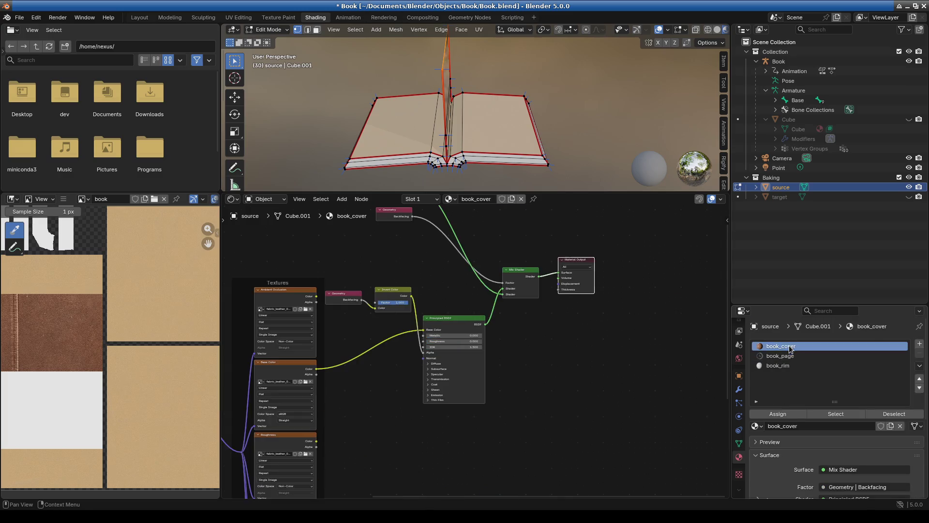
Step: Set the book_cover material's Roughness to 0.5
click(439, 344)
text(0.5)
key(Return)
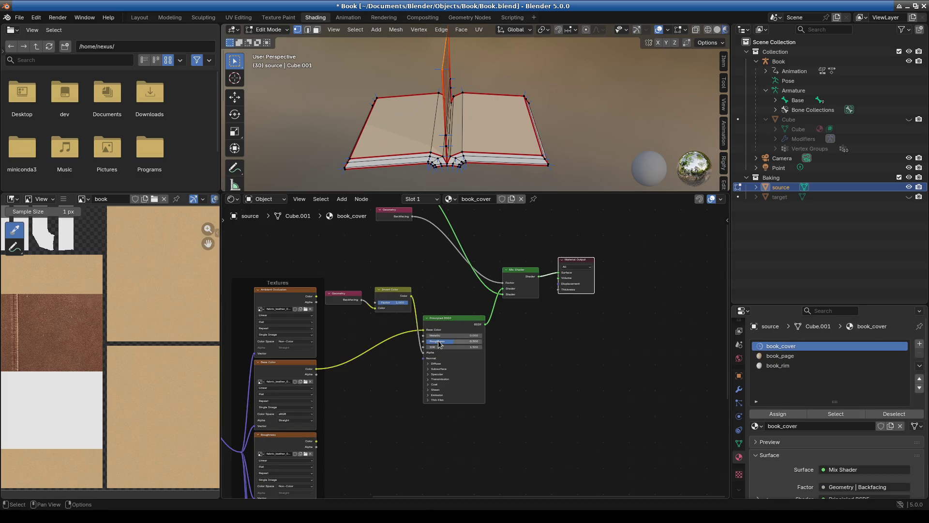
Step: Delete book_rim's Emission, Geometry and Mix Shader nodes and wire its BSDF to the output
click(778, 366)
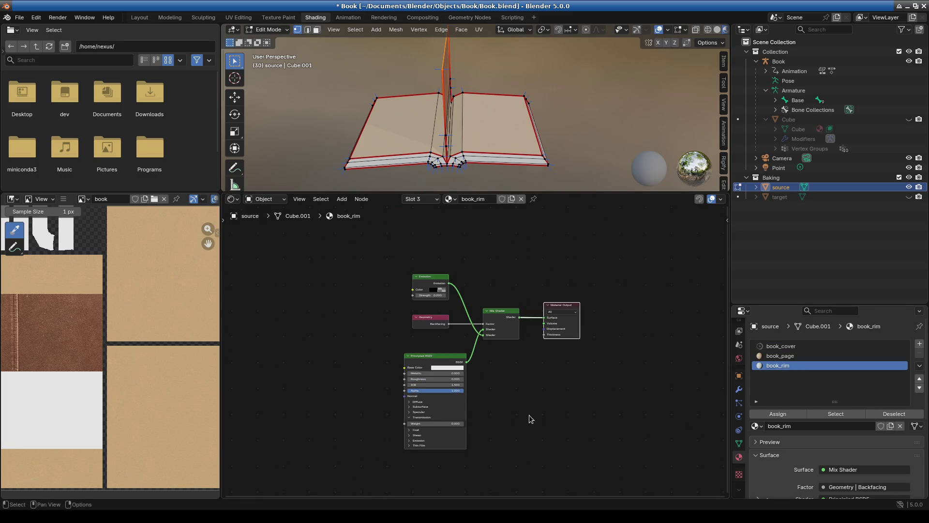
key(Home)
scroll(532, 415, down, 3)
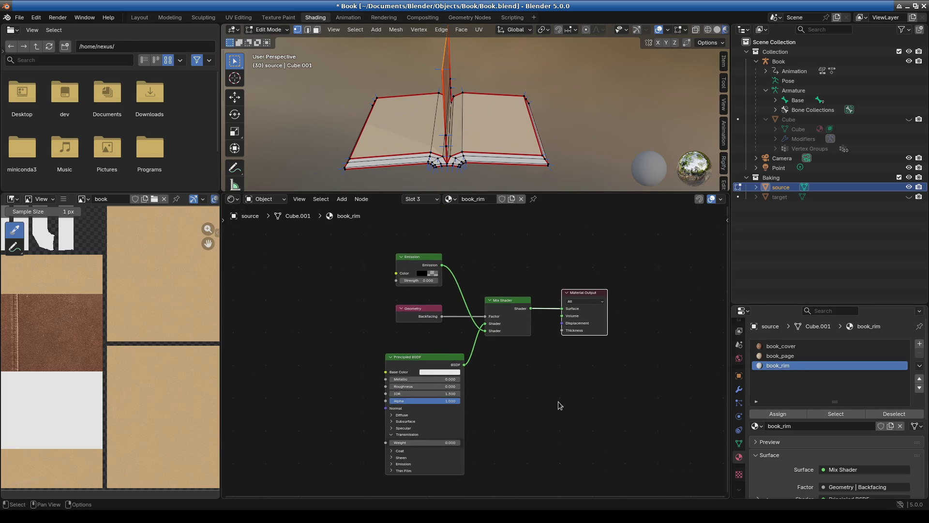
drag(324, 238, 516, 333)
mouse_move(307, 239)
mouse_down()
mouse_move(332, 304)
mouse_move(488, 322)
mouse_up()
key(Delete)
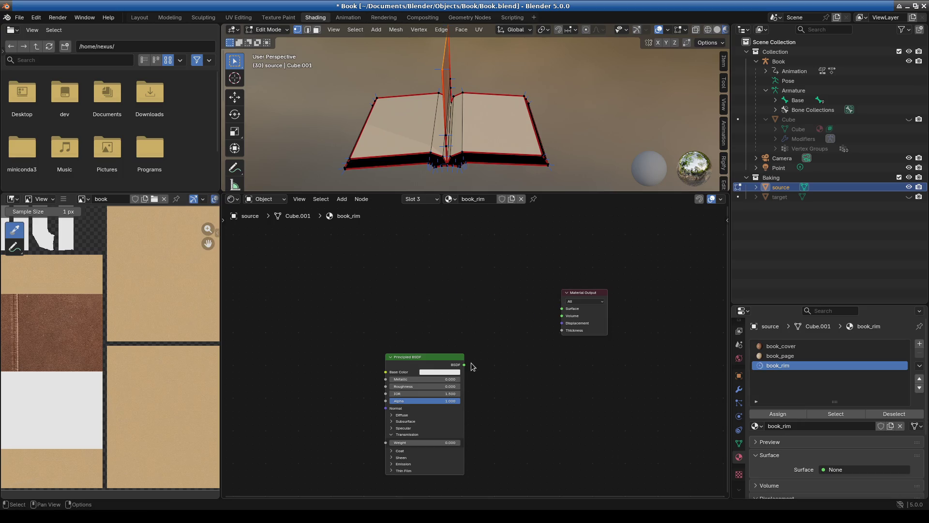
drag(464, 364, 562, 308)
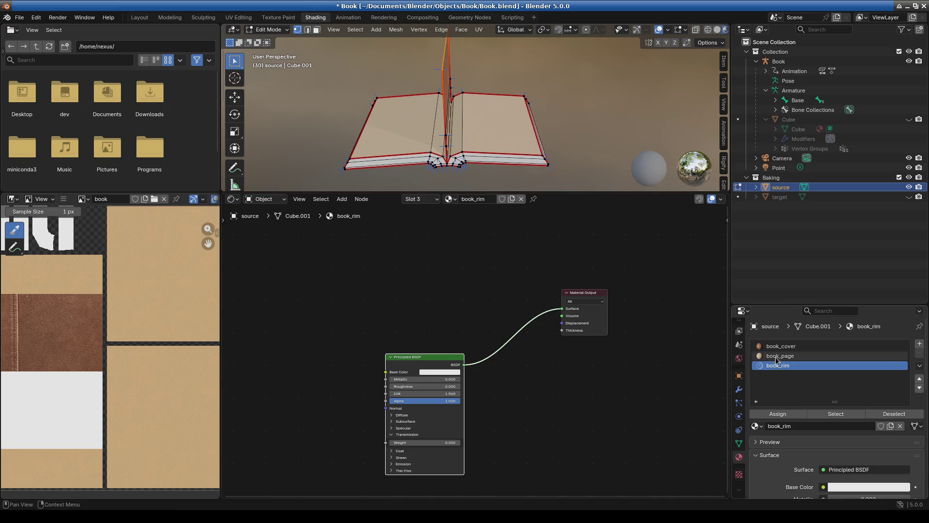
Step: Delete book_page's preview nodes and link its BSDF back to the output Surface
click(775, 358)
middle_drag(394, 338, 585, 380)
scroll(460, 321, down, 2)
drag(370, 244, 552, 350)
key(Delete)
mouse_move(444, 415)
mouse_down()
mouse_move(560, 388)
mouse_move(579, 396)
mouse_up()
Step: Delete book_cover's preview nodes, connect its BSDF to Surface, and inspect the book
click(781, 345)
middle_drag(427, 273, 420, 317)
drag(342, 218, 523, 332)
key(Delete)
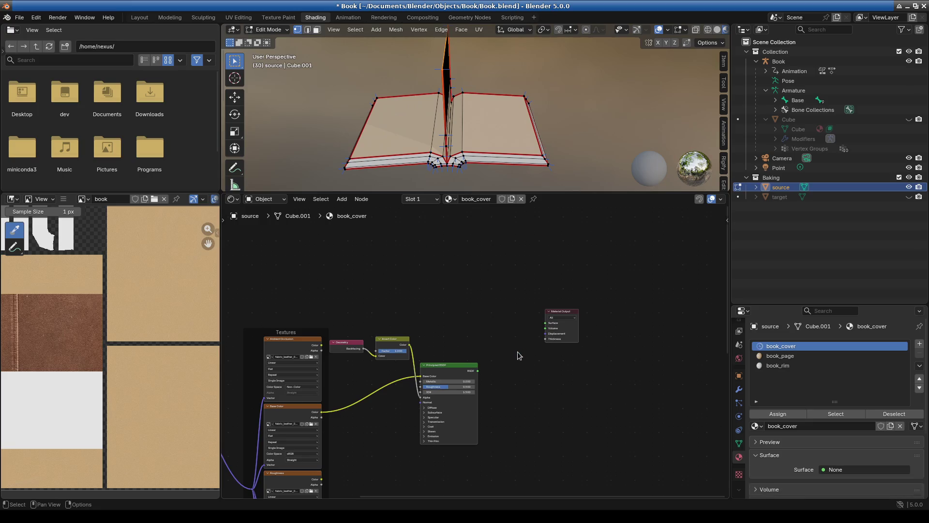
drag(478, 370, 545, 323)
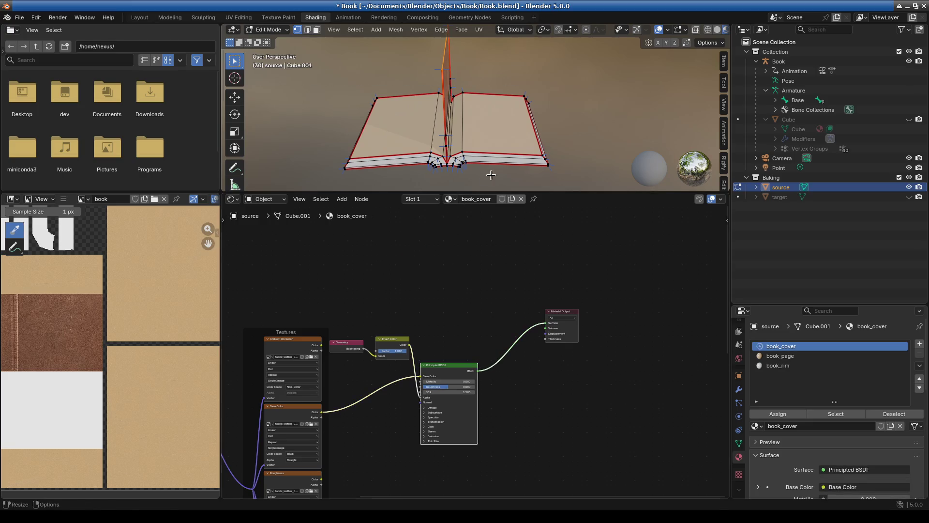
scroll(505, 111, down, 3)
mouse_move(505, 111)
middle_down()
mouse_move(460, 115)
mouse_move(505, 111)
mouse_move(509, 160)
middle_up()
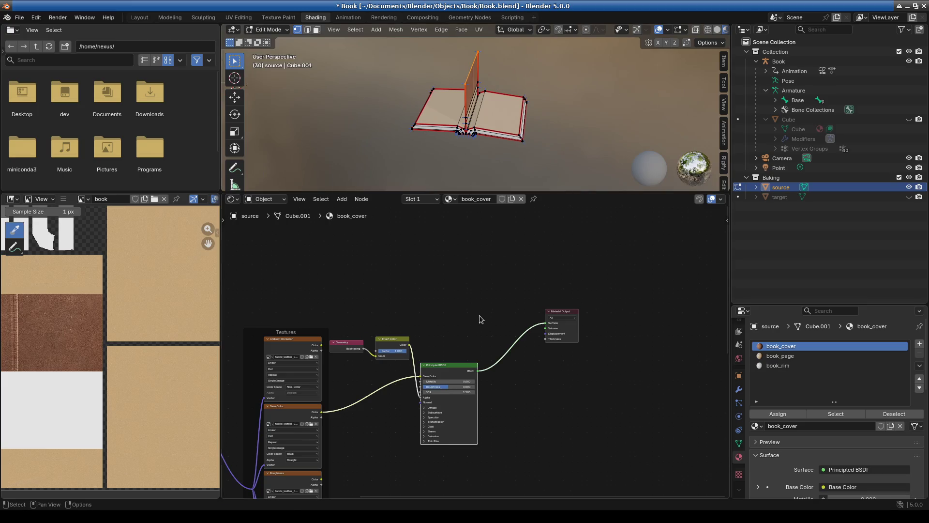
scroll(507, 304, up, 2)
mouse_move(526, 126)
middle_down()
mouse_move(484, 141)
mouse_move(513, 145)
mouse_move(484, 141)
middle_up()
click(329, 30)
mouse_move(387, 87)
middle_down()
mouse_move(421, 77)
mouse_move(409, 80)
mouse_move(436, 92)
middle_up()
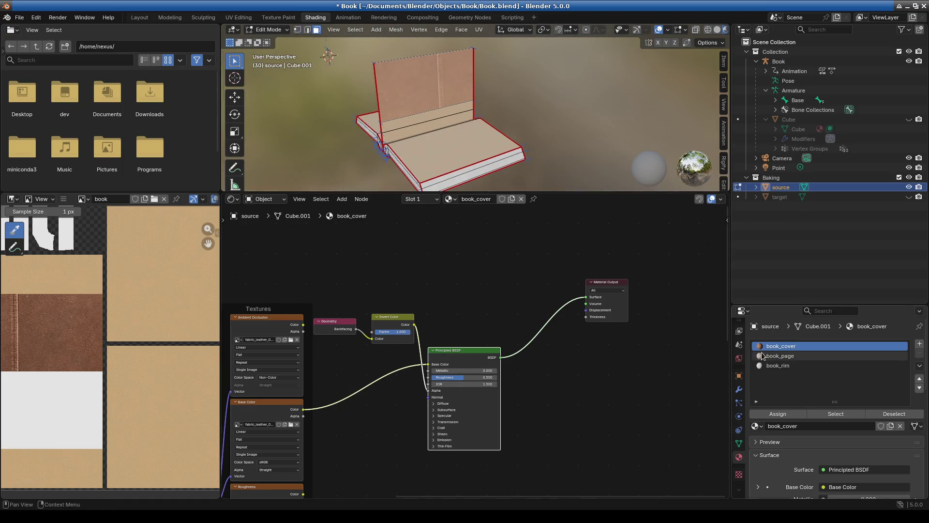
Step: Assign the book_page material to the selected page faces
click(780, 356)
click(778, 414)
mouse_move(460, 145)
middle_down()
mouse_move(435, 135)
mouse_move(408, 161)
mouse_move(426, 145)
middle_up()
scroll(408, 161, down, 3)
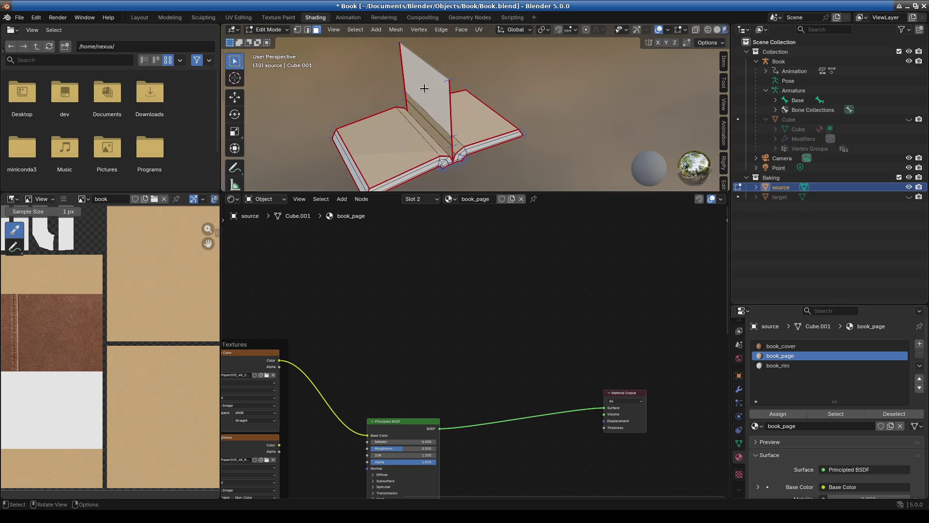
Step: Assign the book_page material to the upright page flap
click(778, 364)
click(789, 416)
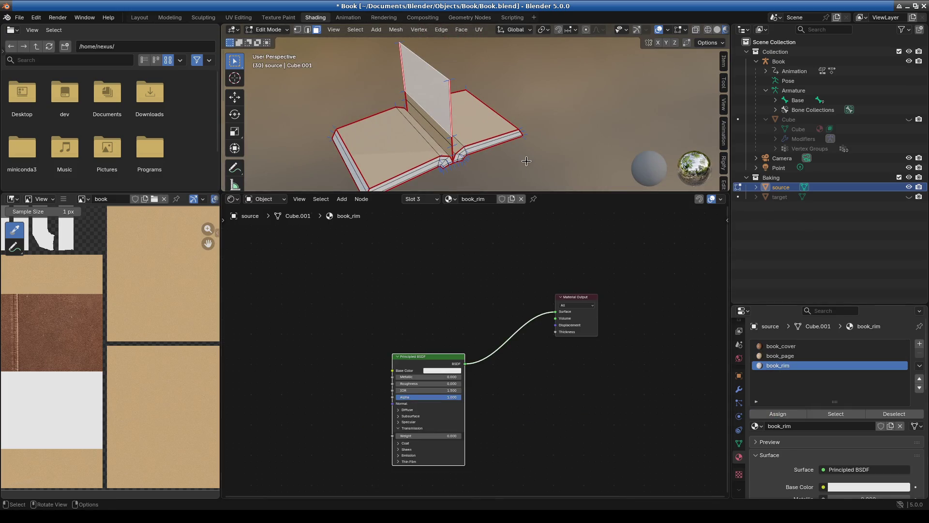
click(781, 346)
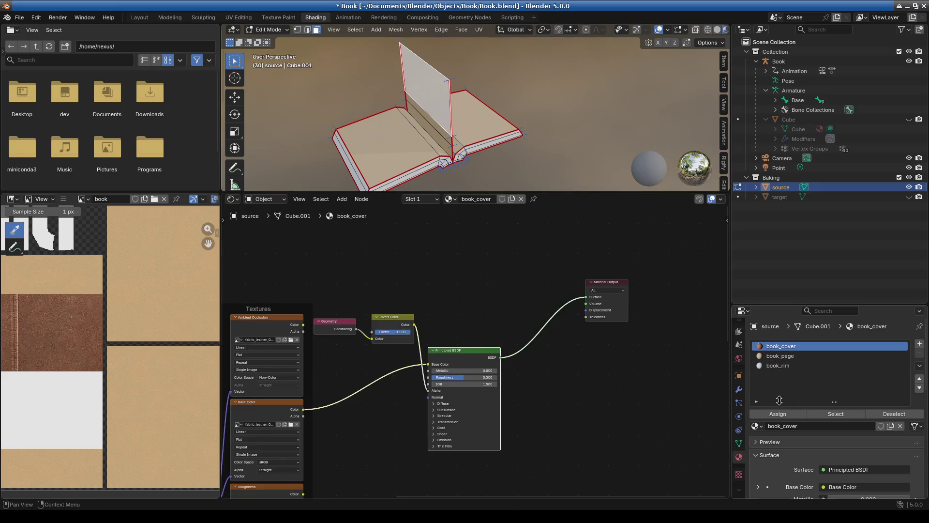
click(779, 356)
click(778, 414)
mouse_move(464, 127)
middle_down()
mouse_move(511, 119)
mouse_move(486, 141)
middle_up()
scroll(486, 121, up, 5)
scroll(486, 121, down, 5)
scroll(510, 120, up, 4)
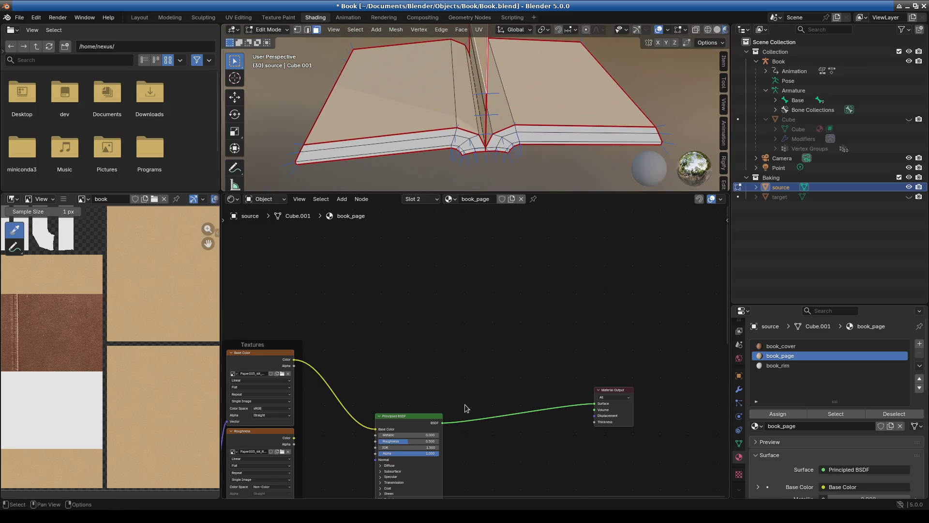
Step: Move the book_page Principled BSDF node up and select the book_rim material
drag(414, 419, 479, 338)
click(788, 367)
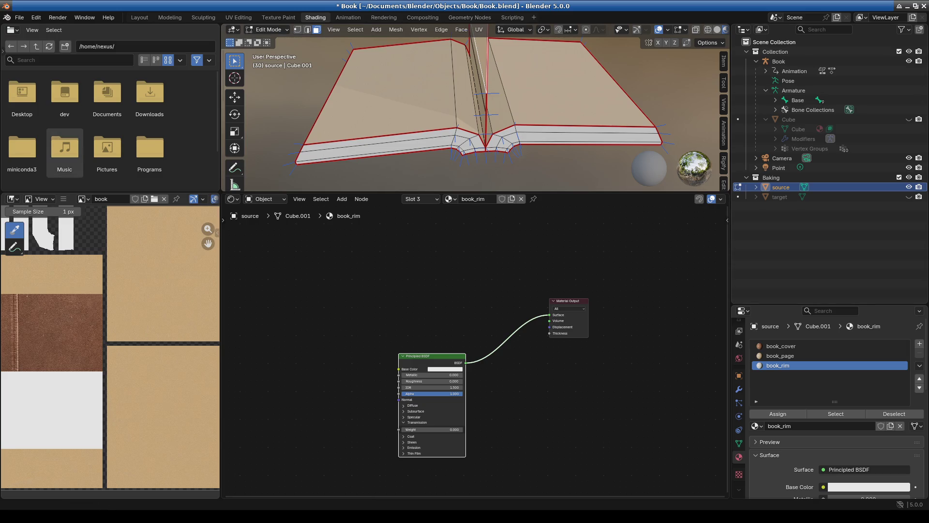
mouse_move(192, 21)
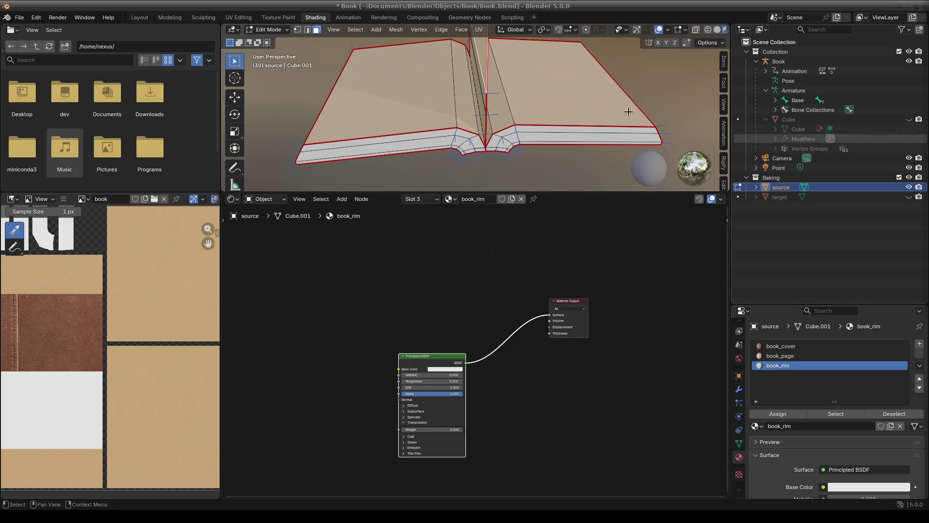
Step: Open the file manager and browse to Documents/Blender/Objects/Book/textures
key(alt+F1)
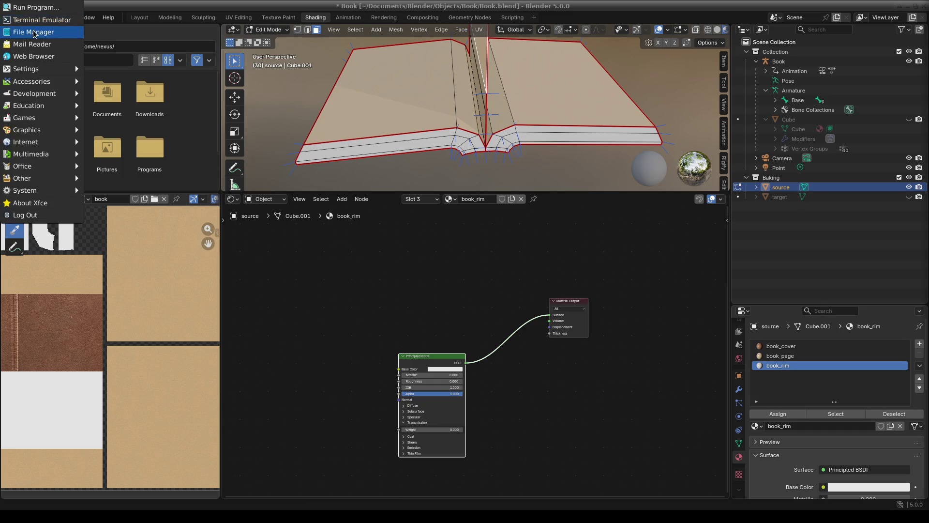
click(38, 36)
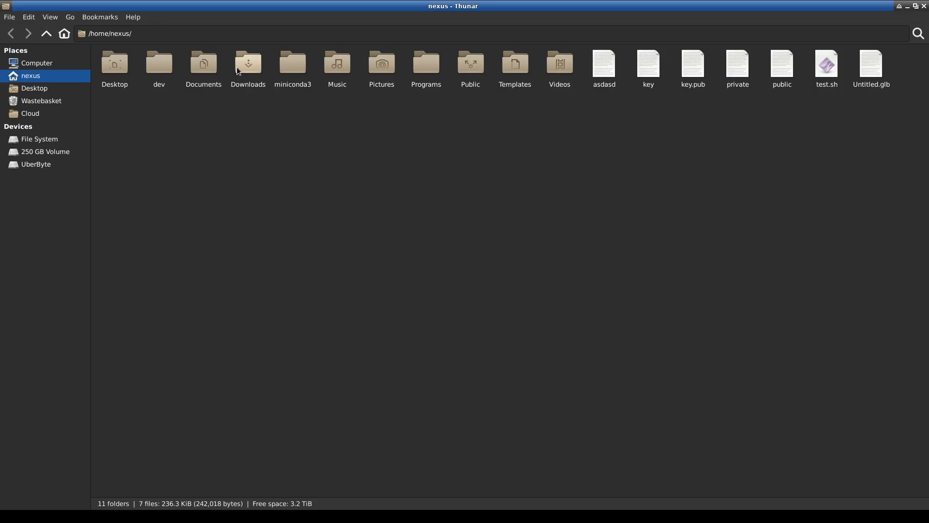
double_click(219, 78)
double_click(193, 72)
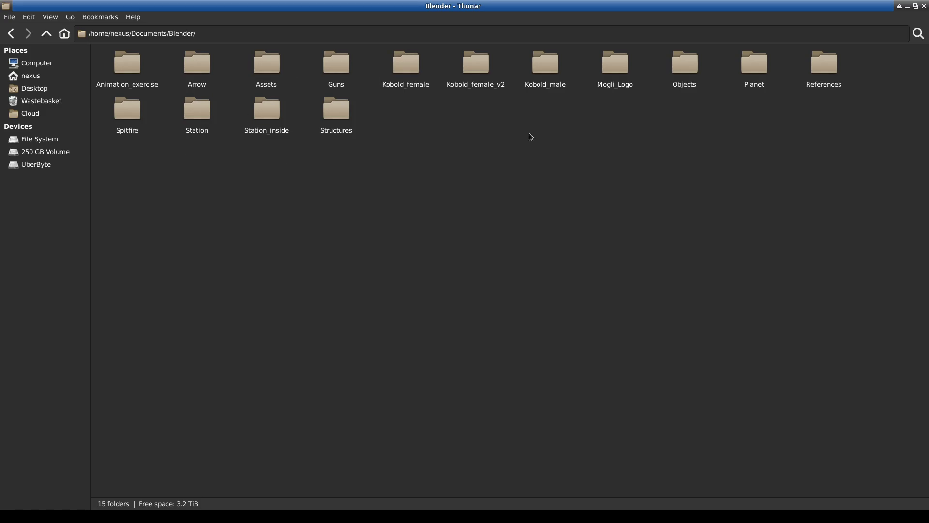
double_click(684, 73)
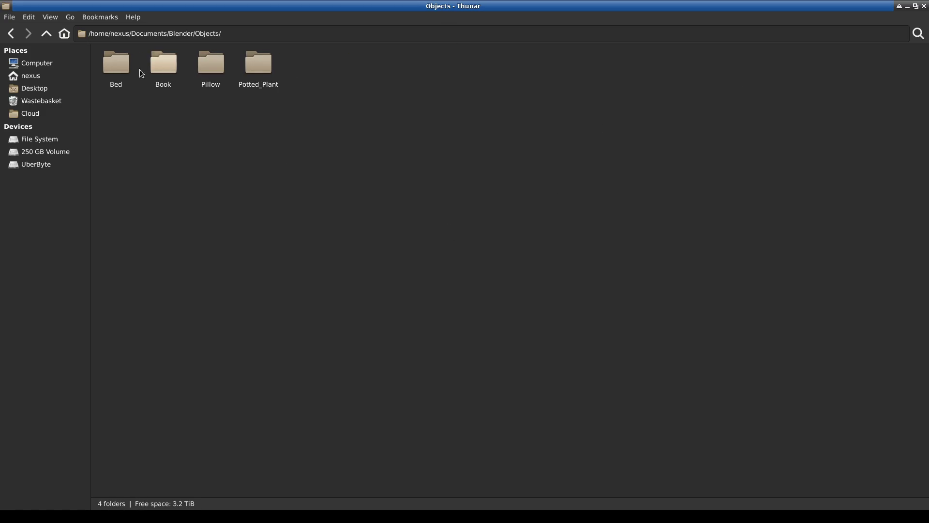
double_click(171, 73)
double_click(111, 69)
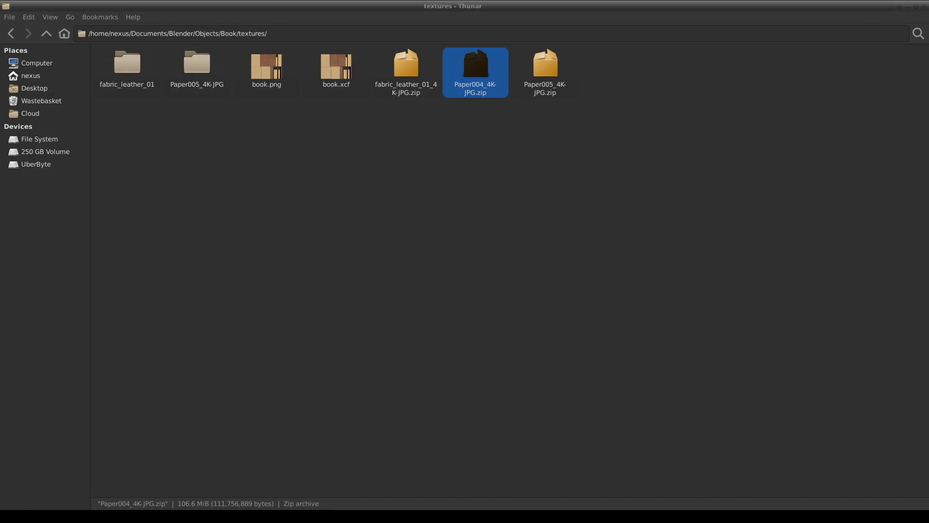
Step: Extract Paper004_4K-JPG.zip into its own Paper004_4K-JPG folder
right_click(471, 86)
click(516, 196)
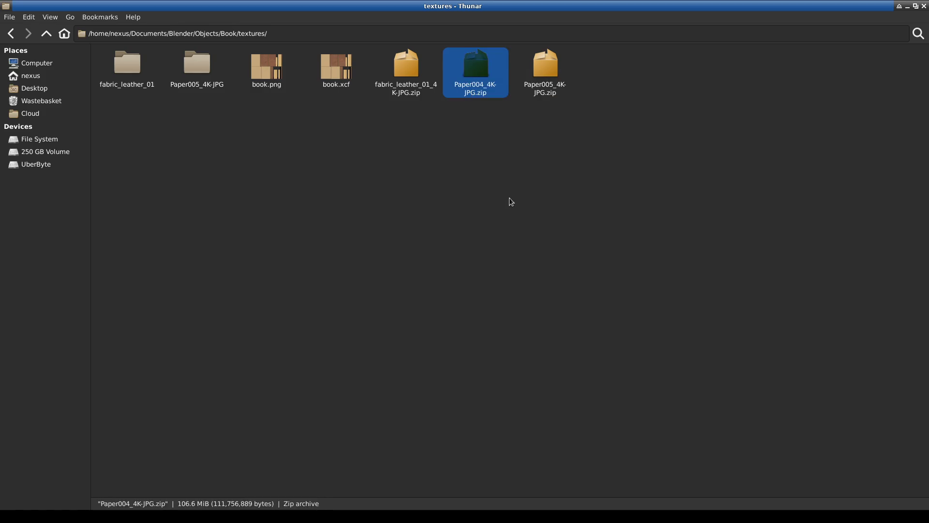
click(431, 203)
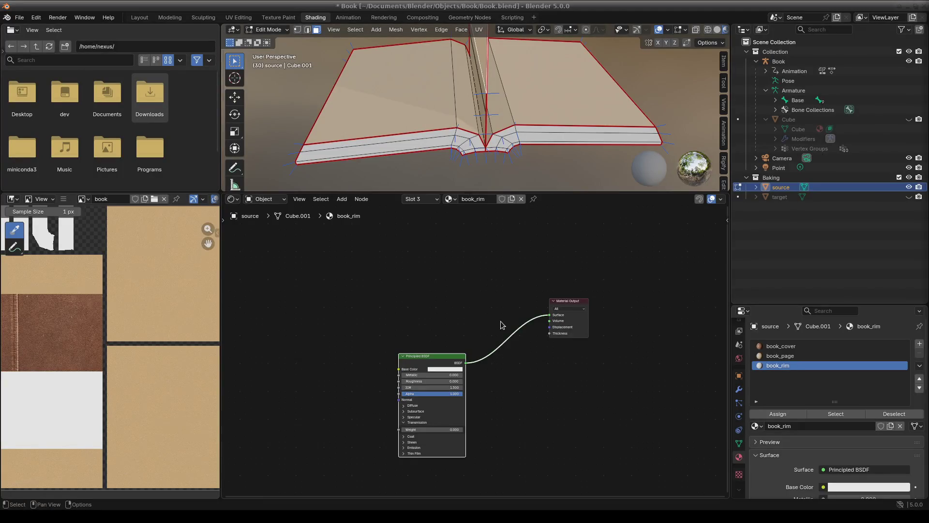
Step: Try selections of the top rim strip and corner faces on the right page block
middle_drag(523, 377, 521, 326)
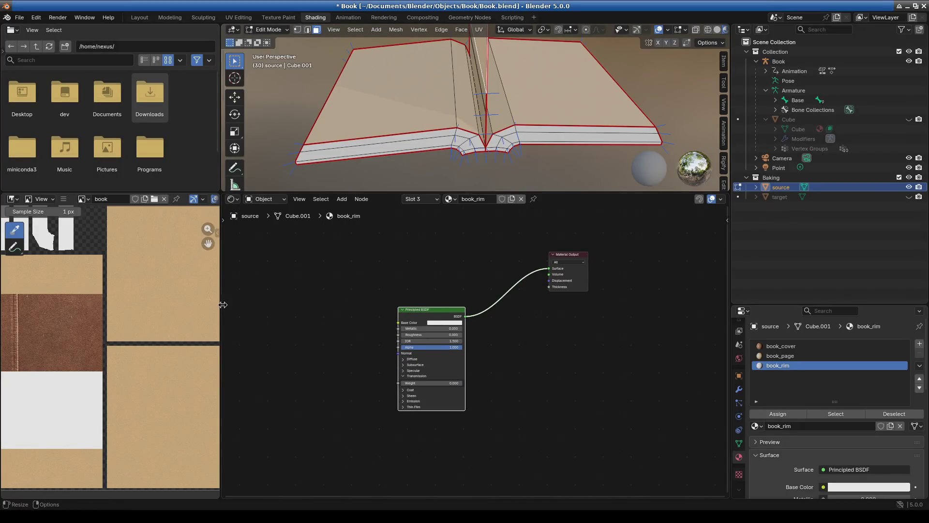
shift+middle_drag(560, 141, 499, 83)
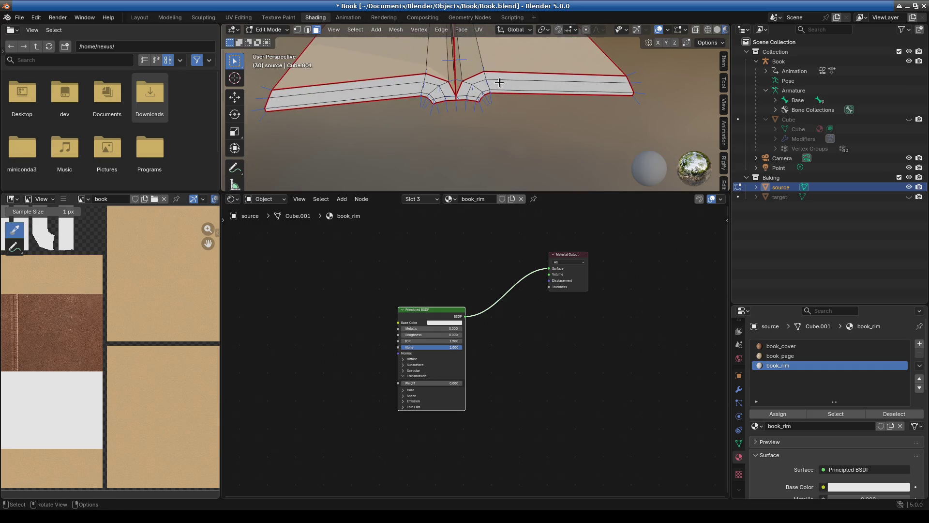
ctrl+shift+click(500, 76)
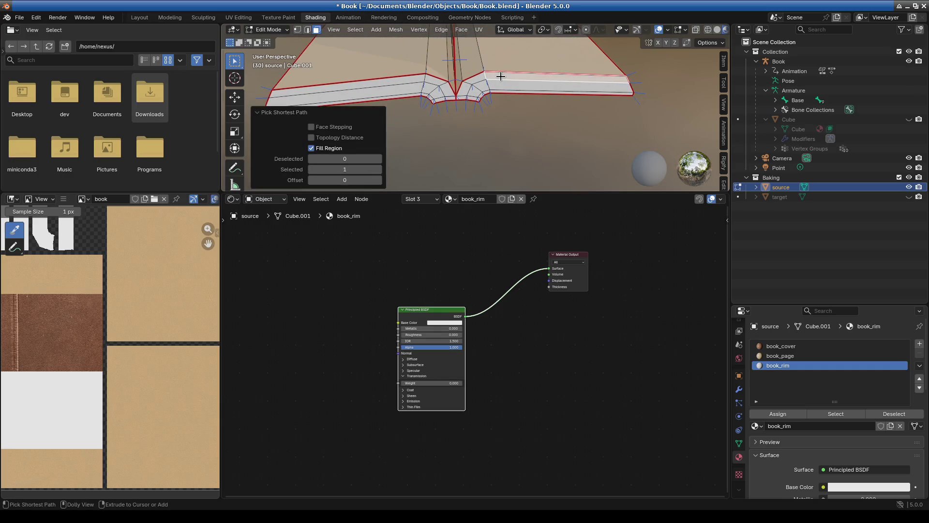
ctrl+shift+click(481, 75)
ctrl+shift+click(485, 75)
middle_drag(485, 75, 477, 143)
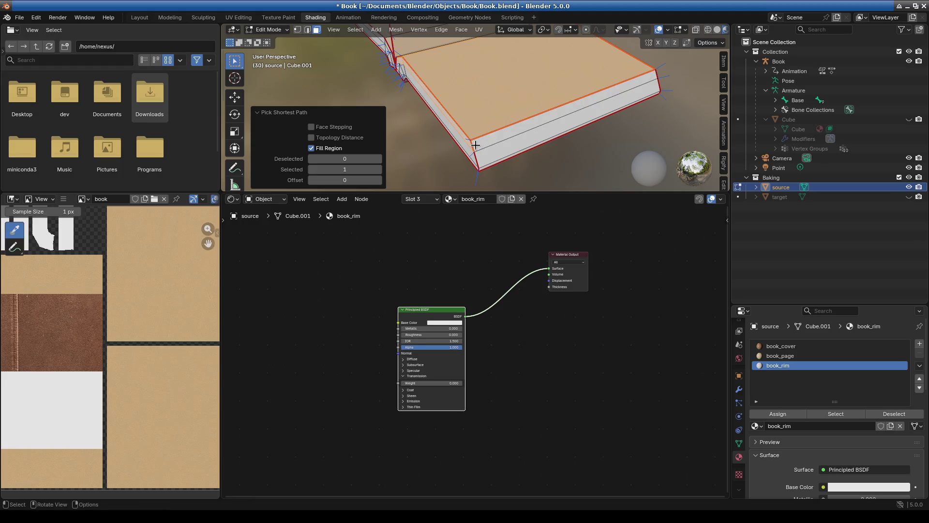
shift+click(476, 146)
shift+click(476, 145)
shift+click(577, 106)
shift+click(577, 109)
key(ctrl+l)
shift+click(474, 151)
click(479, 145)
alt+click(474, 145)
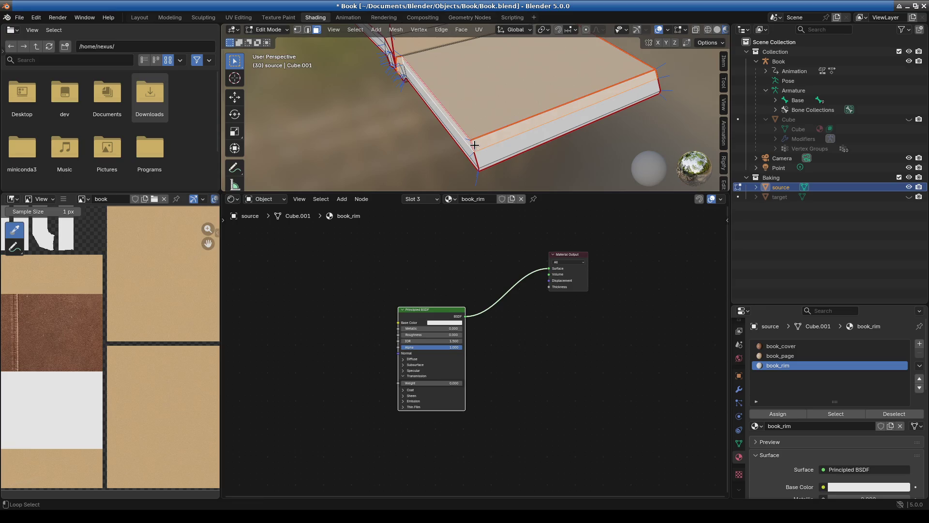
Step: Add the rim face loops around the page block and assign them book_rim
mouse_move(475, 145)
middle_down()
mouse_move(498, 75)
mouse_move(486, 158)
mouse_move(551, 118)
mouse_move(382, 113)
mouse_move(458, 141)
middle_up()
key(shift)
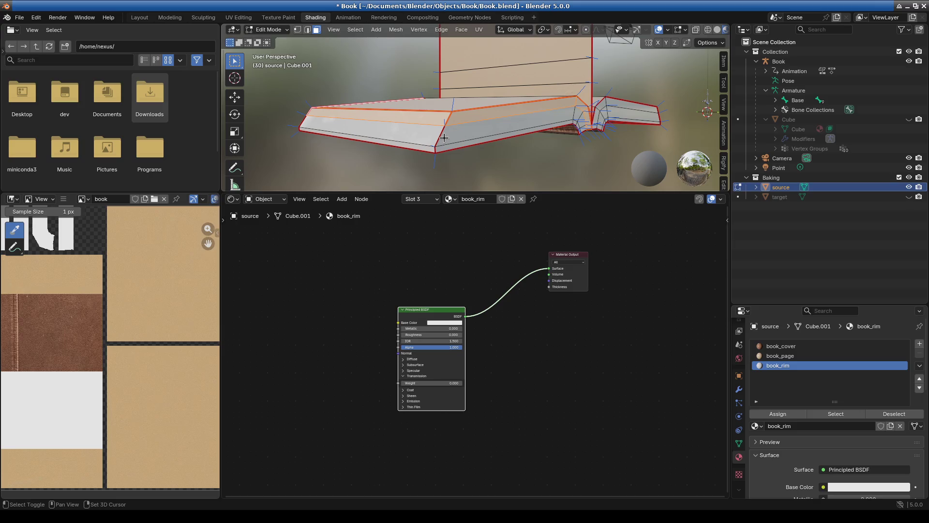
alt+shift+click(440, 146)
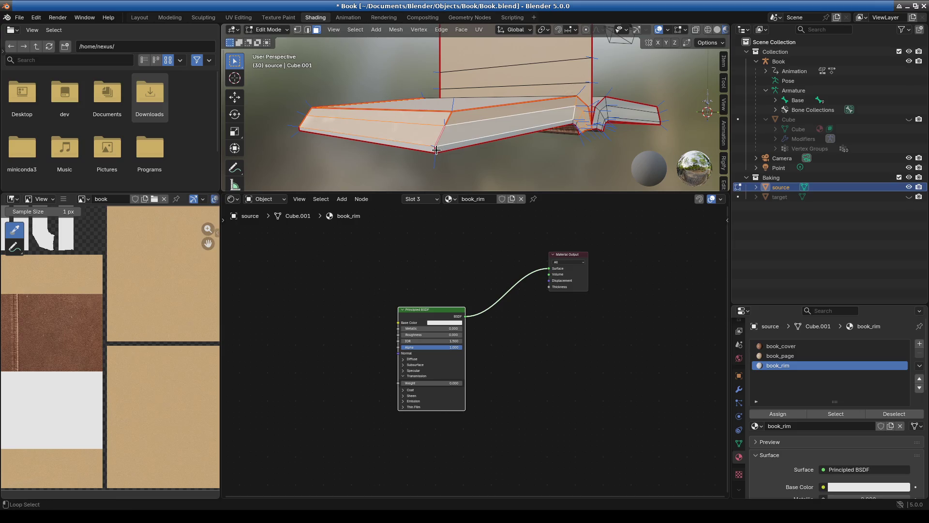
mouse_move(437, 150)
middle_down()
mouse_move(500, 166)
mouse_move(525, 138)
middle_up()
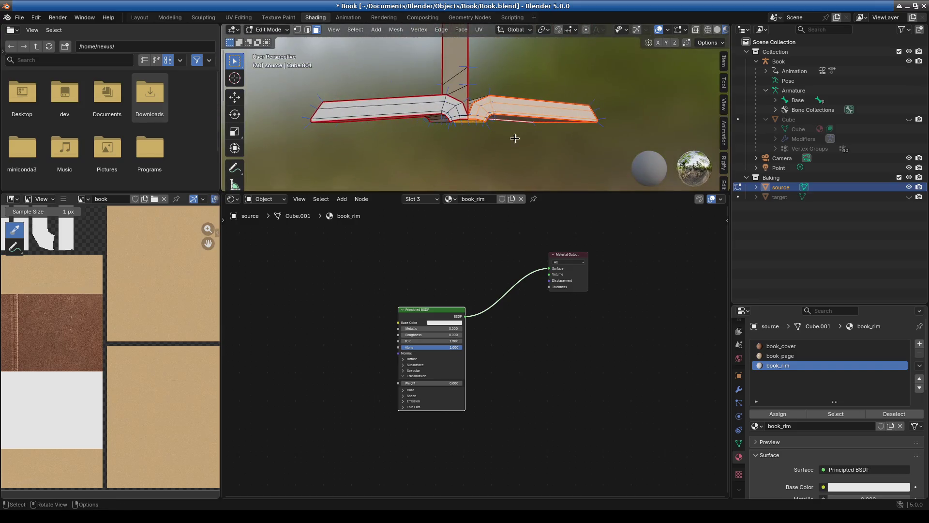
scroll(526, 138, up, 5)
alt+shift+click(411, 114)
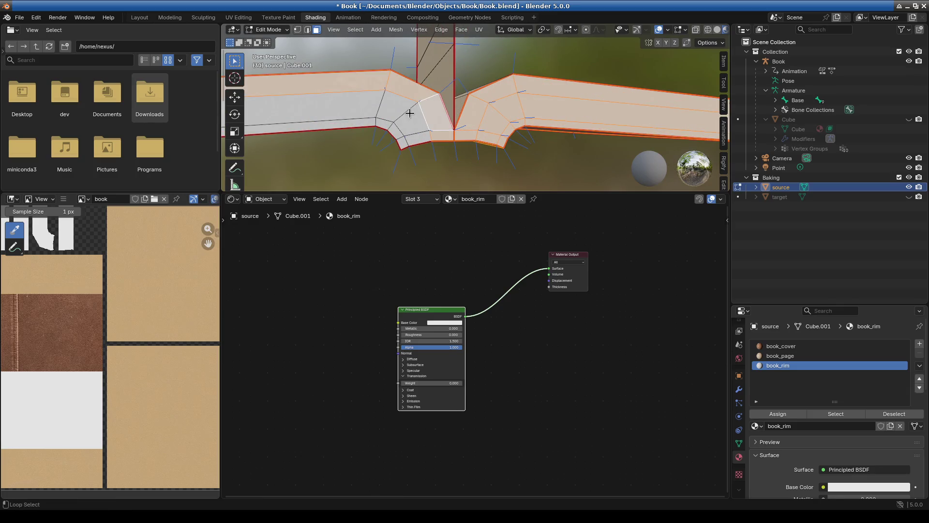
scroll(389, 125, down, 5)
mouse_move(581, 145)
middle_down()
mouse_move(622, 137)
mouse_move(606, 73)
middle_up()
scroll(606, 73, up, 4)
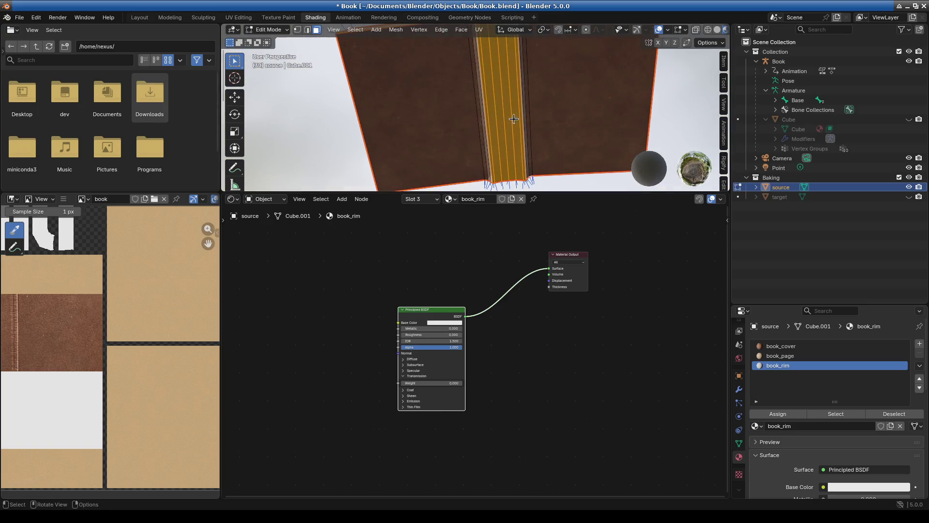
mouse_move(537, 139)
middle_down()
mouse_move(518, 162)
mouse_move(440, 124)
mouse_move(573, 120)
mouse_move(496, 143)
middle_up()
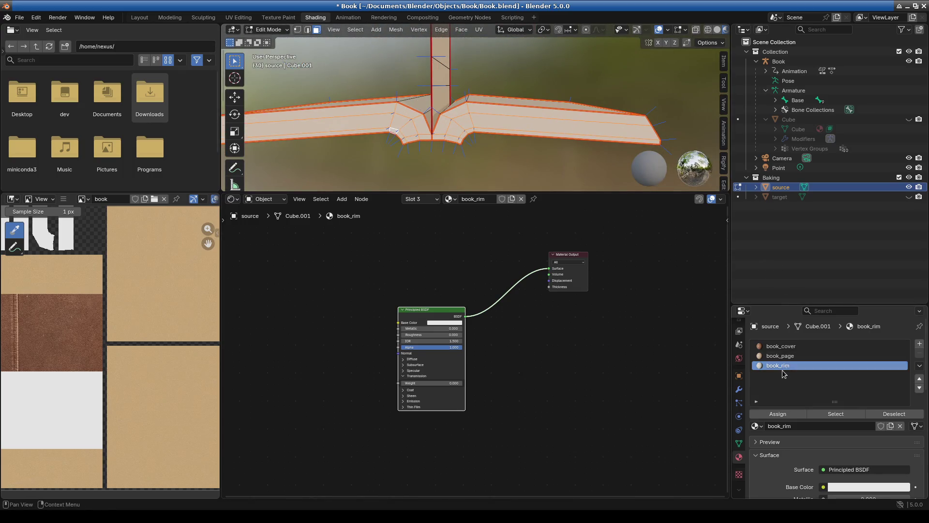
click(780, 415)
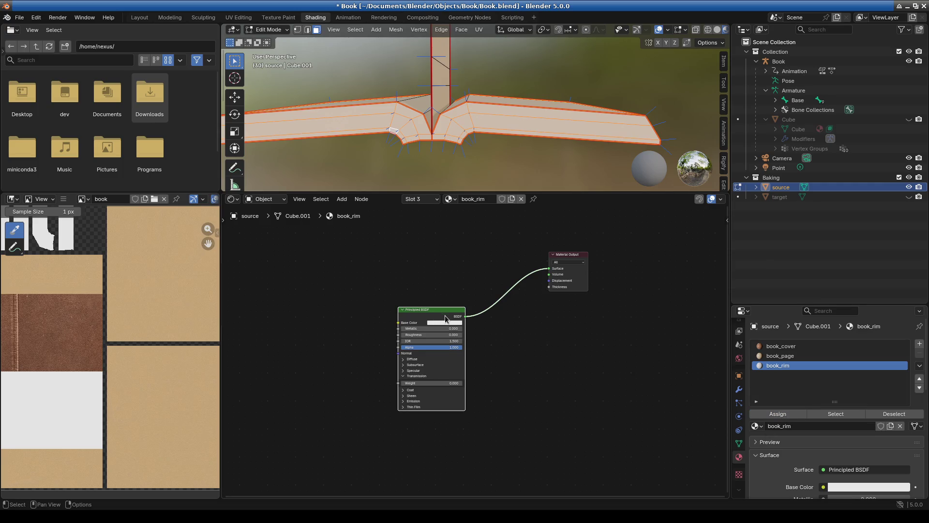
Step: Wire the Paper005_4K-JPG texture images into book_rim's Principled BSDF
key(ctrl+shift+t)
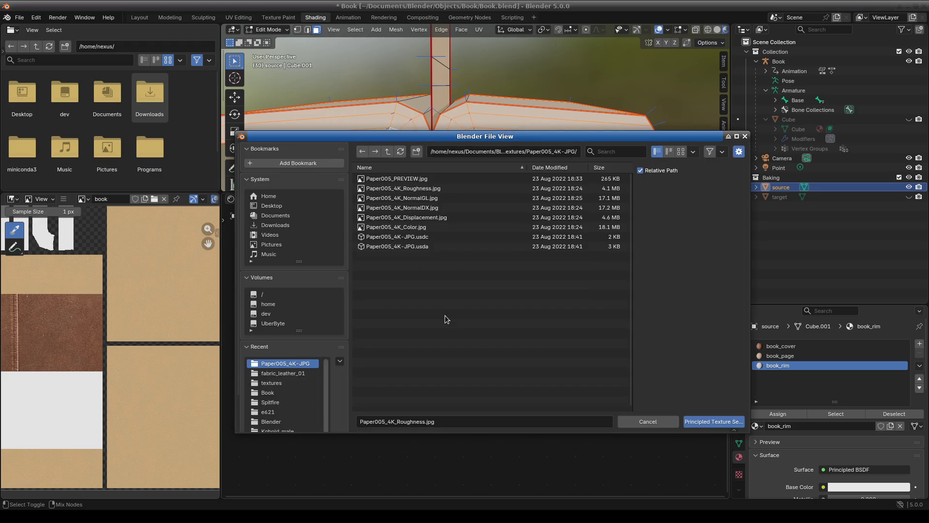
click(388, 152)
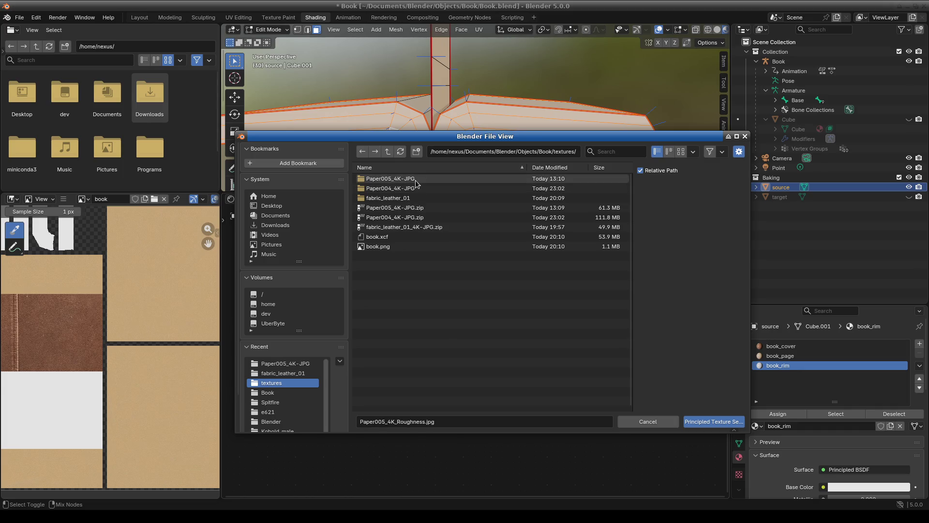
click(415, 180)
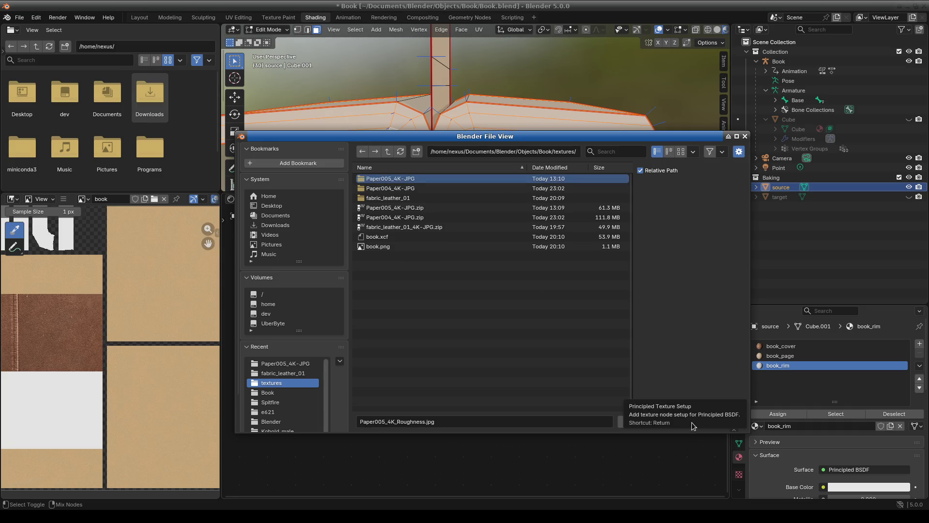
click(696, 422)
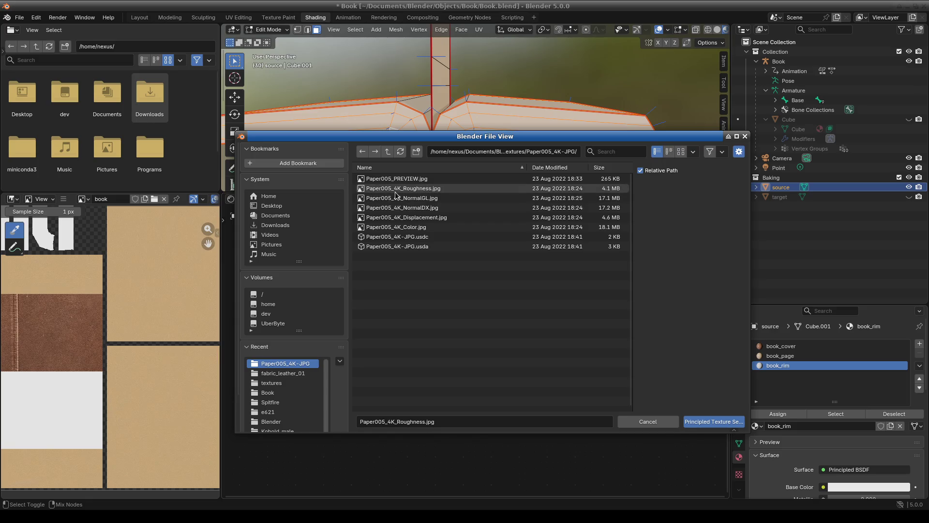
drag(398, 193, 415, 230)
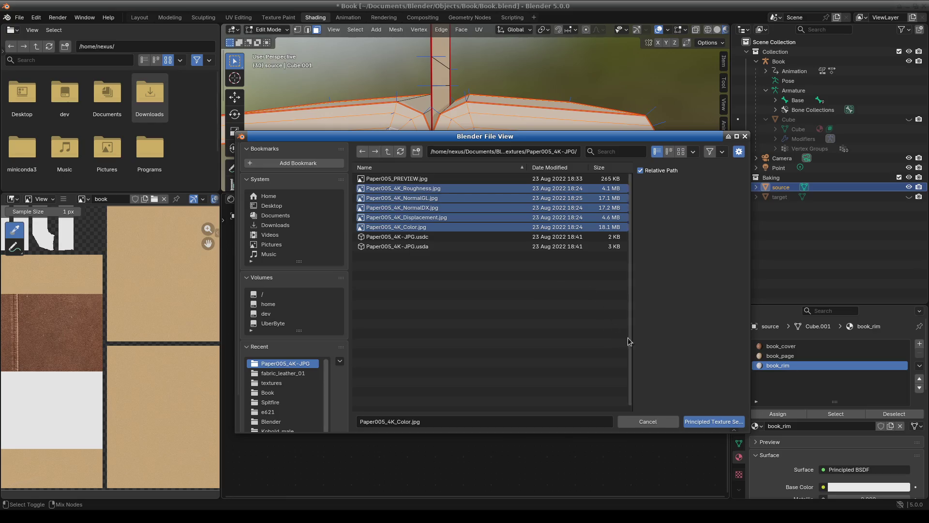
click(714, 422)
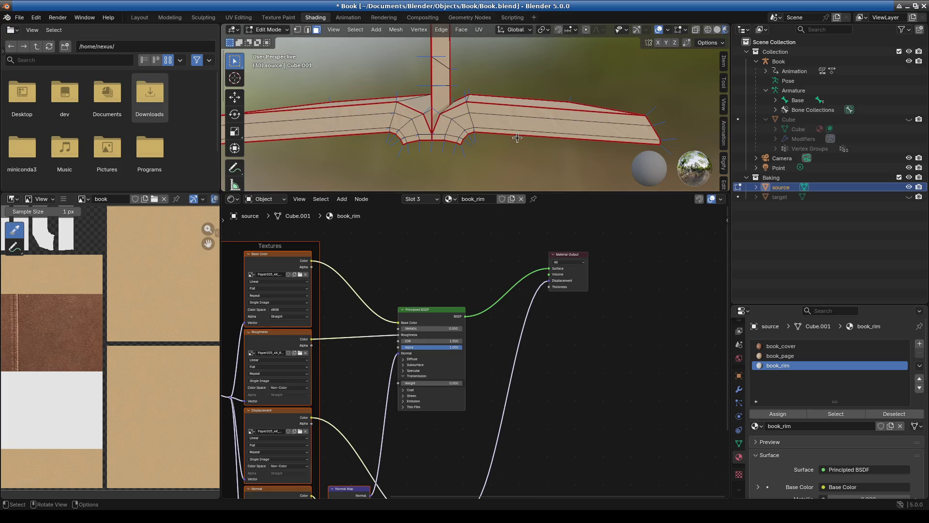
Step: Frame the whole texture atlas, enlarge the 3D view and select every rim face
scroll(521, 128, up, 5)
key(Home)
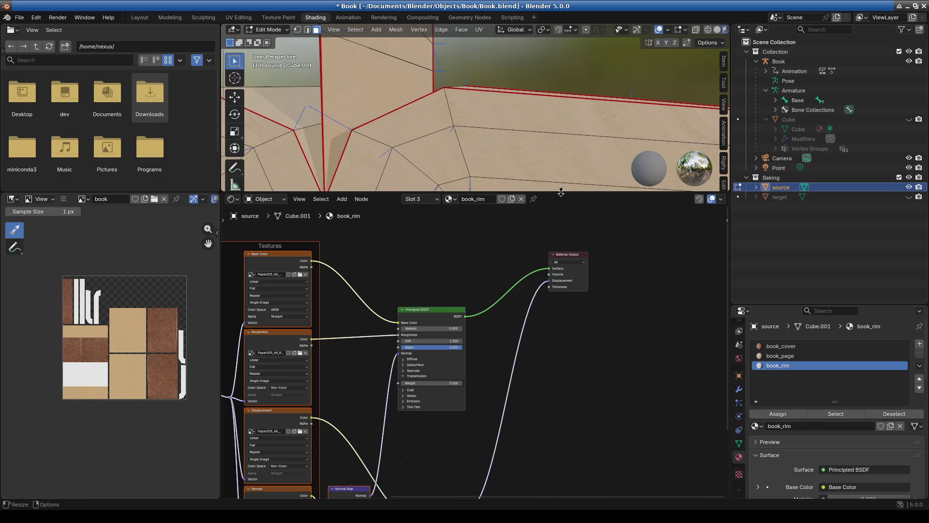
drag(556, 193, 556, 282)
scroll(521, 230, down, 5)
scroll(521, 229, up, 2)
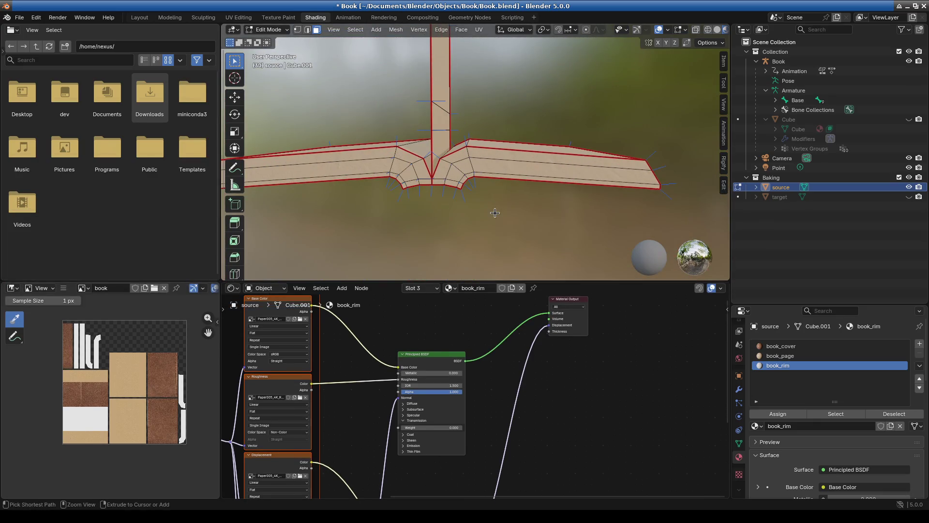
key(ctrl+l)
Step: Unwrap the rim conformally and frame its islands in a wider UV Editing view
key(u)
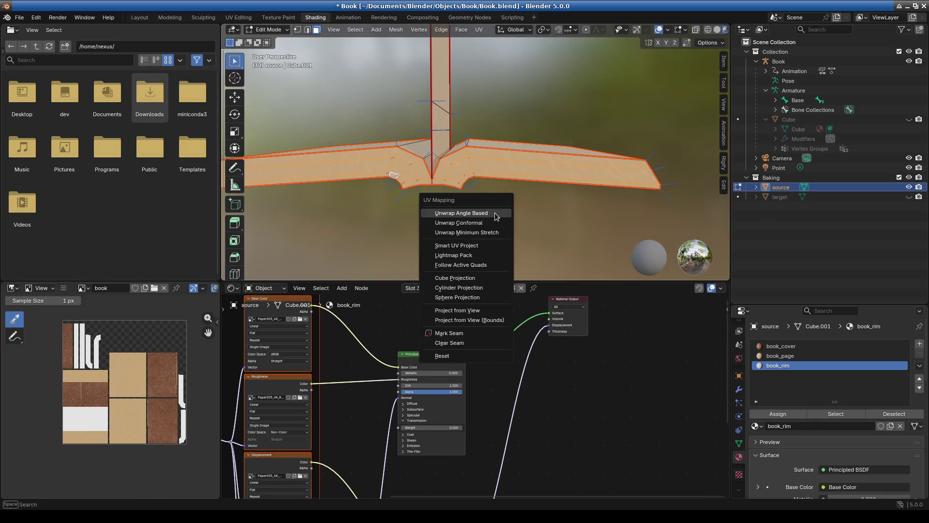
click(498, 223)
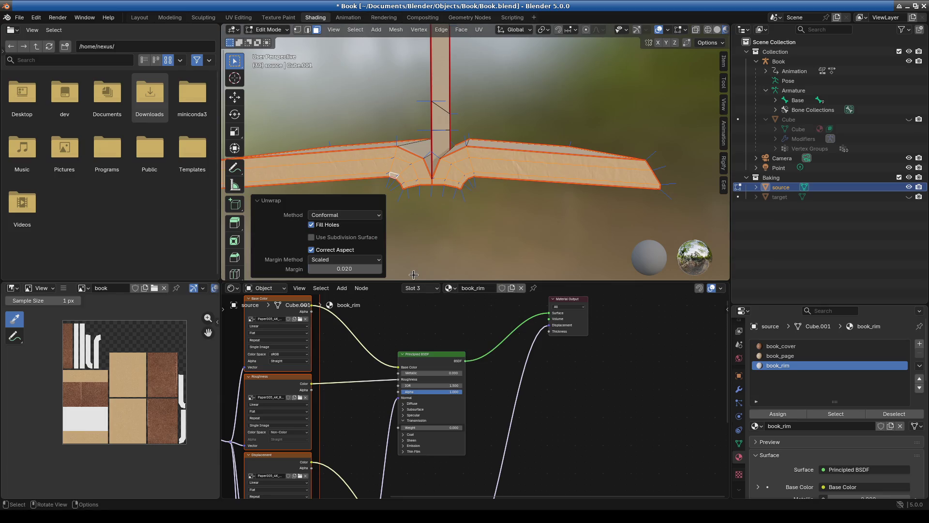
click(239, 17)
scroll(208, 349, down, 10)
scroll(152, 261, up, 10)
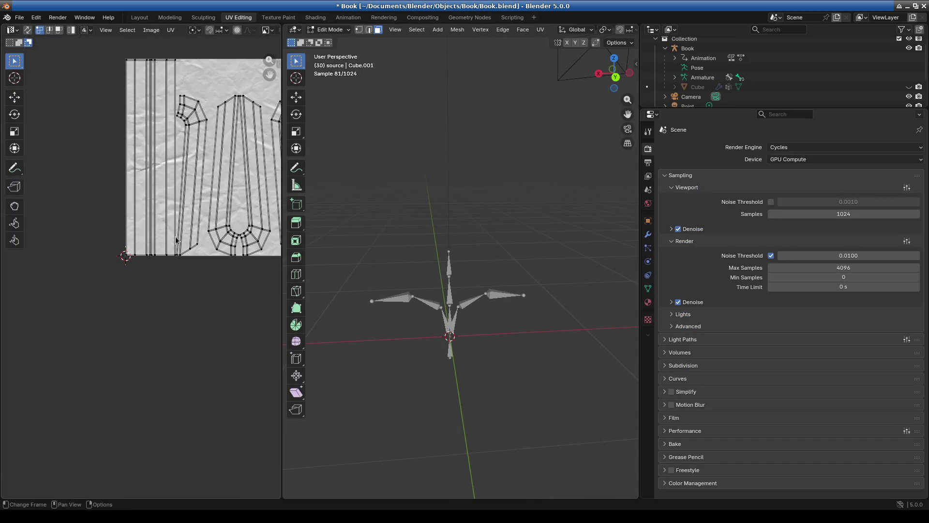
middle_drag(175, 236, 174, 239)
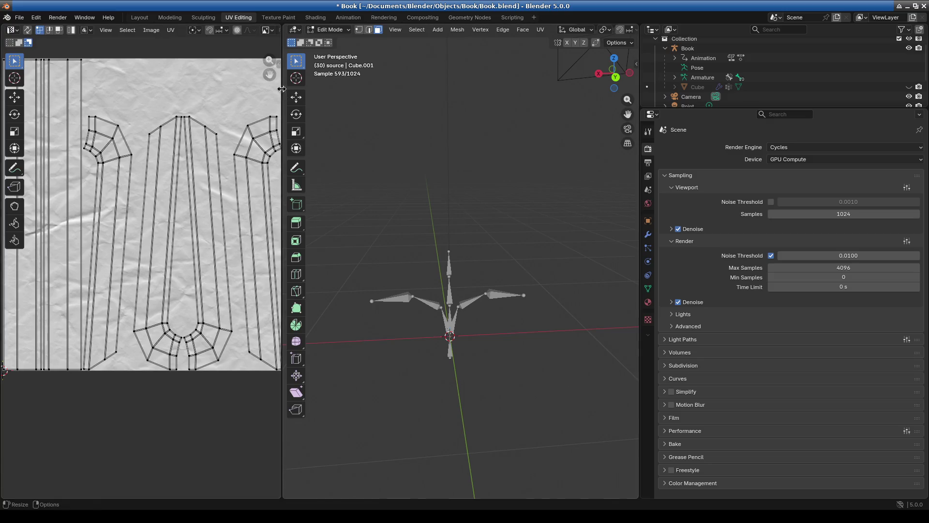
drag(282, 116, 396, 115)
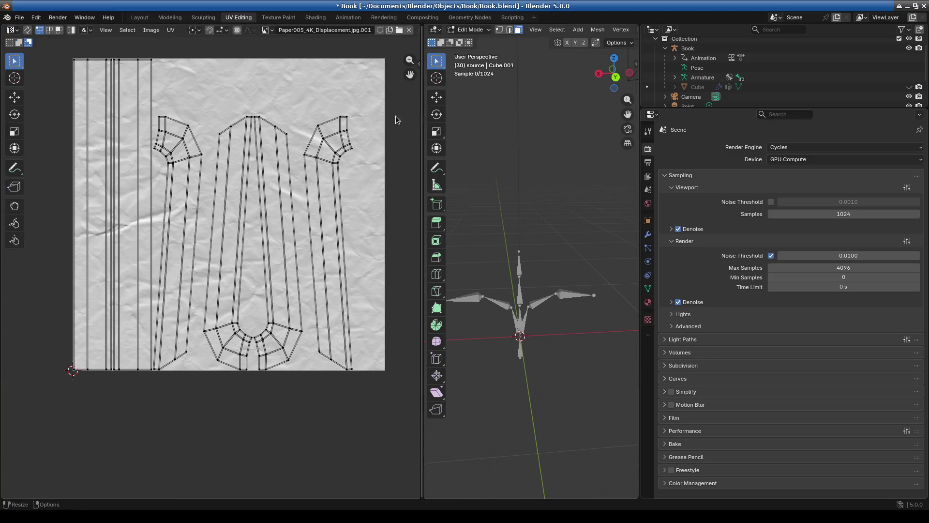
Step: Show Paper005_4K_Color.jpg, then Paper005_4K_Color.jpg.001, behind the UV islands
click(268, 30)
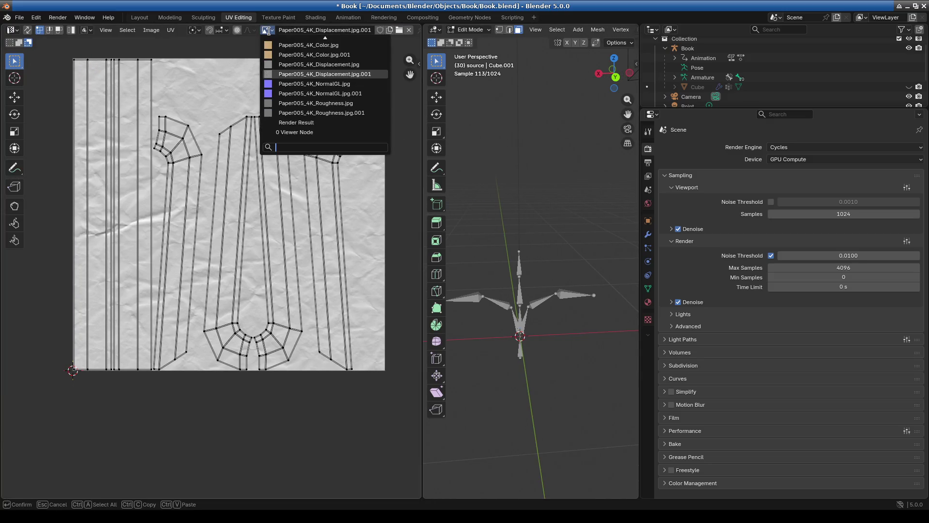
click(312, 45)
scroll(274, 241, up, 5)
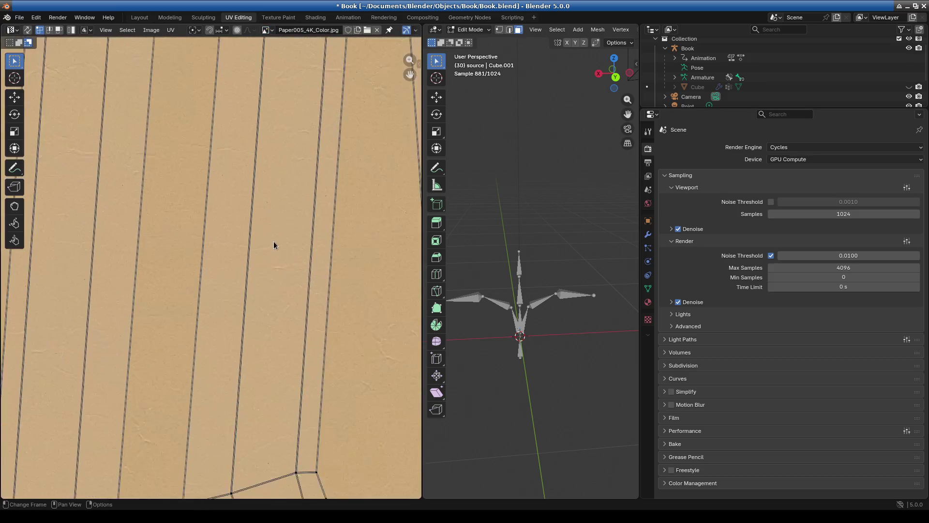
scroll(273, 239, down, 5)
key(Home)
click(268, 30)
click(283, 105)
scroll(240, 237, up, 5)
scroll(241, 240, down, 5)
click(270, 30)
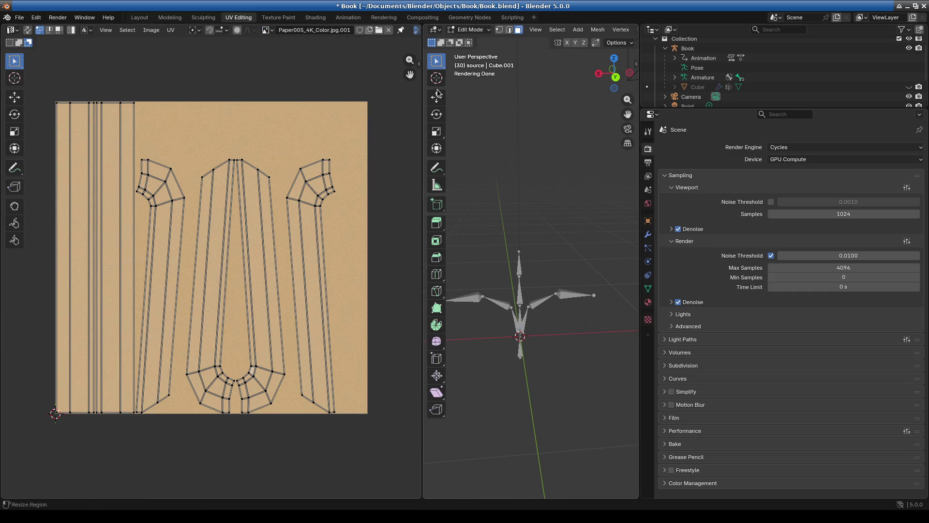
Step: Back in Shading, select the texture nodes together with the Displacement node
drag(423, 92, 274, 73)
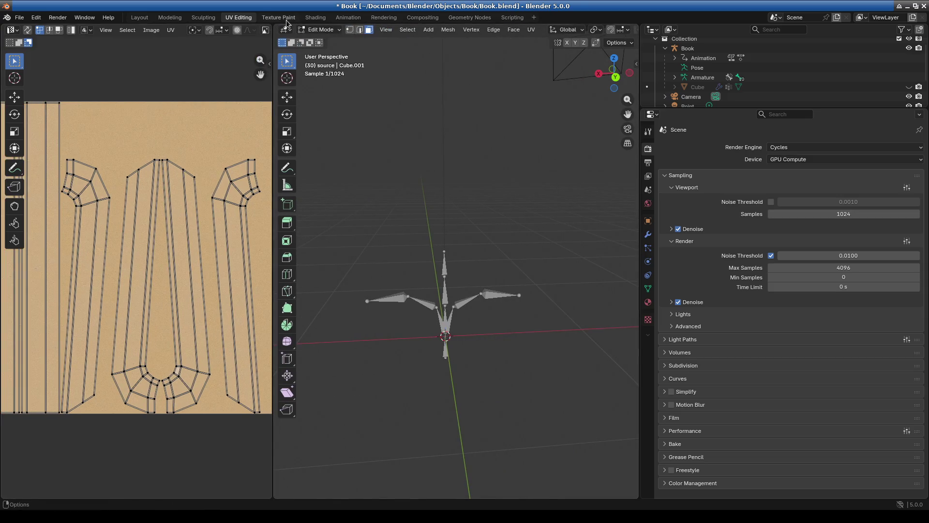
key(ctrl+Page_Down)
key(ctrl+Page_Down)
ctrl+middle_drag(416, 325, 349, 421)
drag(314, 344, 447, 483)
shift+click(466, 449)
Step: Delete the Paper005 nodes and wire Paper004 color-through-roughness images into the Principled BSDF
key(Delete)
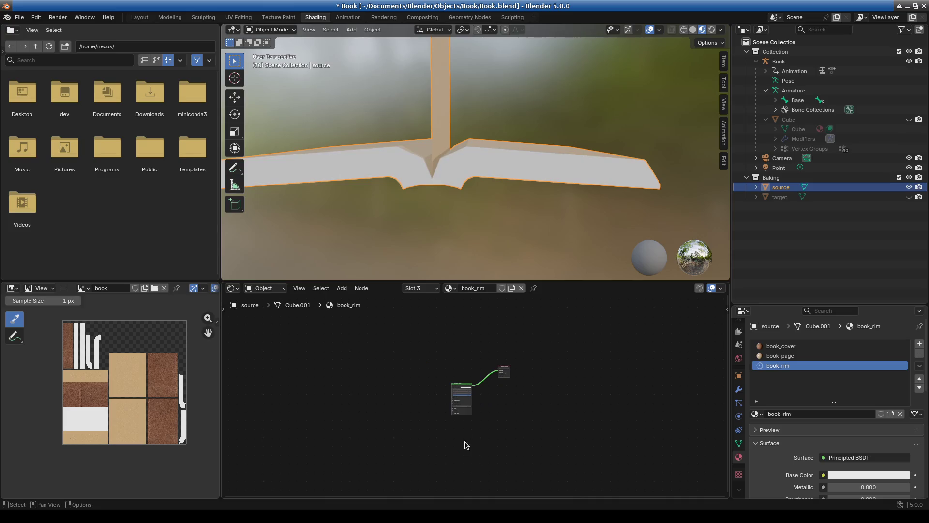
click(462, 387)
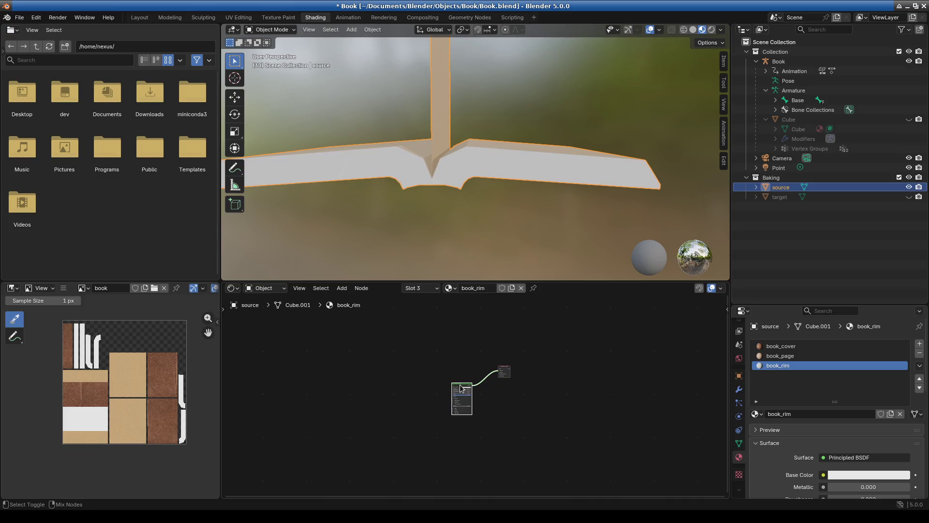
key(ctrl+shift+t)
click(390, 163)
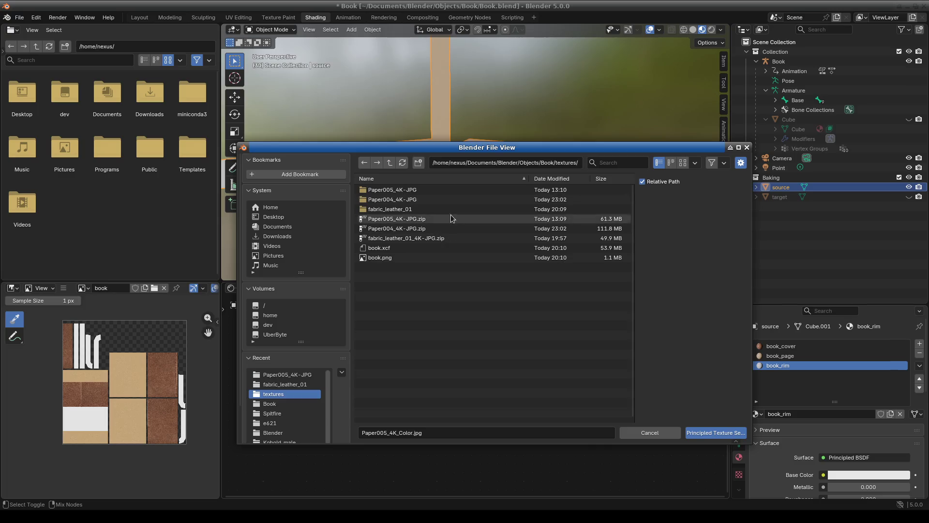
click(428, 203)
click(438, 238)
drag(441, 235, 438, 200)
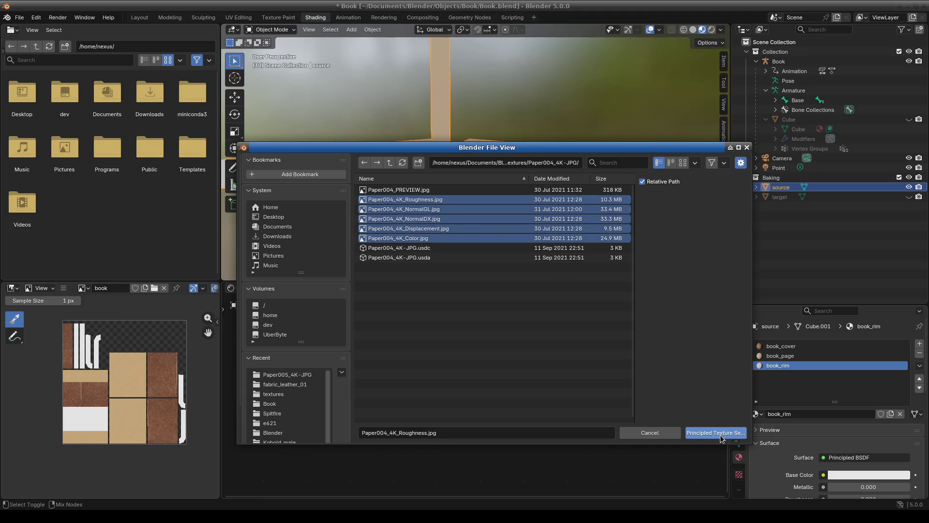
click(716, 433)
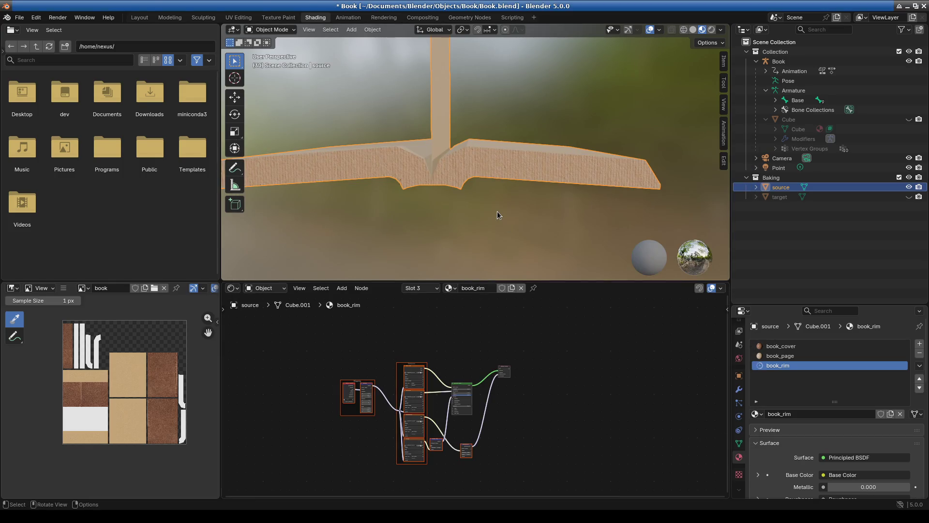
Step: Inspect the book spine's new paper up close, then go to UV Editing
middle_drag(489, 159, 461, 194)
scroll(497, 187, up, 3)
scroll(488, 179, down, 8)
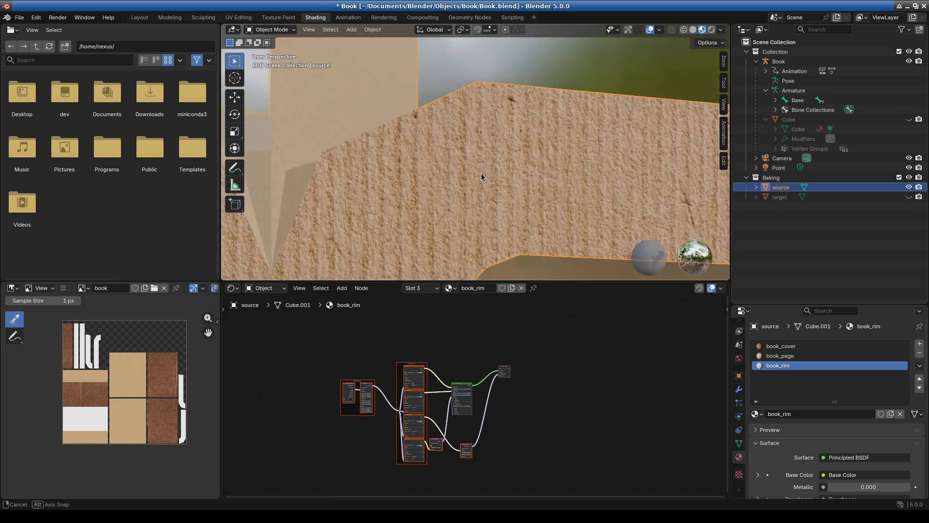
click(237, 19)
Step: Widen the UV editor and show Paper005_4K_Color.jpg behind the UVs
scroll(223, 312, down, 4)
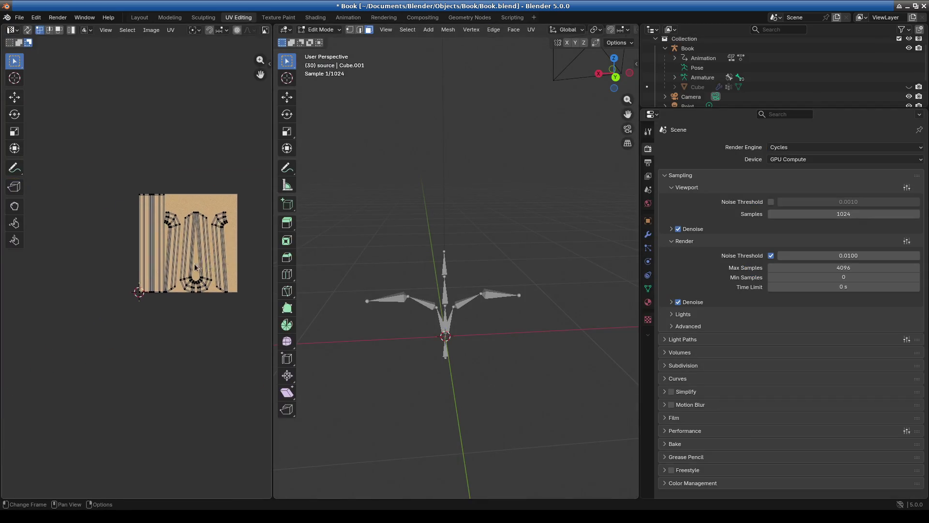
scroll(176, 239, up, 8)
scroll(190, 278, up, 2)
scroll(187, 287, up, 3)
scroll(187, 286, down, 4)
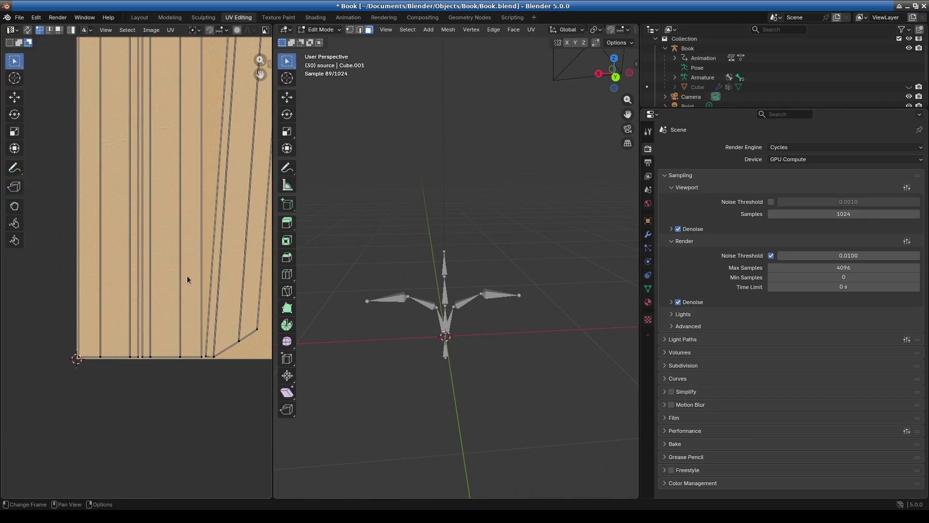
scroll(141, 271, down, 5)
drag(273, 199, 457, 197)
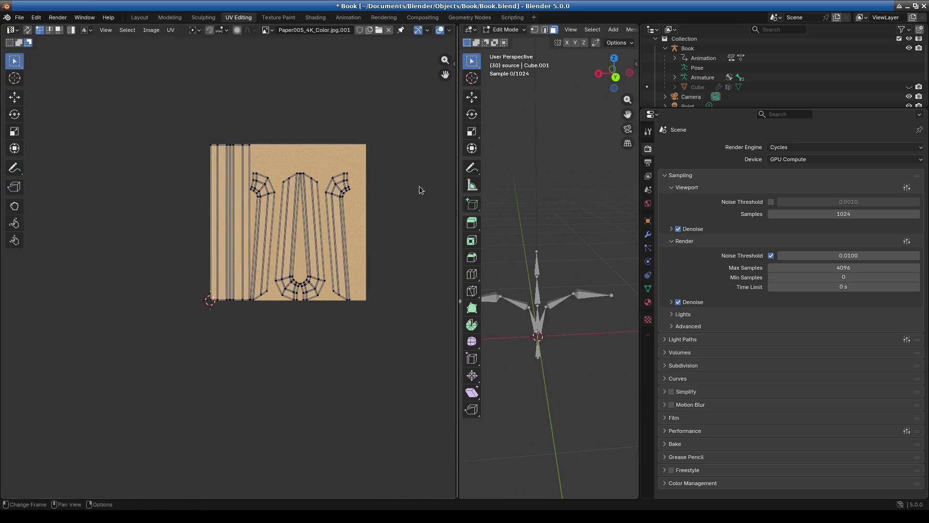
click(267, 30)
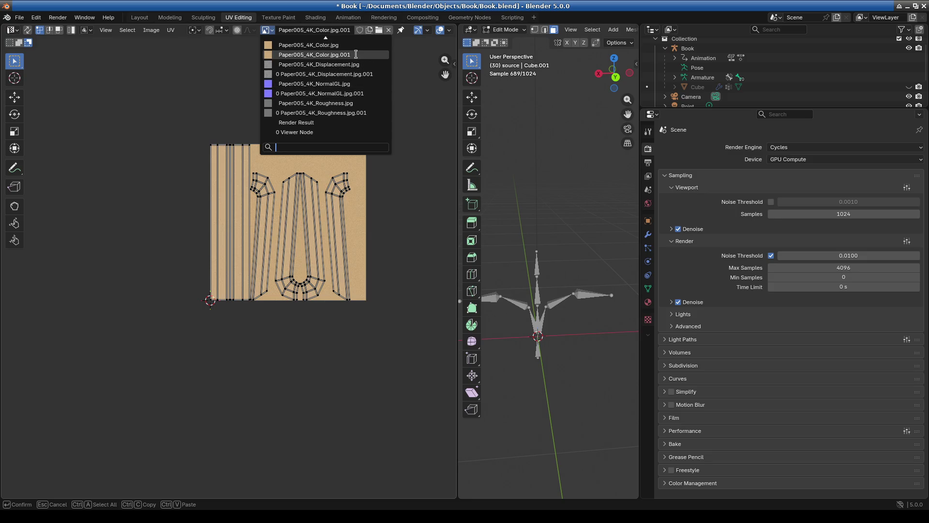
click(309, 45)
scroll(318, 284, up, 5)
scroll(318, 285, down, 5)
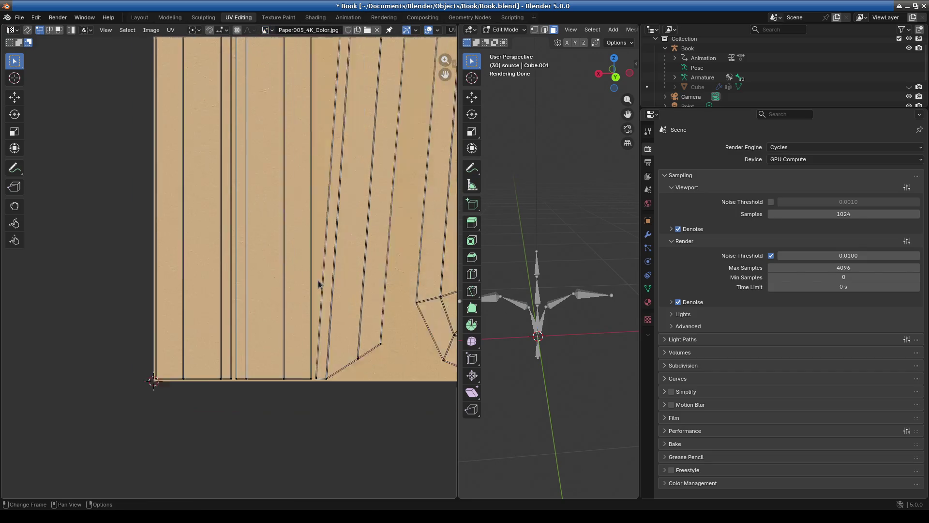
Step: Switch the UV background to Paper005_4K_Color.jpg.001
click(272, 31)
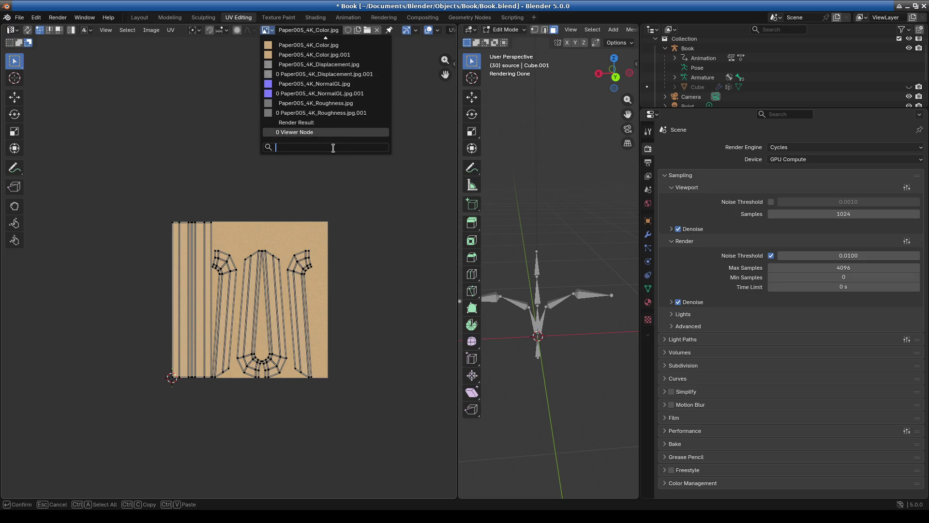
text(colo)
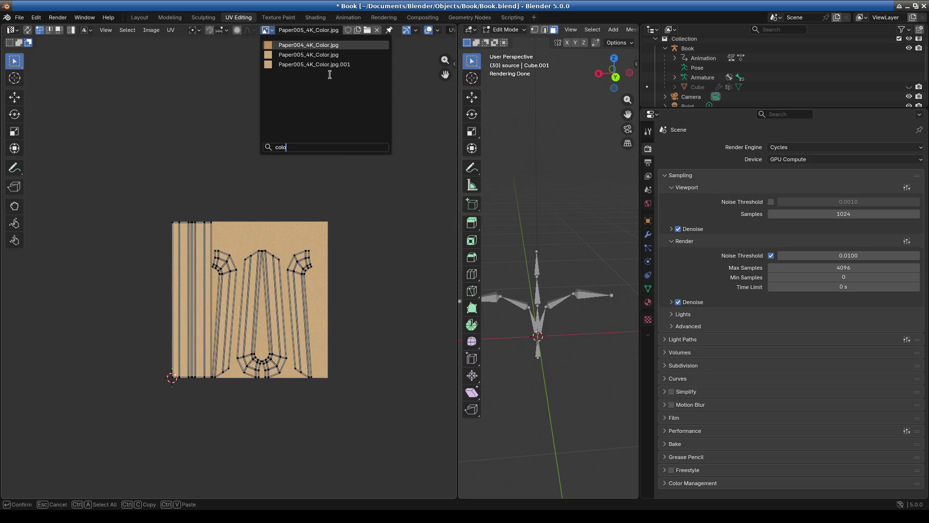
click(331, 65)
scroll(264, 336, up, 8)
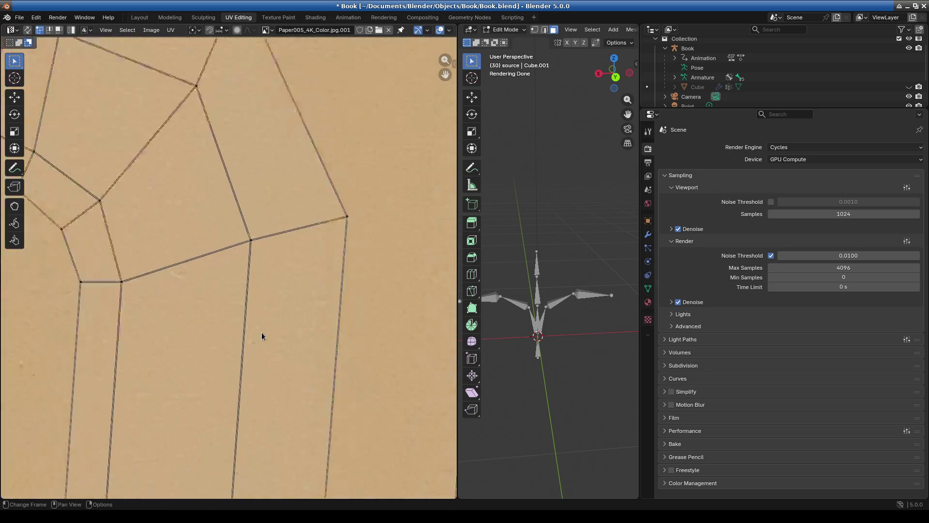
scroll(279, 249, down, 6)
Step: Show Paper004_4K_Color.jpg behind the UVs, then select all islands and rotate them 90°
click(266, 29)
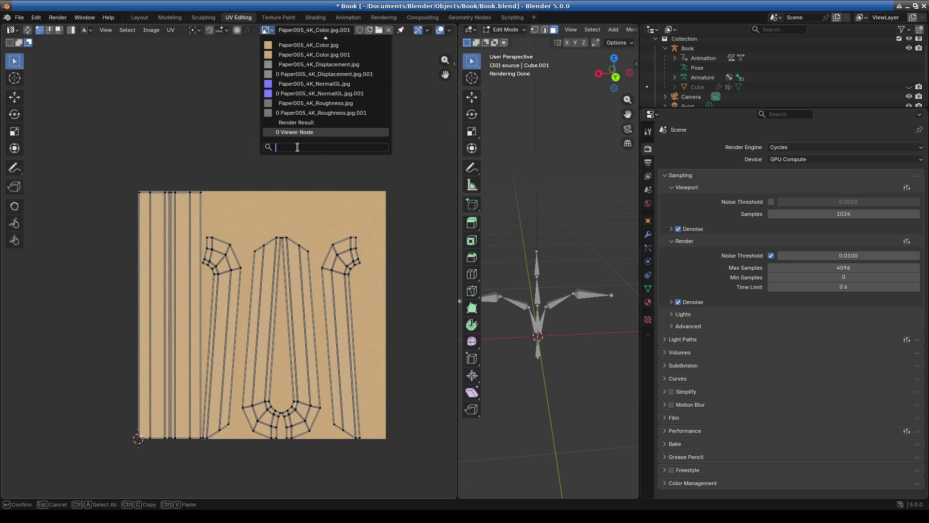
text(colo)
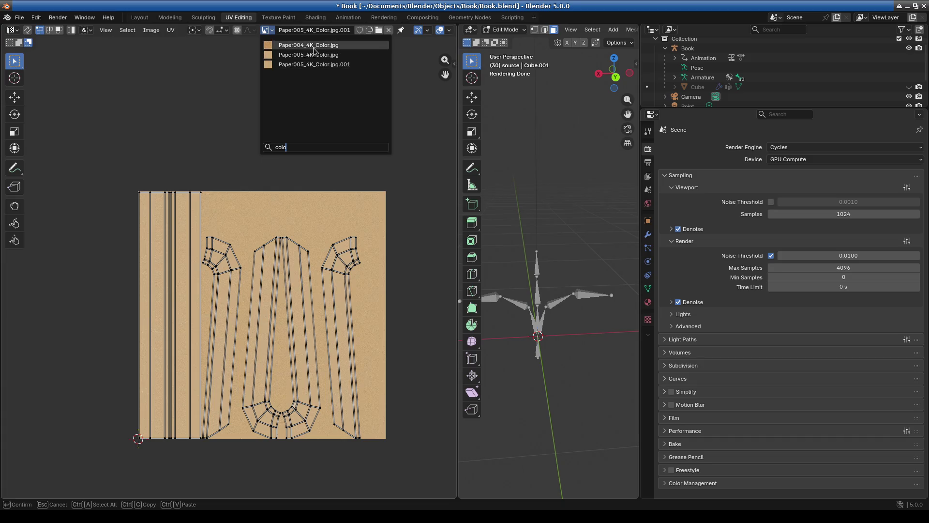
click(313, 46)
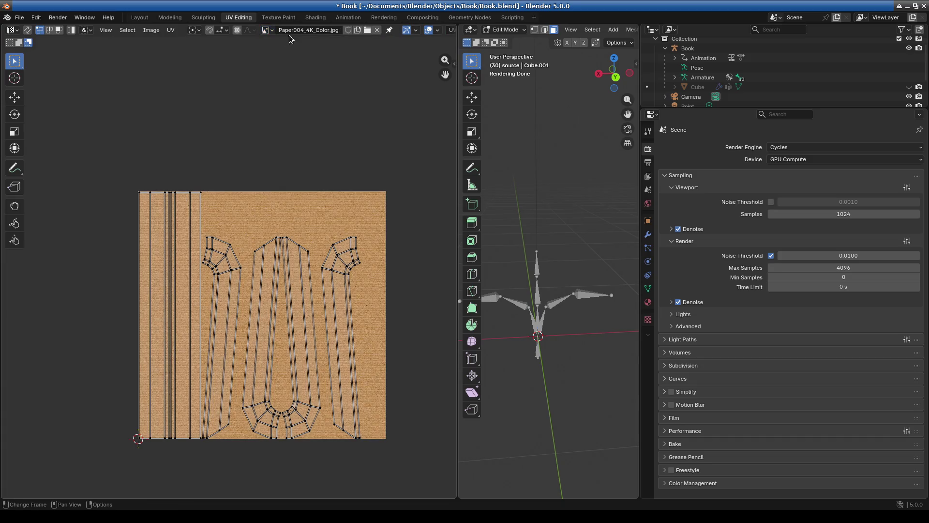
scroll(358, 238, up, 4)
scroll(358, 237, down, 7)
scroll(298, 339, up, 3)
key(Home)
text(a)
text(r90)
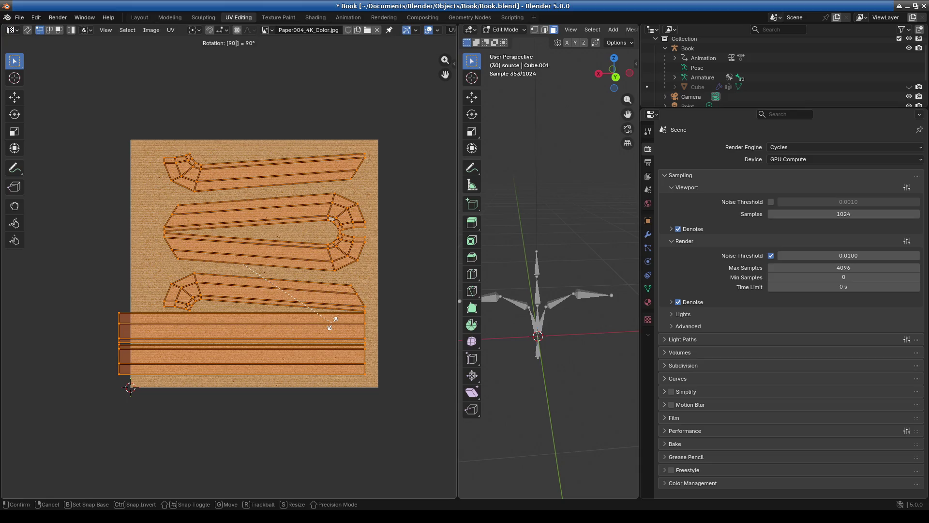
Step: Confirm the 90° rotation and move the islands inside the texture square
key(Return)
middle_drag(310, 368, 304, 360)
key(g)
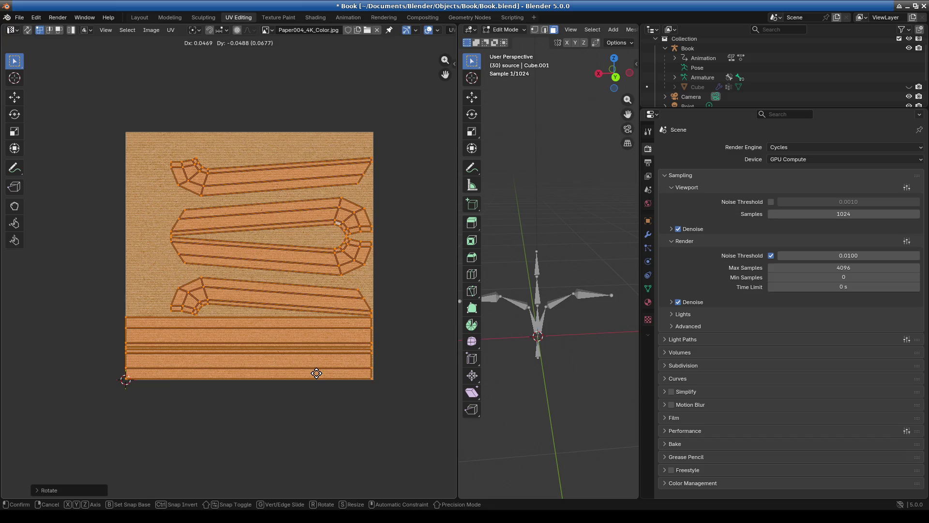
click(317, 373)
scroll(243, 382, up, 3)
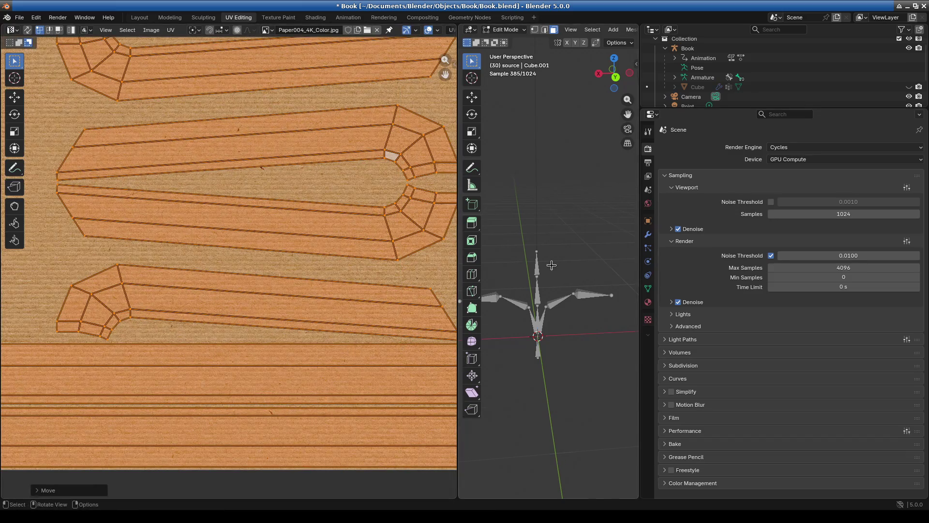
scroll(596, 307, down, 5)
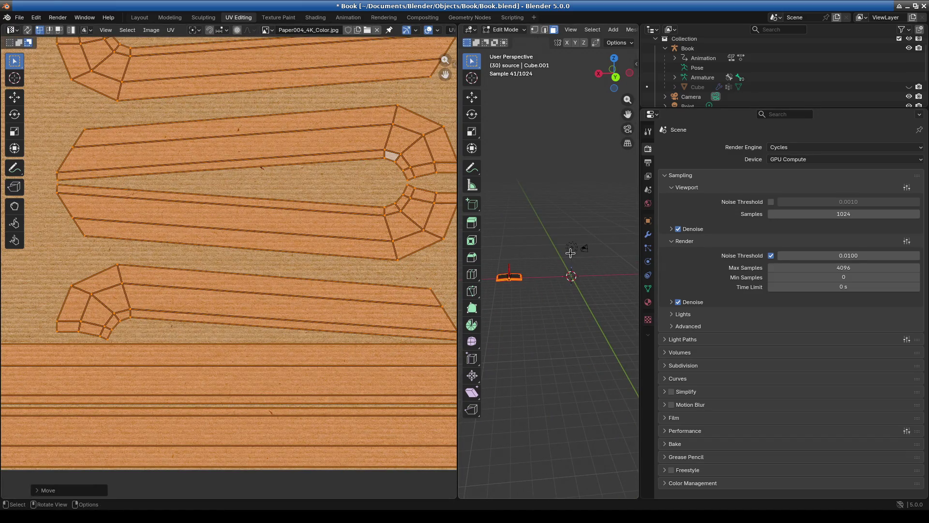
scroll(571, 257, up, 8)
Step: Check the spine, frame the texture and islands, and widen the 3D view
middle_drag(584, 325, 579, 358)
scroll(329, 310, down, 5)
scroll(266, 311, up, 4)
scroll(315, 322, down, 1)
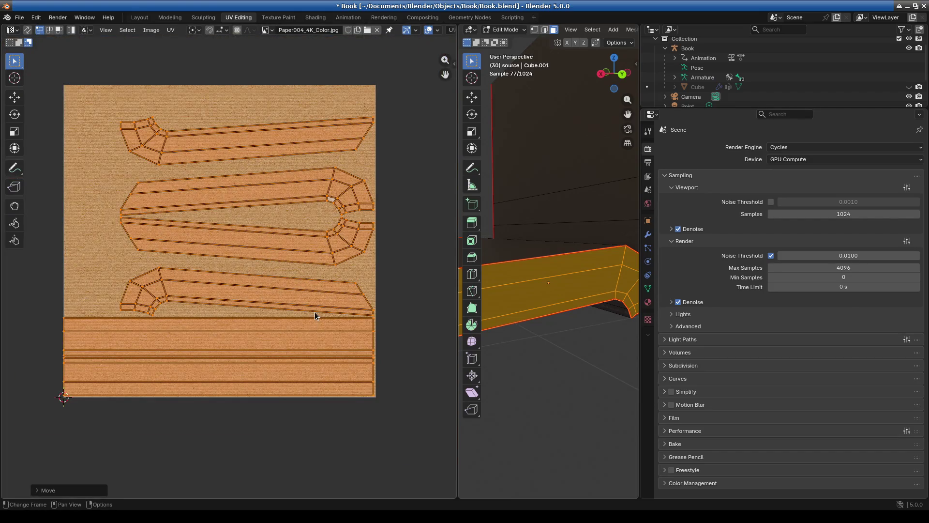
scroll(208, 225, up, 5)
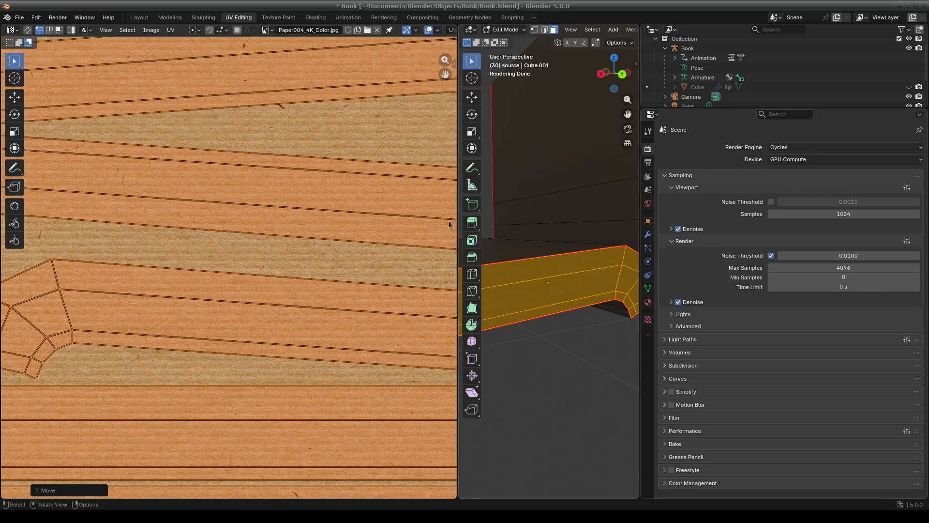
key(Home)
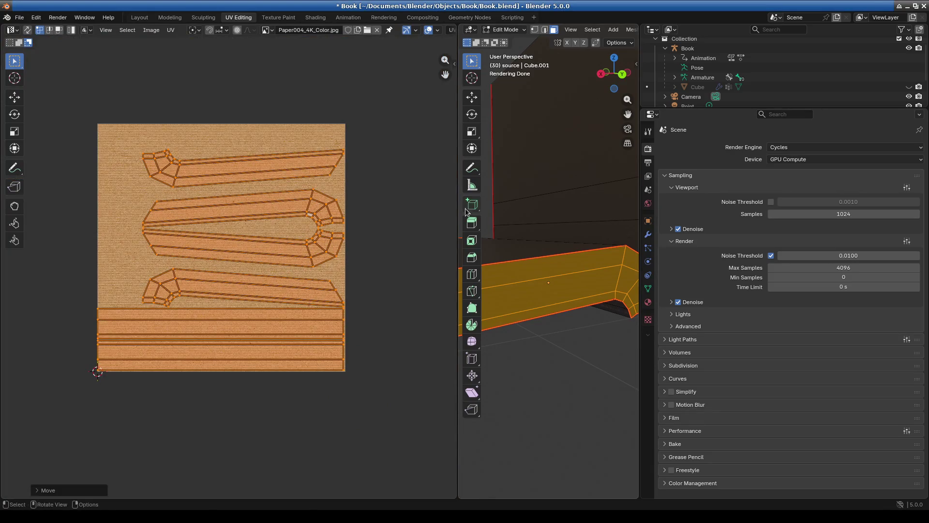
drag(457, 213, 303, 213)
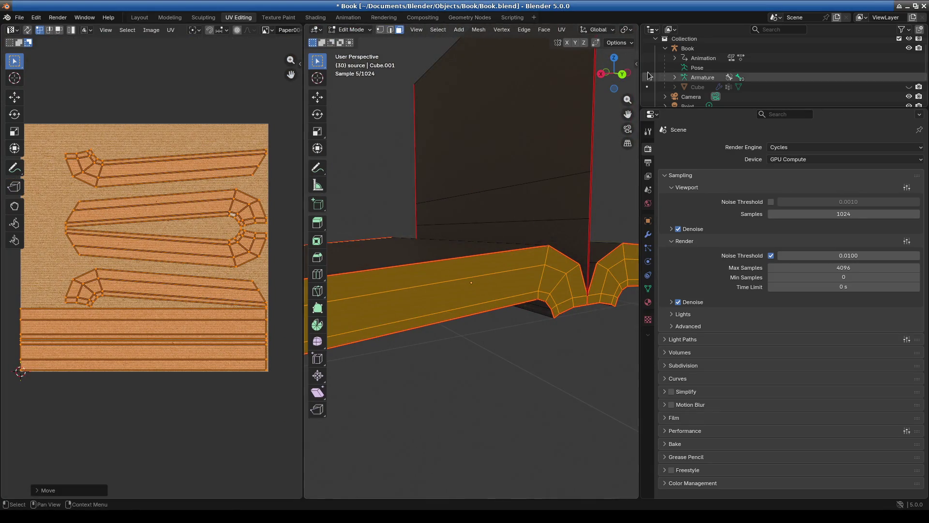
Step: Widen the 3D view, view the whole open book, and glance at Texture Paint
drag(304, 143, 104, 139)
scroll(439, 317, down, 5)
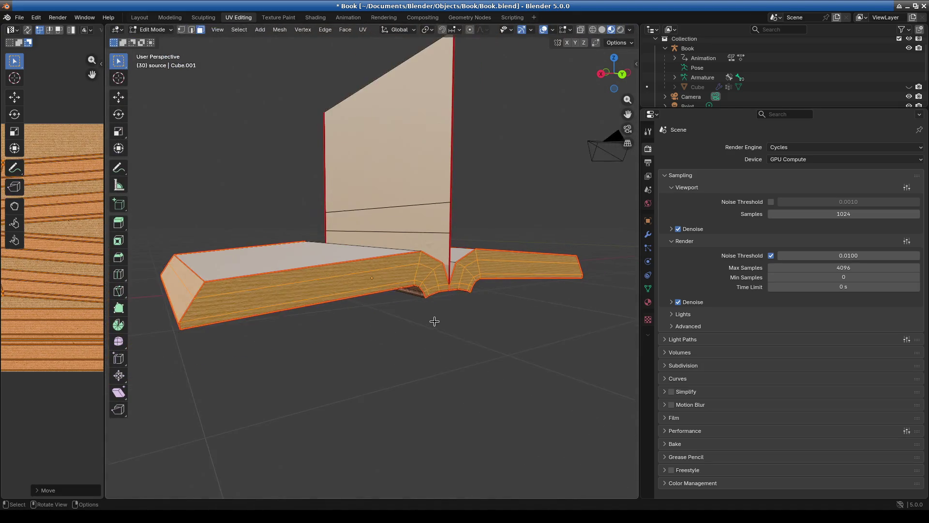
middle_drag(438, 317, 434, 339)
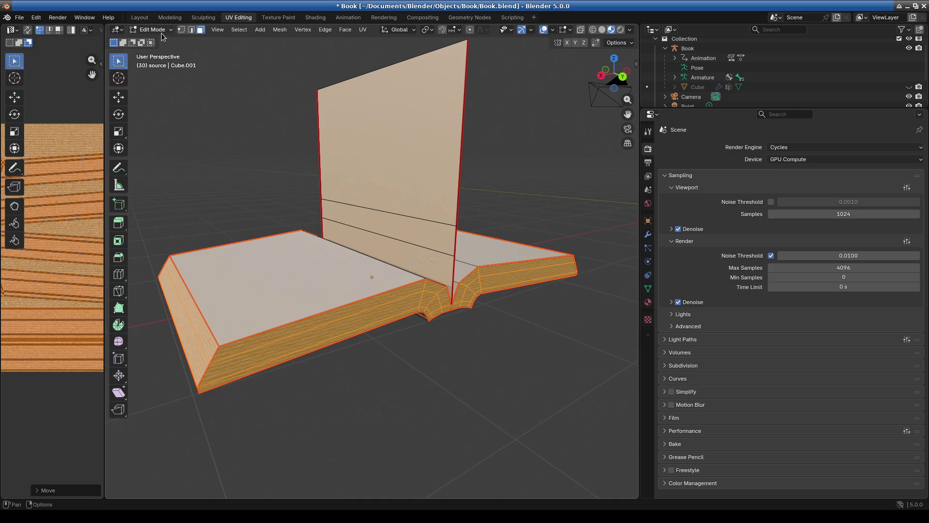
click(286, 21)
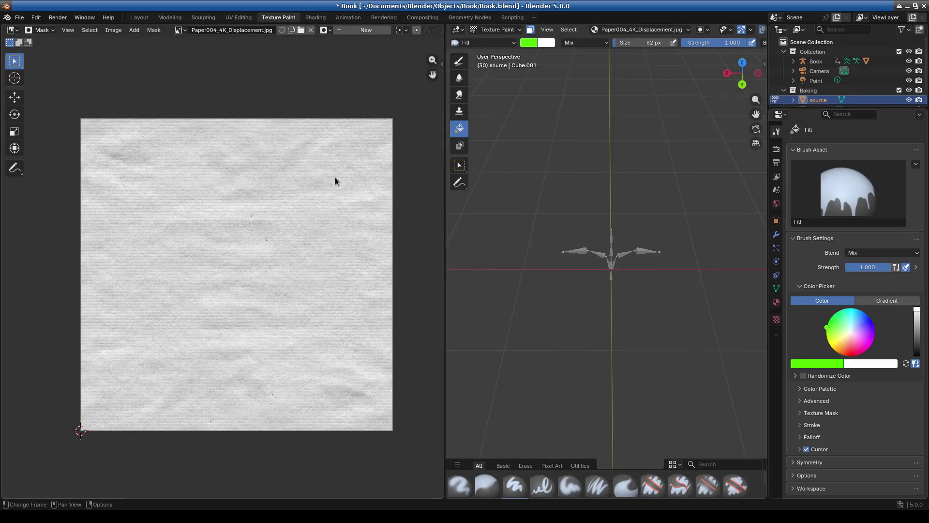
scroll(338, 174, down, 4)
click(246, 18)
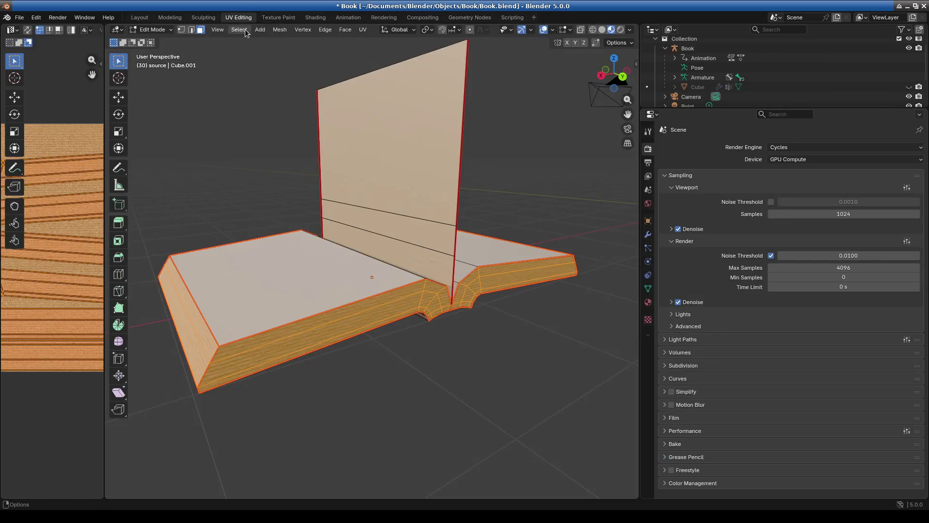
scroll(259, 203, down, 3)
Step: Widen the UV editor, browse its loaded images, and launch the image file browser
drag(108, 283, 282, 285)
drag(281, 131, 379, 132)
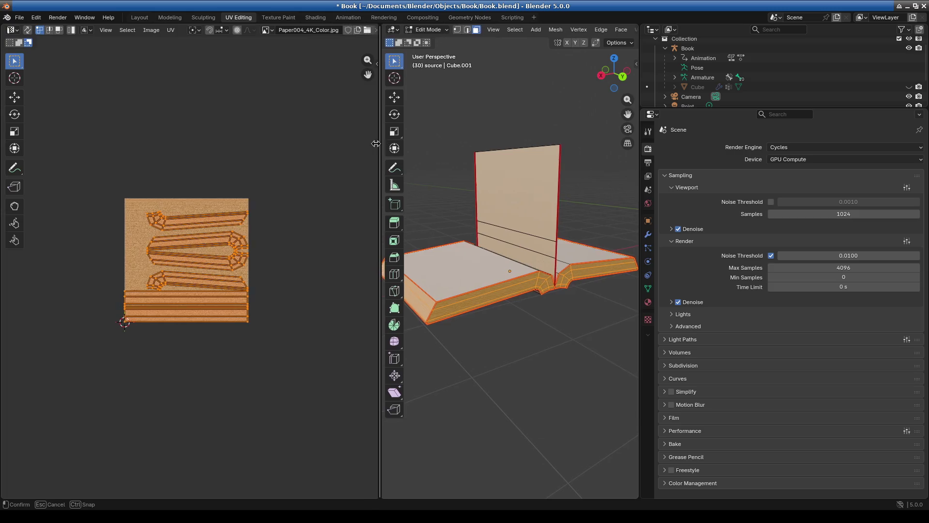
click(268, 30)
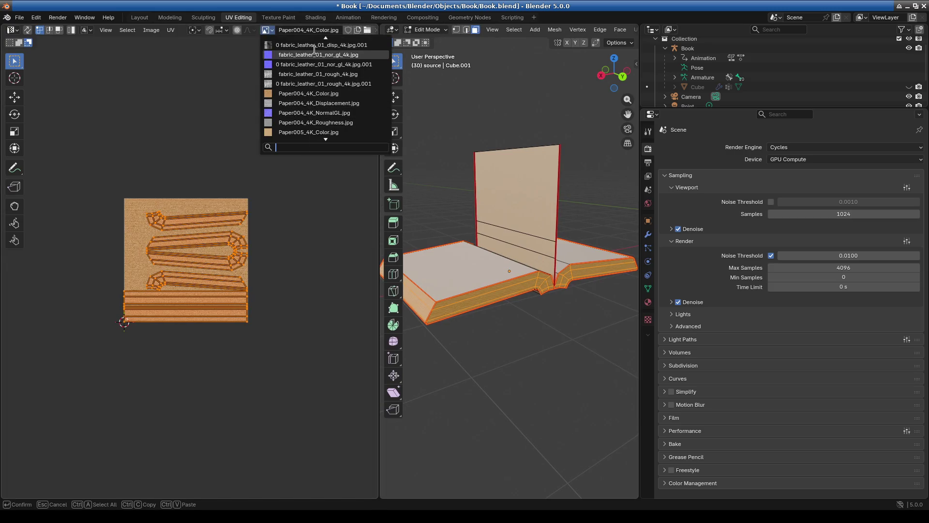
double_click(276, 33)
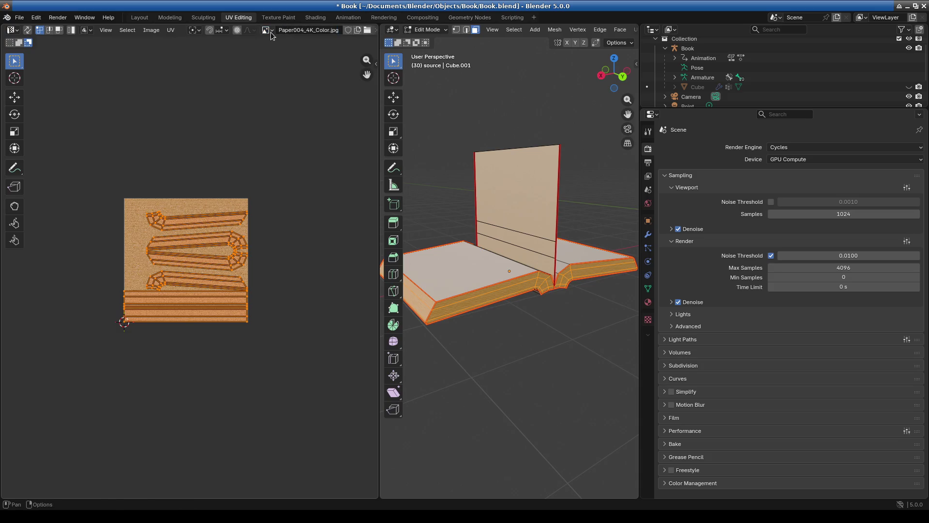
click(268, 30)
scroll(318, 135, up, 10)
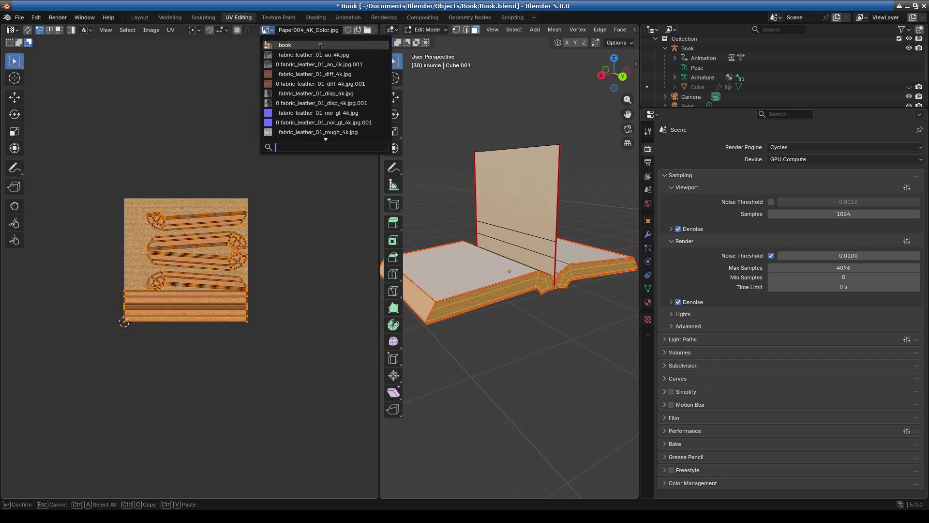
click(368, 30)
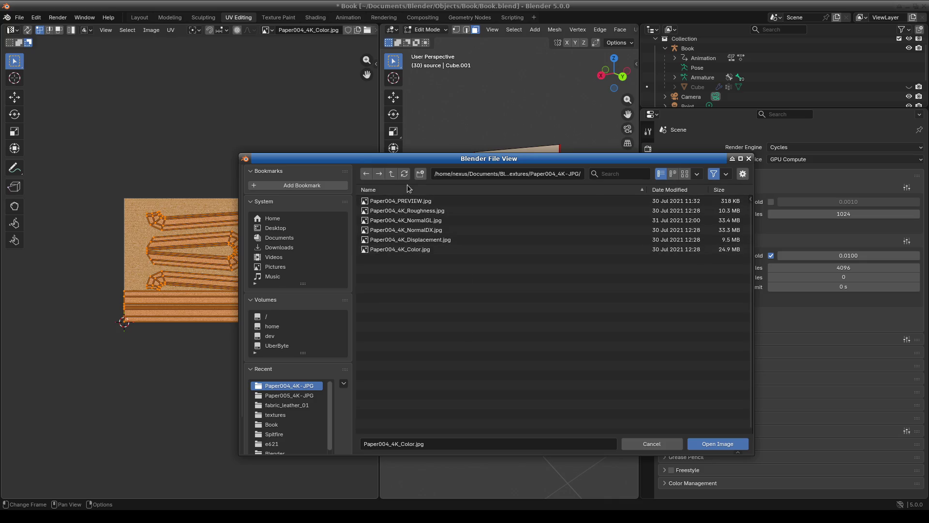
Step: Load pages.jpg from the refreshed textures folder and center it in the UV editor
click(392, 174)
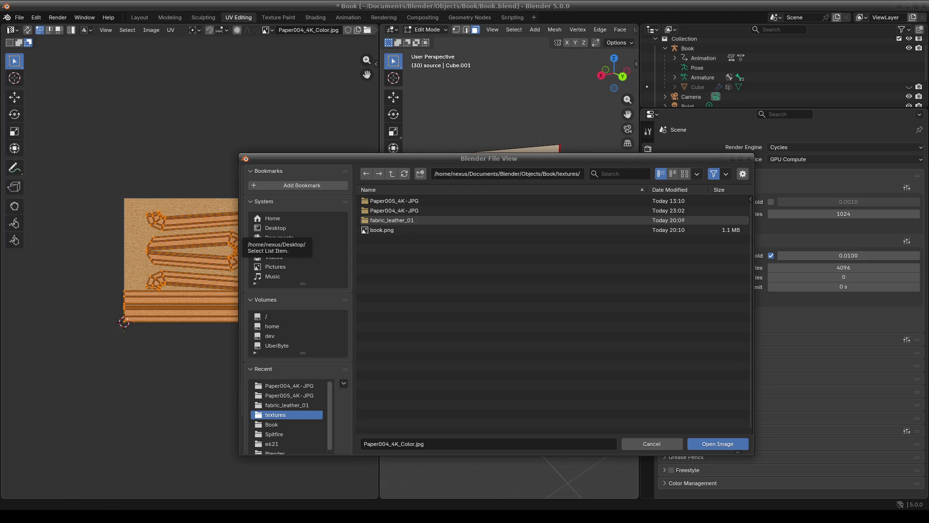
click(404, 174)
click(393, 230)
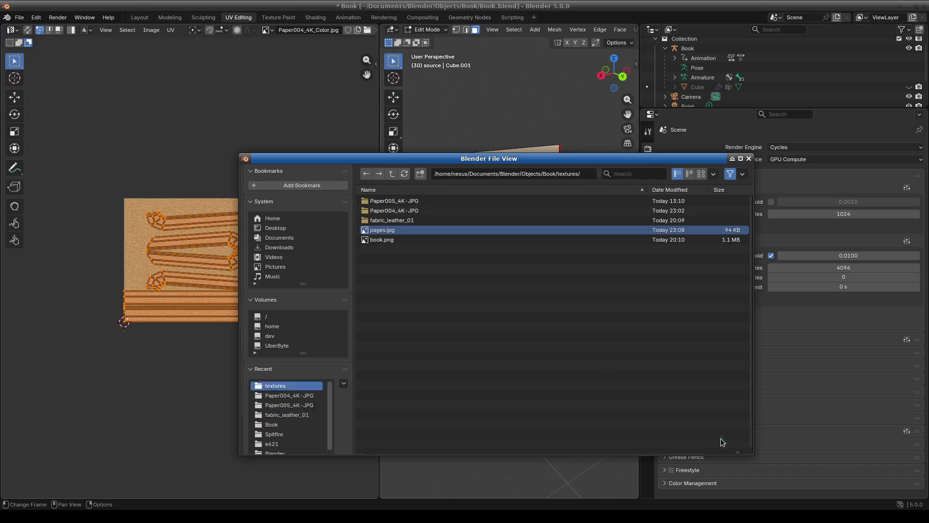
click(712, 444)
scroll(183, 275, up, 8)
scroll(166, 221, down, 3)
mouse_move(222, 332)
middle_down()
mouse_move(260, 332)
mouse_move(210, 354)
middle_up()
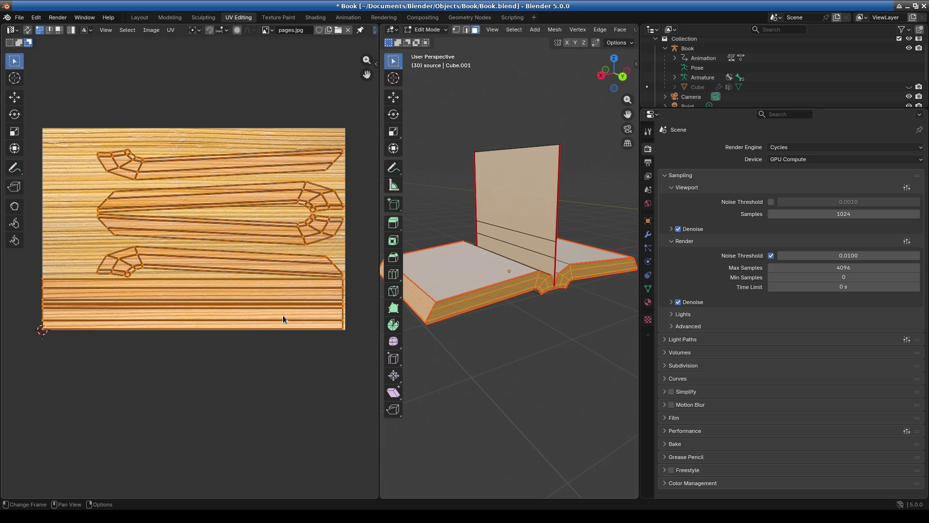
Step: Select a rim UV edge, check the book from a low side view, and switch to Shading
click(151, 256)
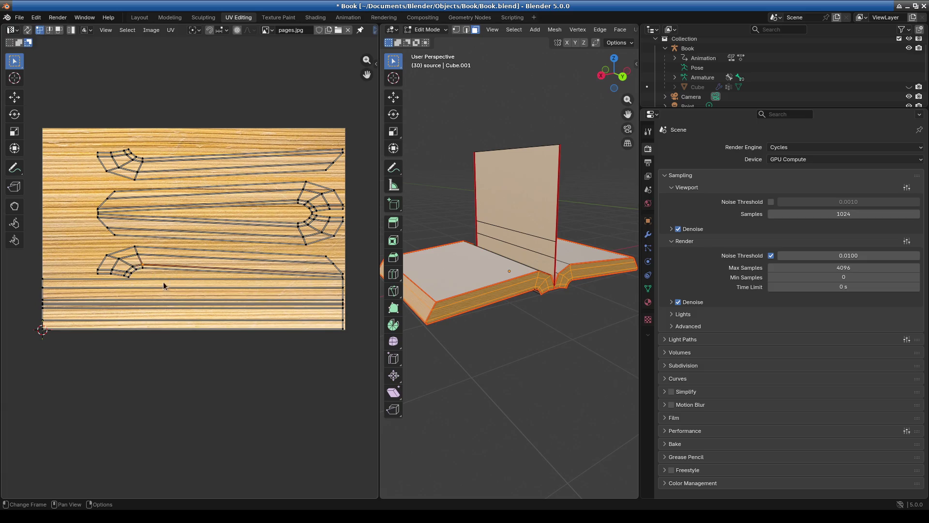
scroll(169, 280, up, 4)
scroll(211, 267, down, 4)
scroll(210, 267, down, 2)
scroll(285, 313, up, 2)
mouse_move(473, 322)
middle_down()
mouse_move(517, 305)
mouse_move(563, 320)
mouse_move(484, 325)
middle_up()
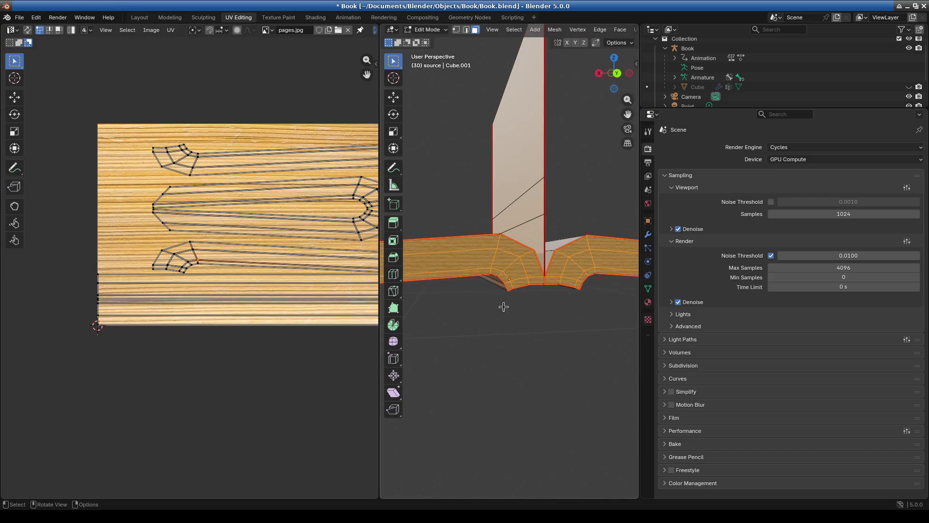
drag(380, 329, 223, 330)
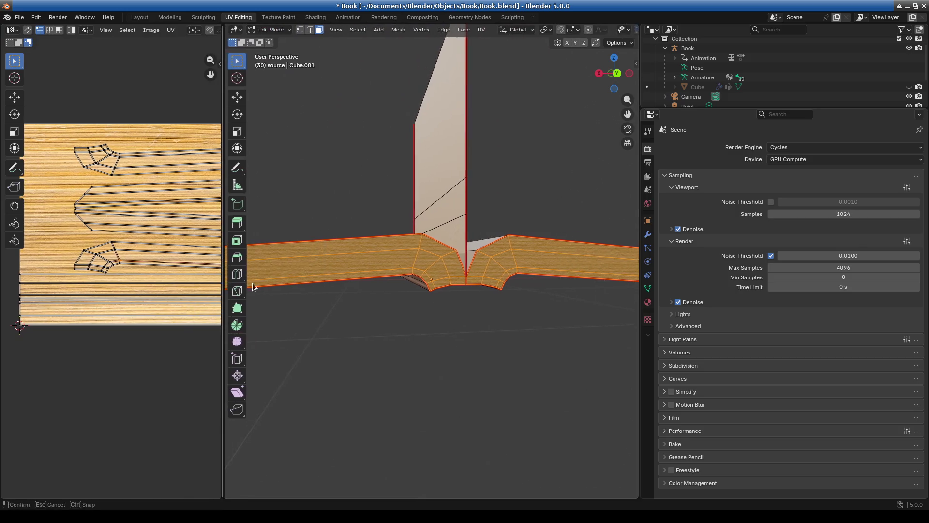
click(315, 17)
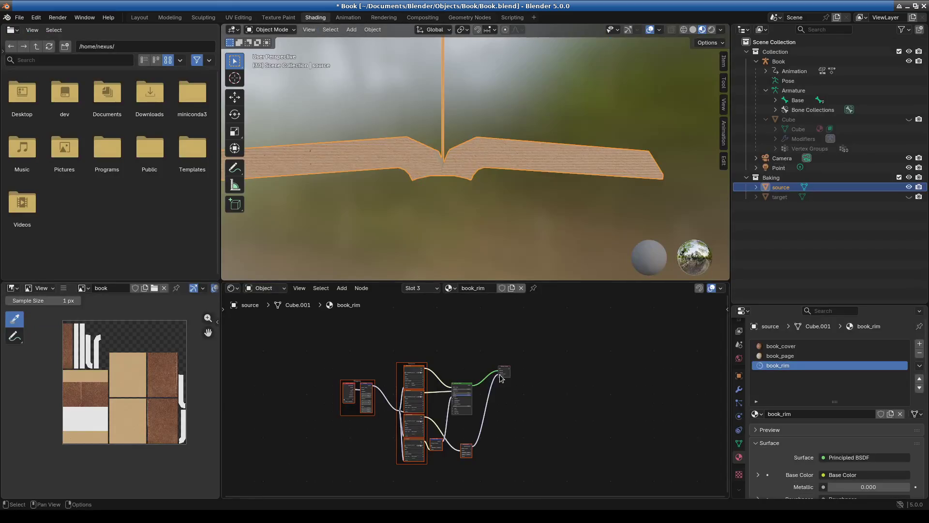
Step: Make pages.jpg the book_rim material's base colour texture, replacing Paper004, and return to the UV Editing layout
mouse_move(513, 376)
middle_down()
mouse_move(451, 345)
mouse_move(455, 421)
middle_up()
scroll(446, 385, up, 2)
scroll(435, 401, up, 4)
scroll(463, 371, up, 2)
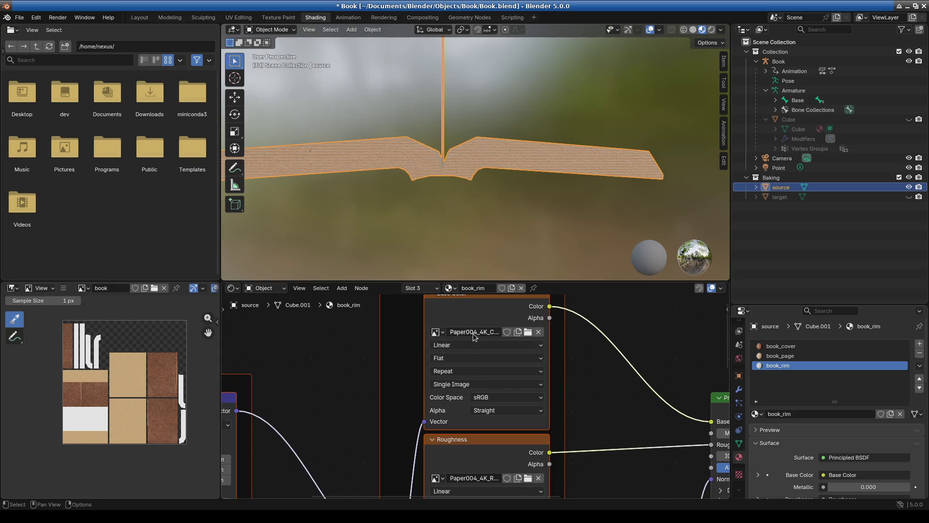
click(439, 332)
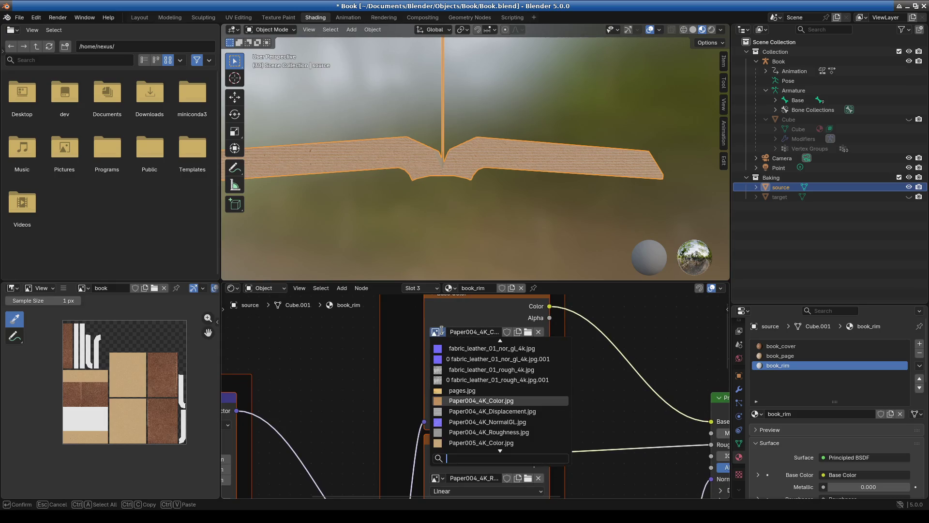
click(474, 391)
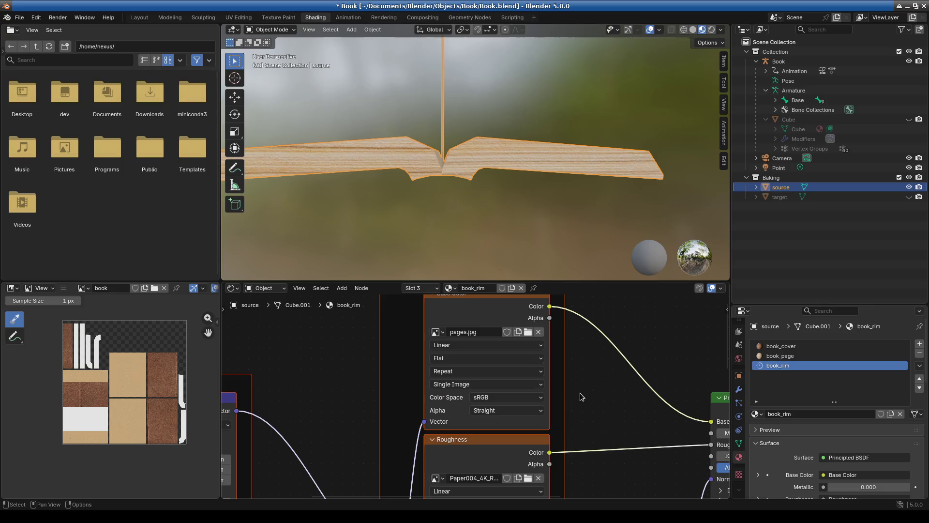
scroll(461, 210, down, 2)
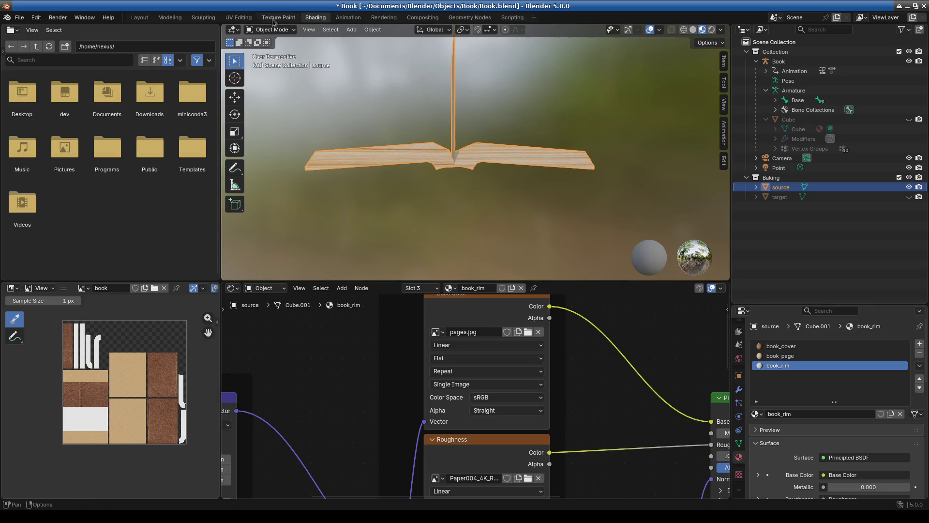
click(238, 18)
middle_drag(67, 292, 59, 295)
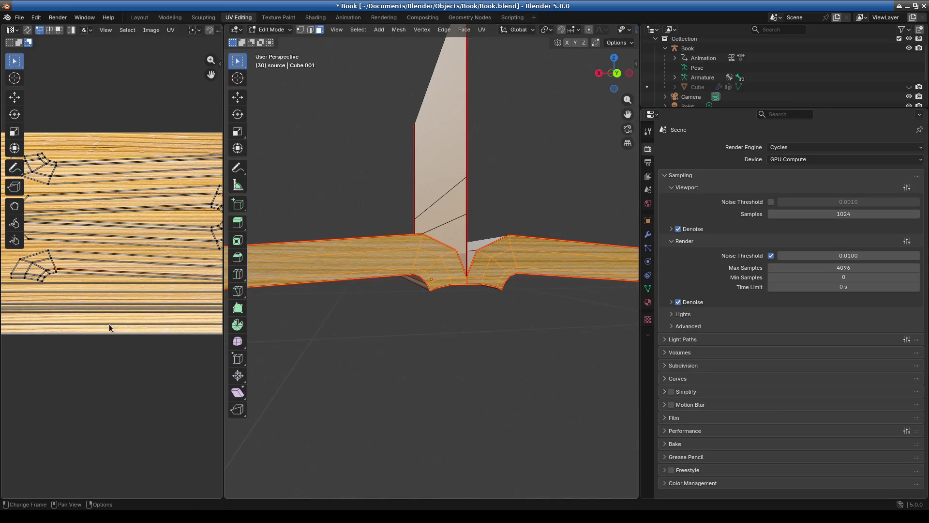
Step: Enlarge the UV editing area, try selections on the corner UV island, then deselect everything
drag(220, 356, 487, 382)
scroll(154, 316, up, 6)
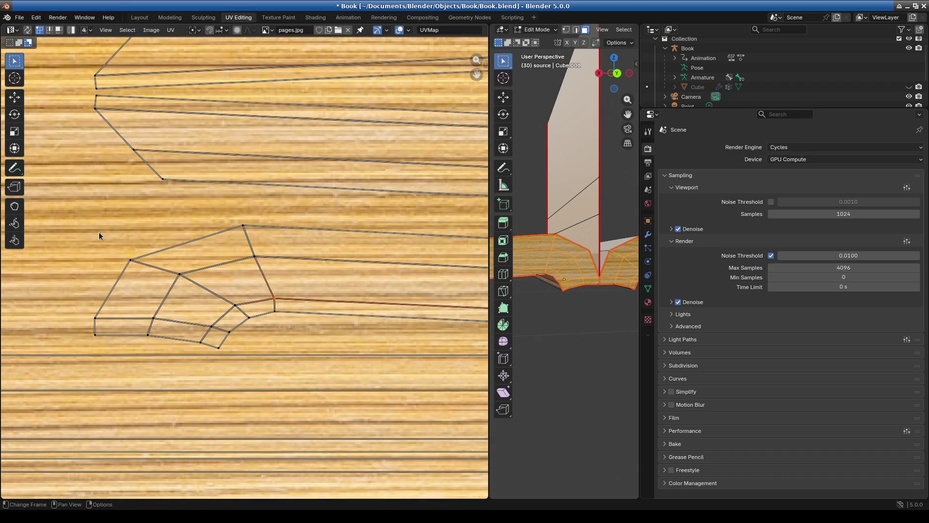
drag(67, 231, 248, 350)
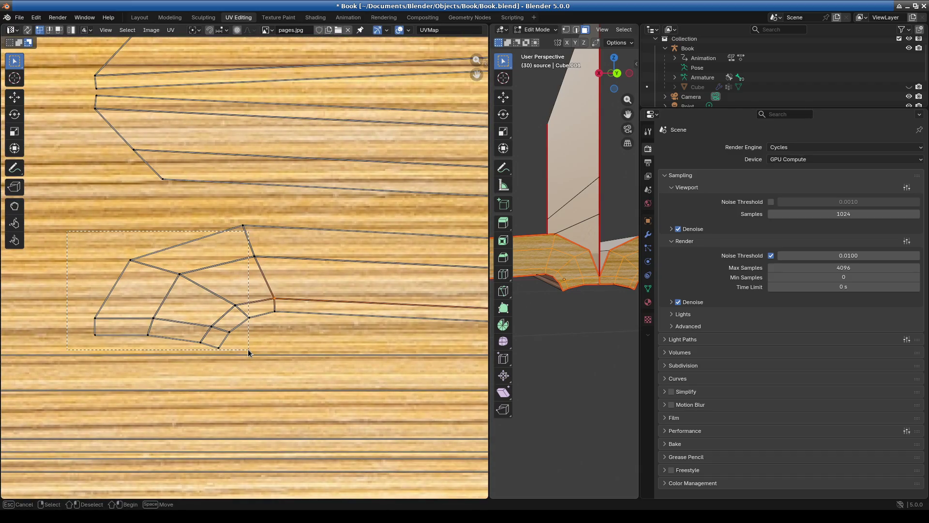
mouse_move(108, 237)
mouse_down()
mouse_move(214, 310)
mouse_move(195, 296)
mouse_up()
scroll(248, 317, down, 2)
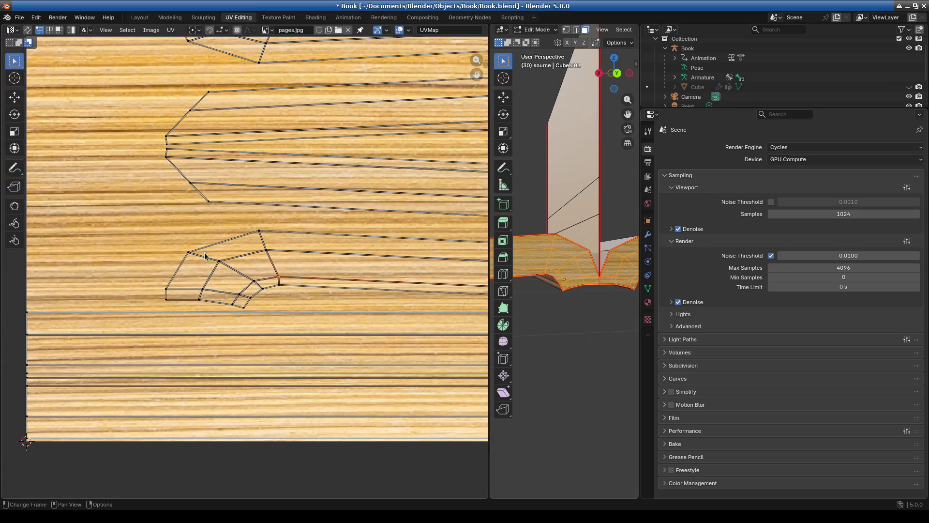
key(a)
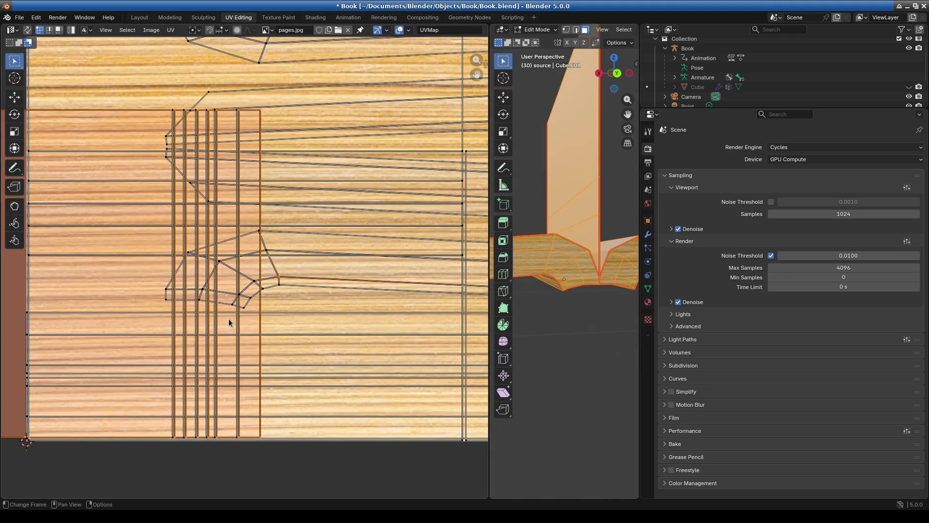
scroll(331, 318, down, 5)
key(alt+a)
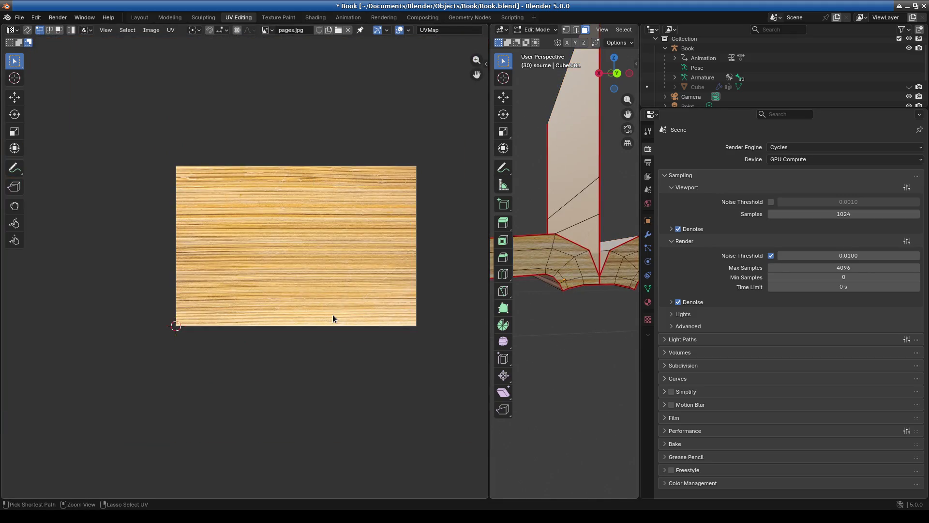
Step: Select a single strip of rim corner faces and rotate it upright
click(333, 318)
scroll(270, 287, up, 5)
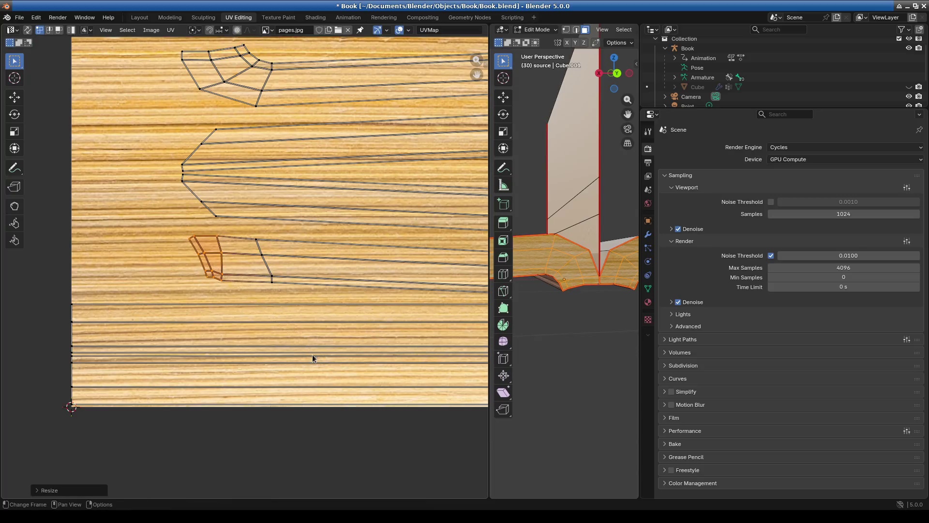
scroll(210, 294, up, 3)
middle_drag(209, 292, 273, 291)
alt+click(237, 294)
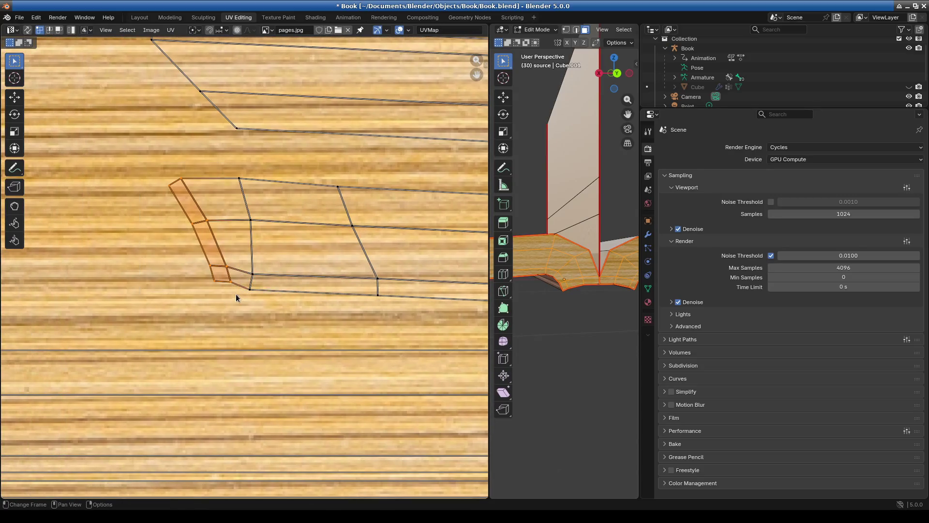
key(r)
key(Return)
Step: Move the strip's right corner vertex right and down, then rotate the corner UVs
drag(142, 158, 230, 309)
scroll(319, 273, down, 3)
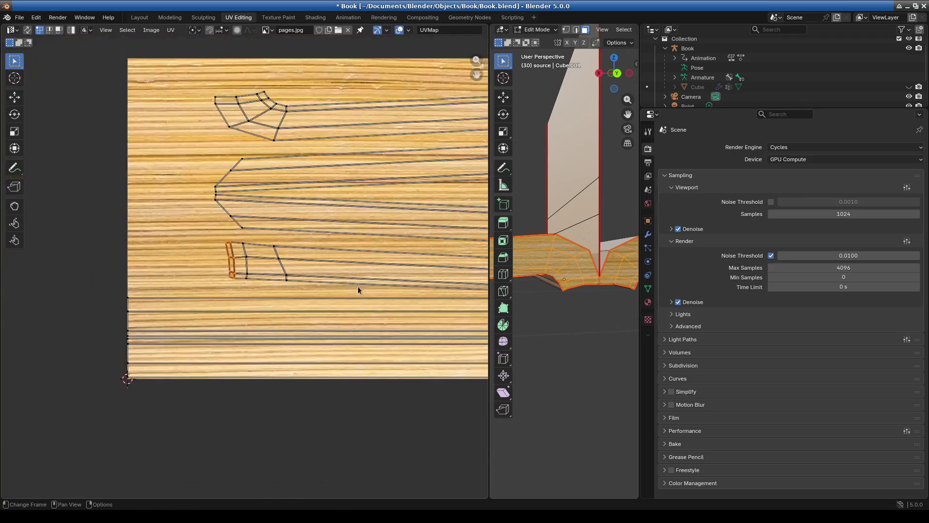
scroll(186, 243, up, 1)
alt+click(439, 245)
scroll(387, 257, up, 3)
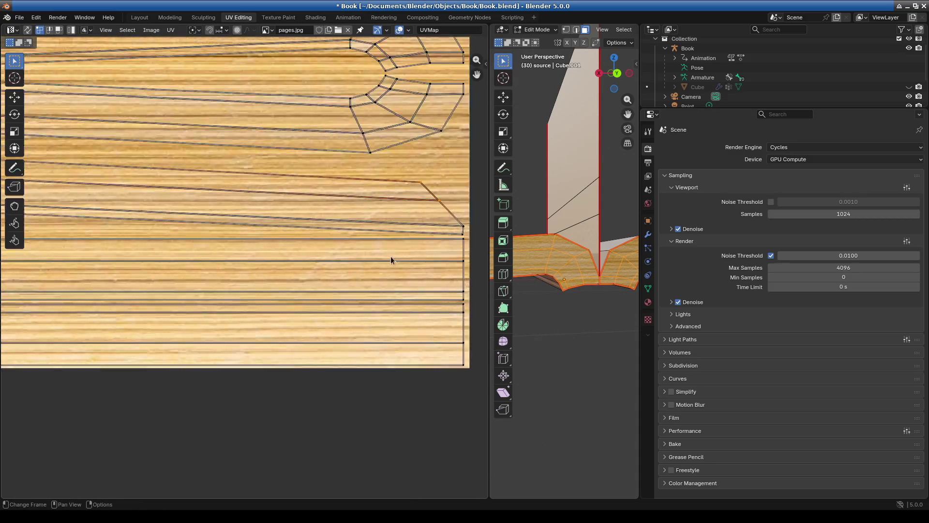
drag(277, 160, 328, 201)
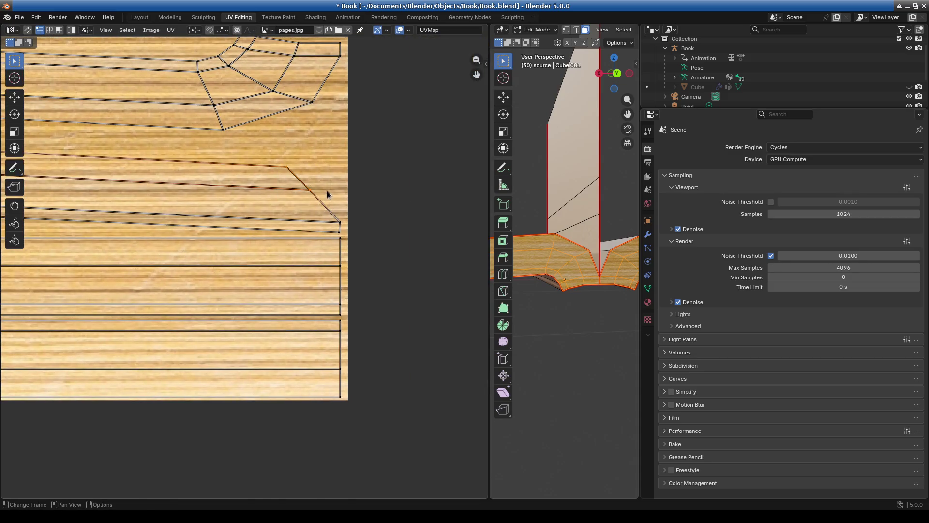
key(g)
click(360, 201)
key(r)
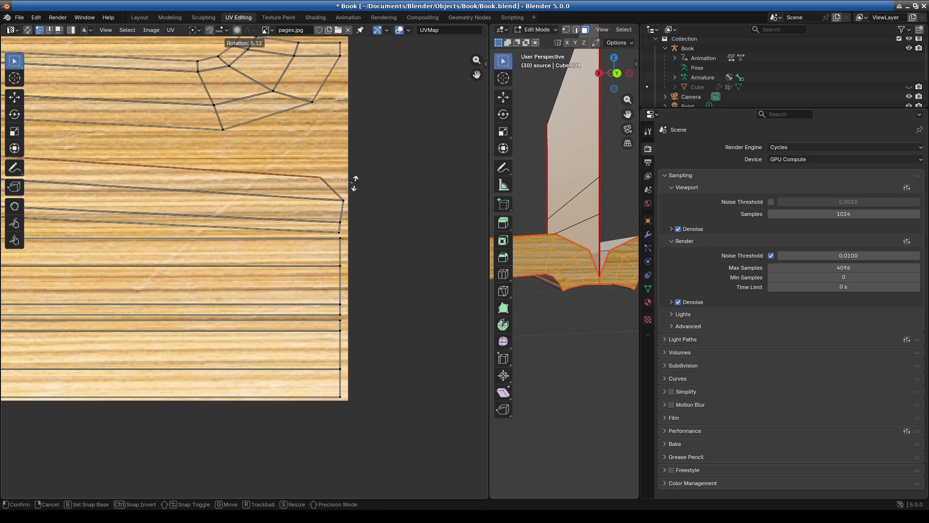
click(333, 175)
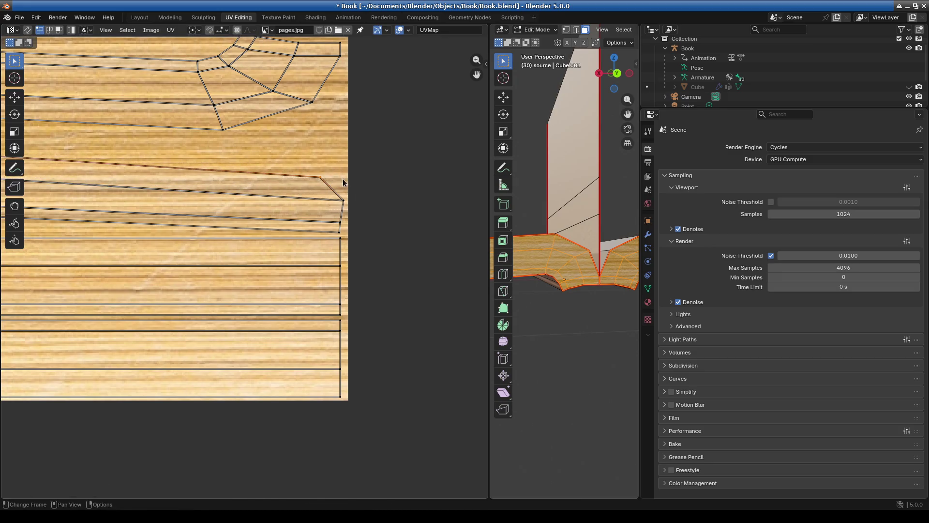
Step: Nudge a corner UV vertex, then shift the strip's edge vertices upward
key(g)
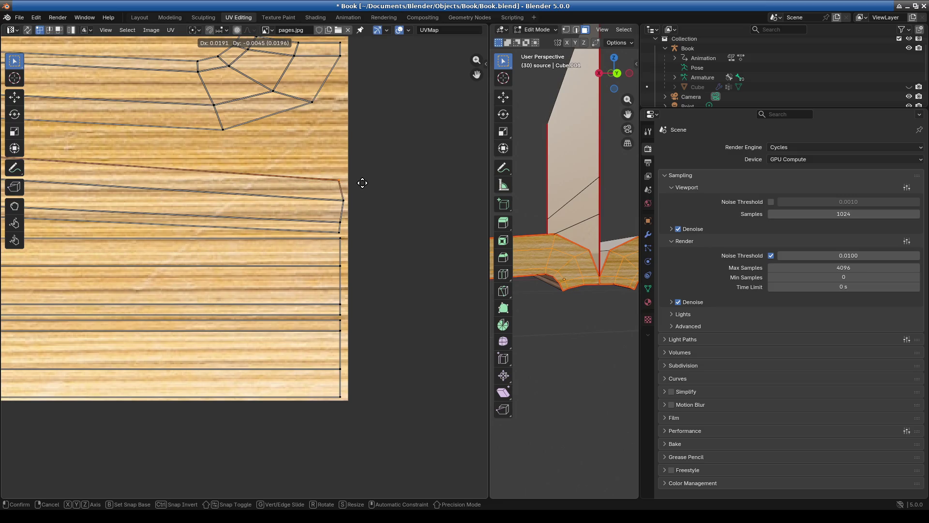
click(366, 183)
mouse_move(518, 286)
middle_down()
mouse_move(561, 304)
mouse_move(527, 326)
mouse_move(543, 317)
mouse_move(575, 339)
mouse_move(512, 334)
middle_up()
mouse_move(586, 319)
middle_down()
mouse_move(596, 318)
mouse_move(527, 315)
middle_up()
scroll(344, 243, down, 1)
mouse_move(304, 169)
mouse_down()
mouse_move(345, 242)
mouse_move(359, 230)
mouse_up()
key(g)
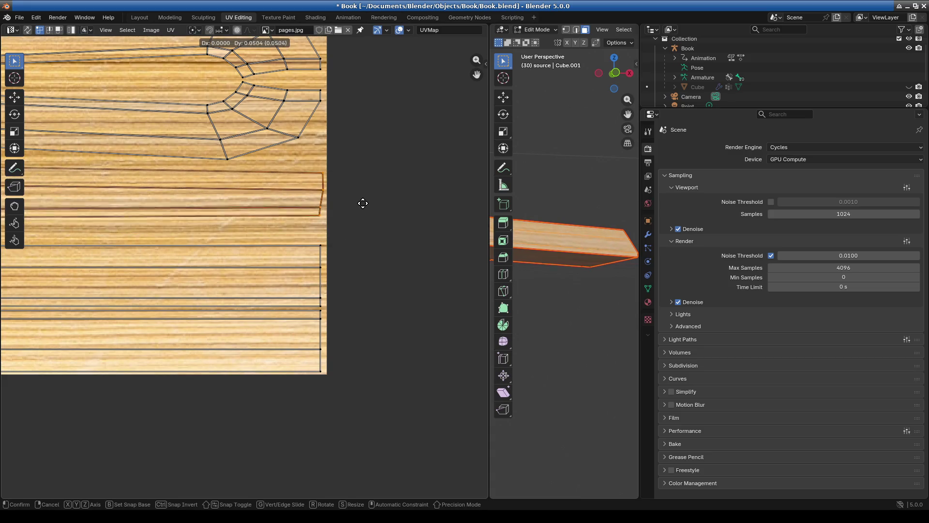
click(363, 203)
Step: Move the lower UV vertex left and the upper corner vertex right
mouse_move(594, 291)
middle_down()
mouse_move(557, 343)
mouse_move(524, 325)
middle_up()
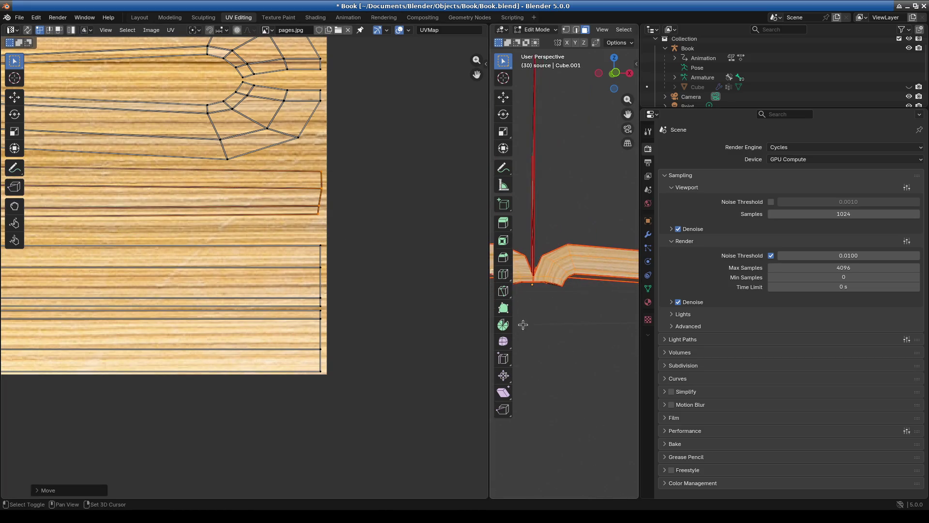
middle_drag(597, 307, 454, 307)
scroll(207, 263, down, 1)
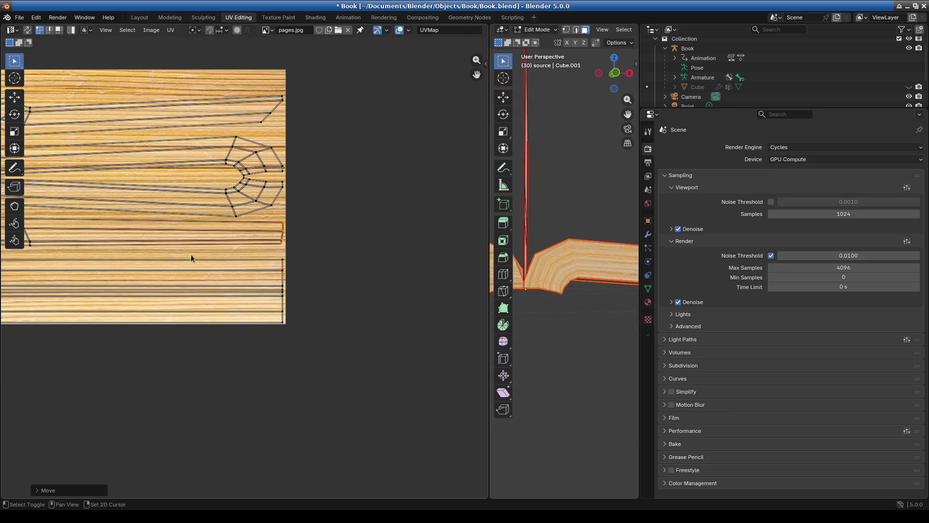
scroll(207, 263, up, 4)
ctrl+scroll(197, 236, left, 2)
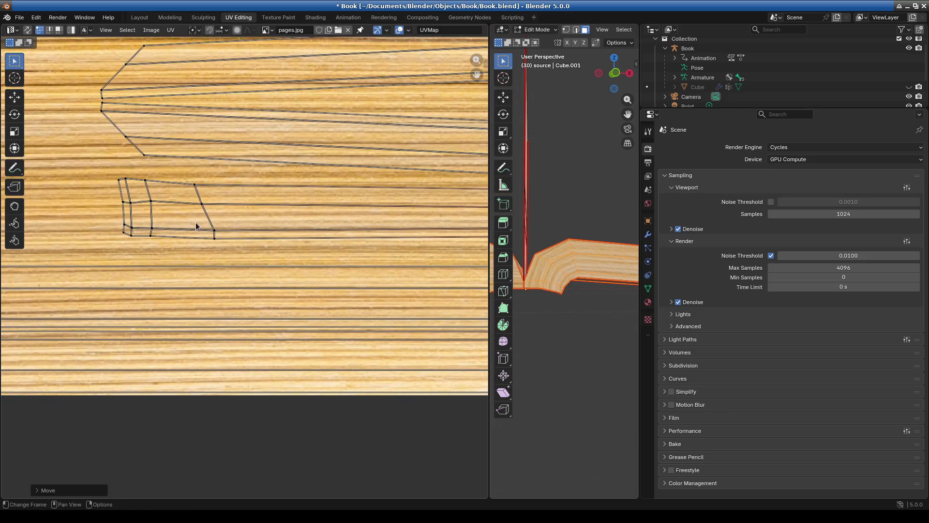
key(g)
click(224, 249)
click(203, 207)
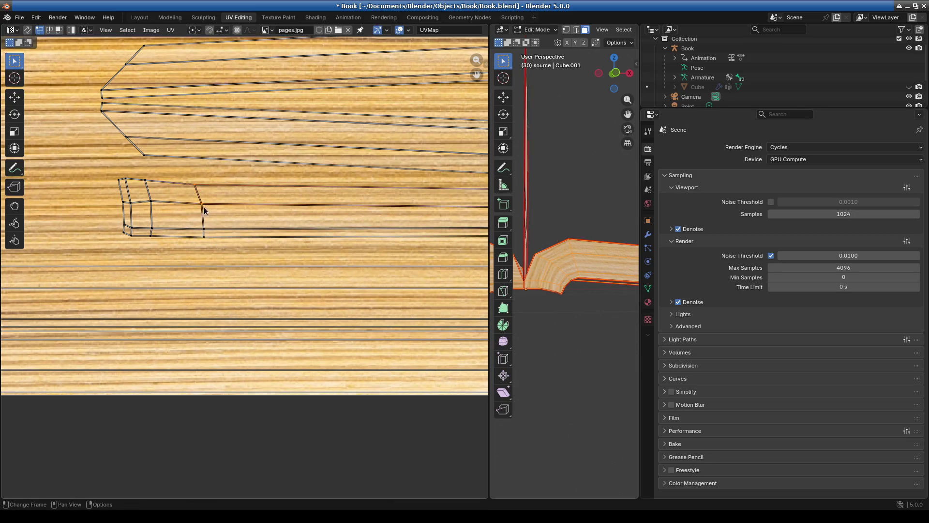
key(g)
click(208, 191)
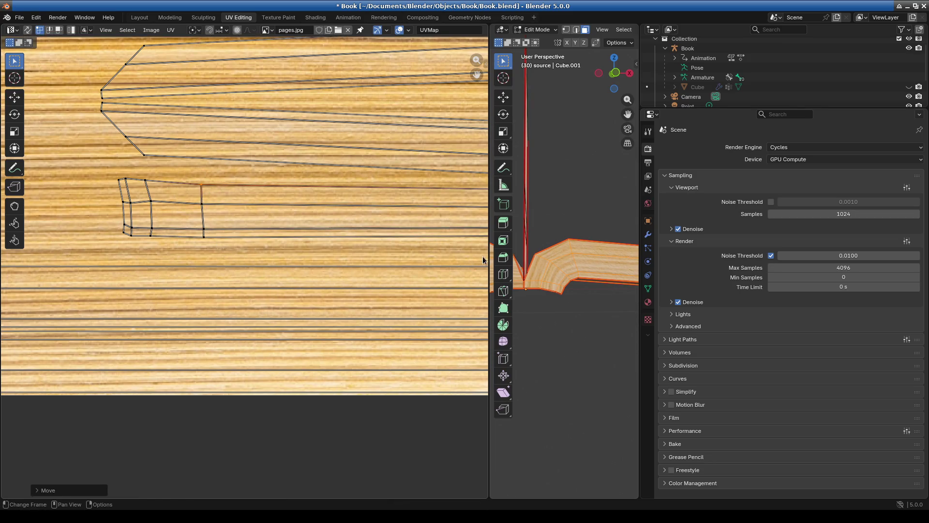
drag(489, 259, 310, 254)
scroll(508, 318, up, 5)
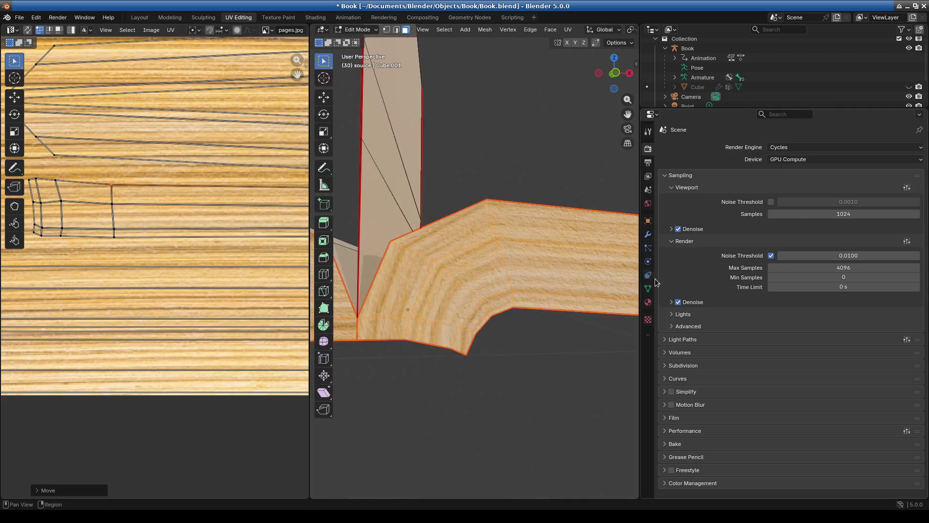
Step: Select the fold's UV faces and move them up and left
drag(638, 277, 814, 290)
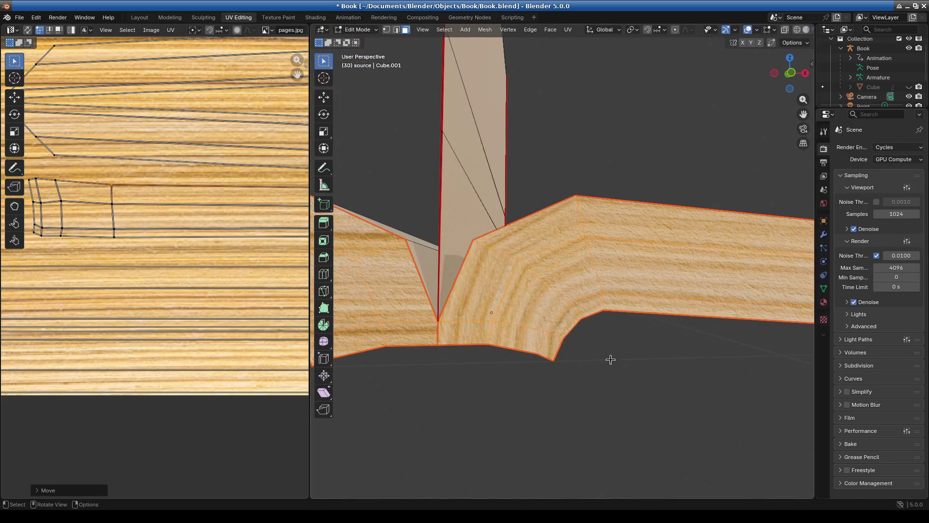
scroll(177, 252, down, 3)
scroll(177, 250, up, 1)
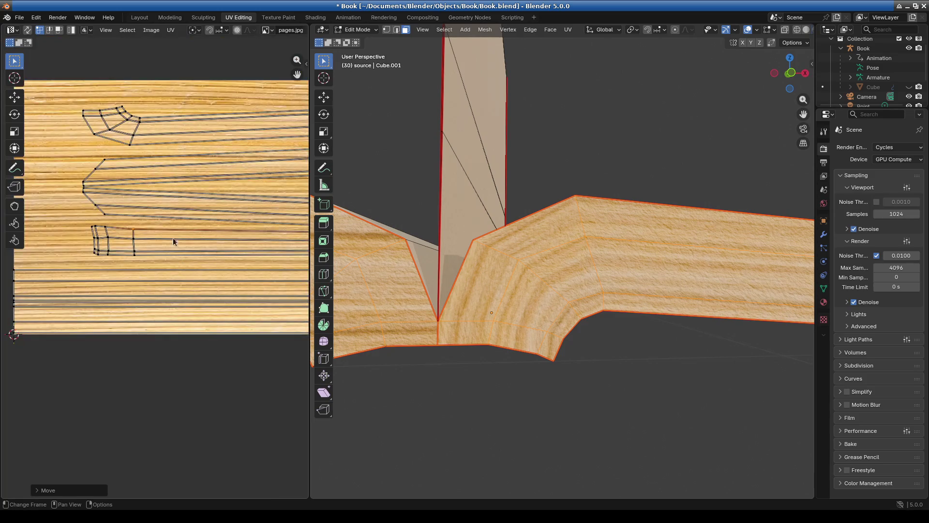
scroll(141, 237, up, 3)
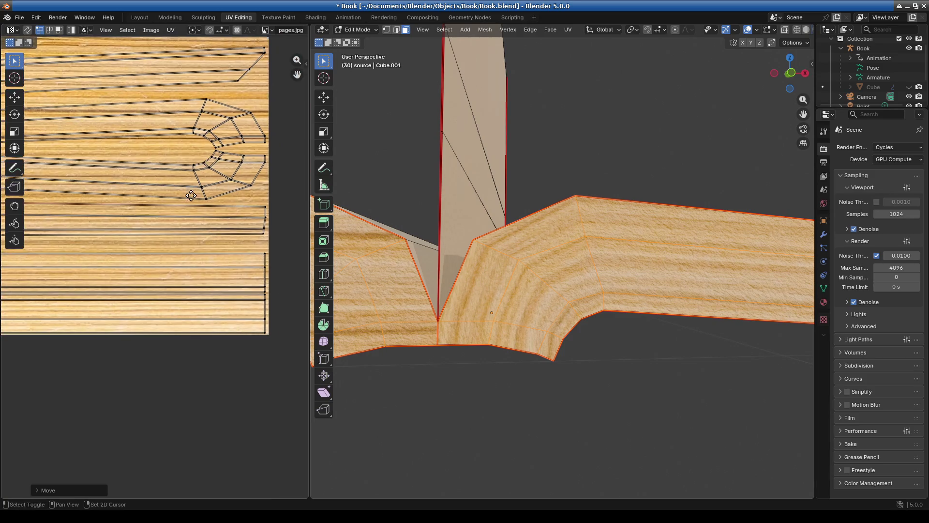
scroll(208, 182, up, 2)
shift+scroll(192, 295, up, 5)
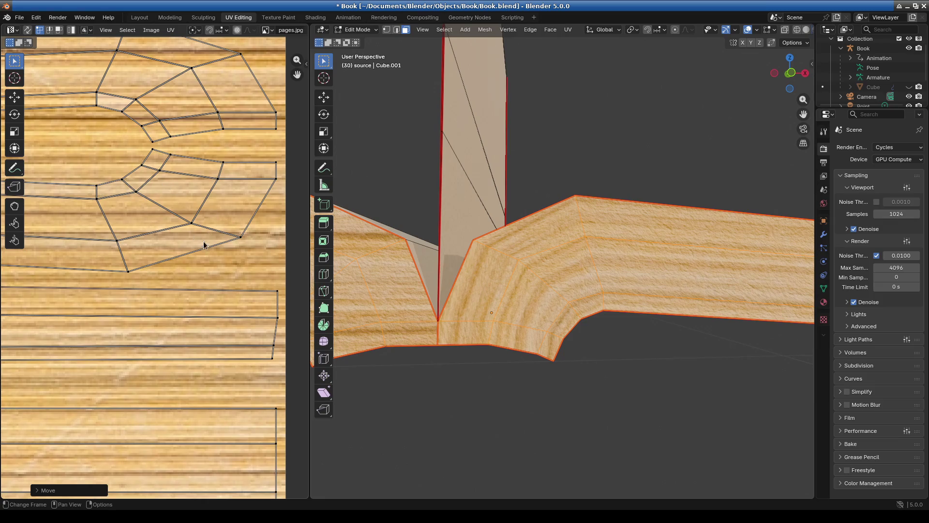
mouse_move(121, 151)
mouse_down()
mouse_move(235, 202)
mouse_move(255, 227)
mouse_up()
key(g)
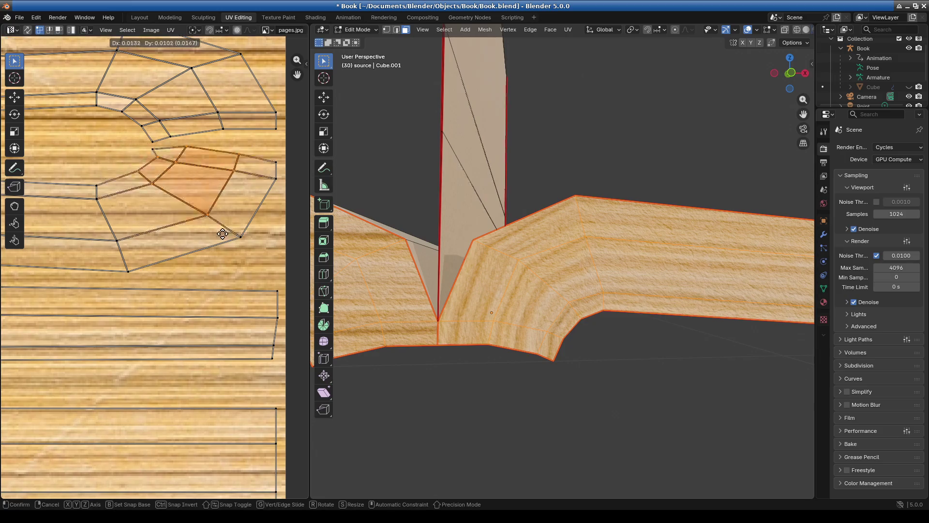
click(221, 204)
Step: Move the fold UVs again, then shift the face to their left
mouse_move(557, 310)
middle_down()
mouse_move(589, 315)
mouse_move(396, 309)
mouse_move(600, 328)
mouse_move(625, 342)
mouse_move(581, 334)
middle_up()
key(g)
click(167, 203)
scroll(179, 213, up, 1)
scroll(192, 210, up, 1)
scroll(232, 234, down, 1)
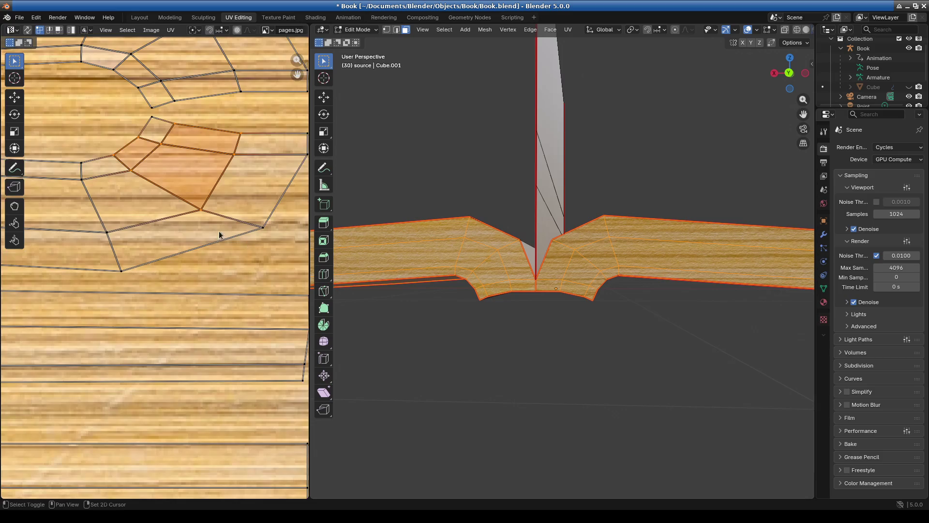
click(146, 261)
scroll(66, 213, down, 5)
scroll(68, 217, up, 8)
middle_drag(110, 242, 176, 218)
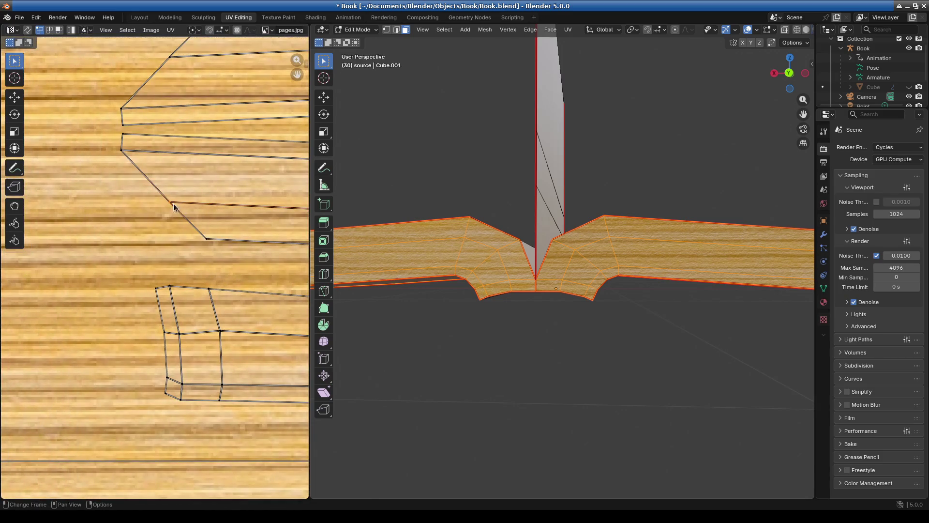
key(g)
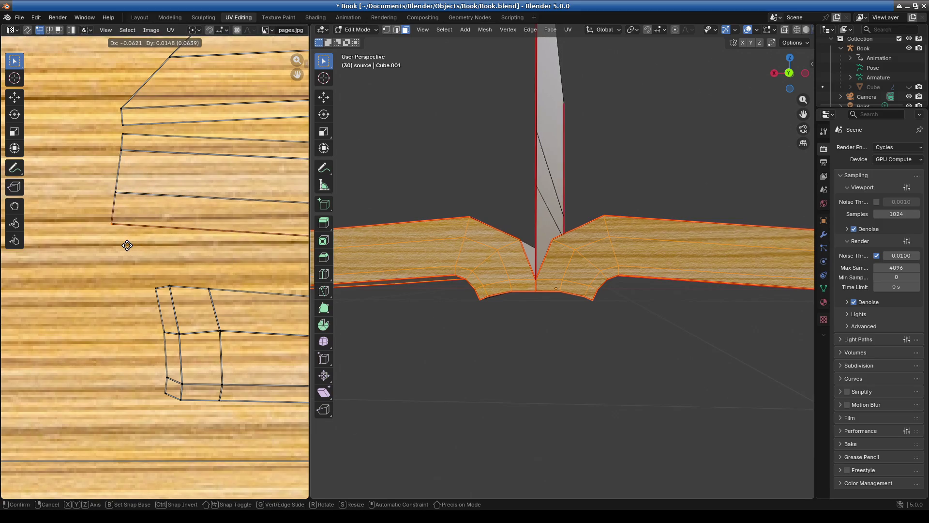
click(129, 248)
Step: Zoom in on the corner UV island and reposition its inner corner vertices
scroll(202, 245, down, 4)
scroll(224, 269, up, 6)
mouse_move(224, 269)
middle_down()
mouse_move(72, 235)
mouse_move(365, 238)
middle_up()
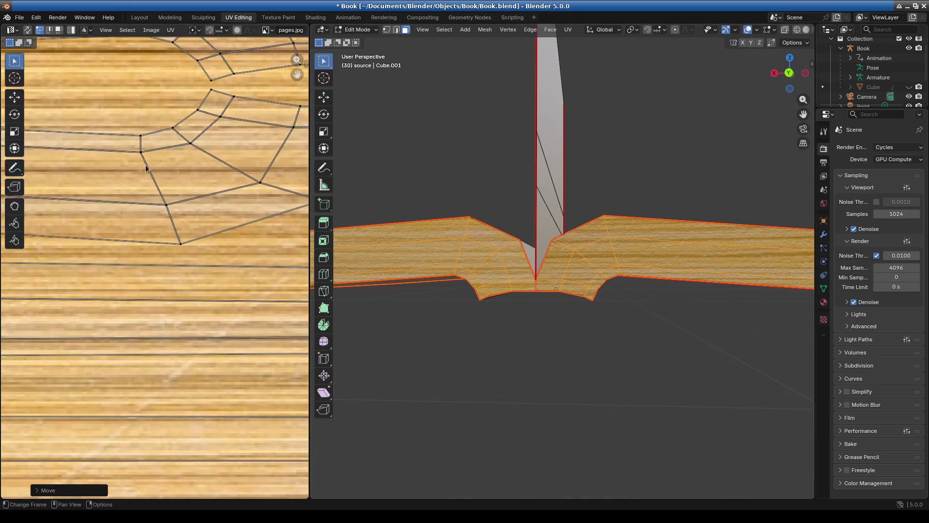
drag(159, 194, 160, 196)
key(g)
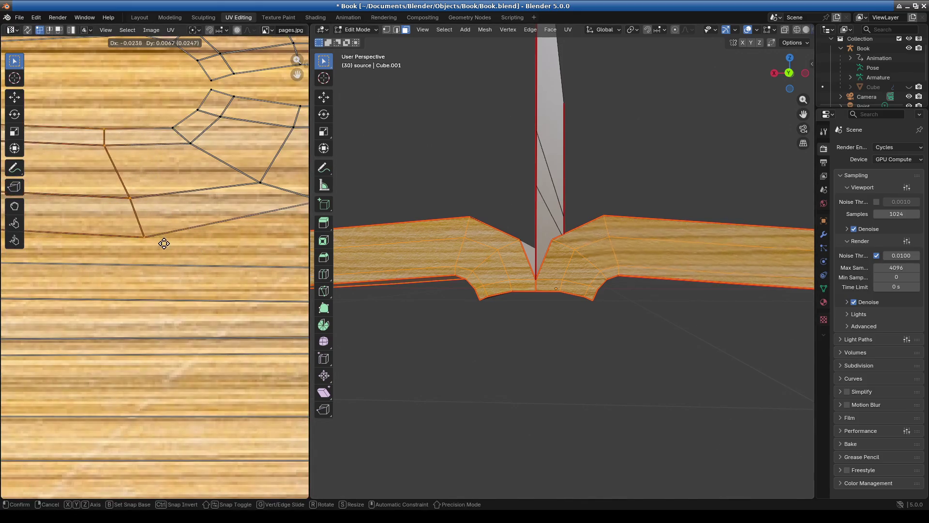
click(185, 227)
Step: Rotate, shrink, move and narrow the corner UV fan faces
scroll(205, 200, down, 2)
mouse_move(149, 154)
mouse_down()
mouse_move(262, 225)
mouse_move(253, 222)
mouse_up()
key(r)
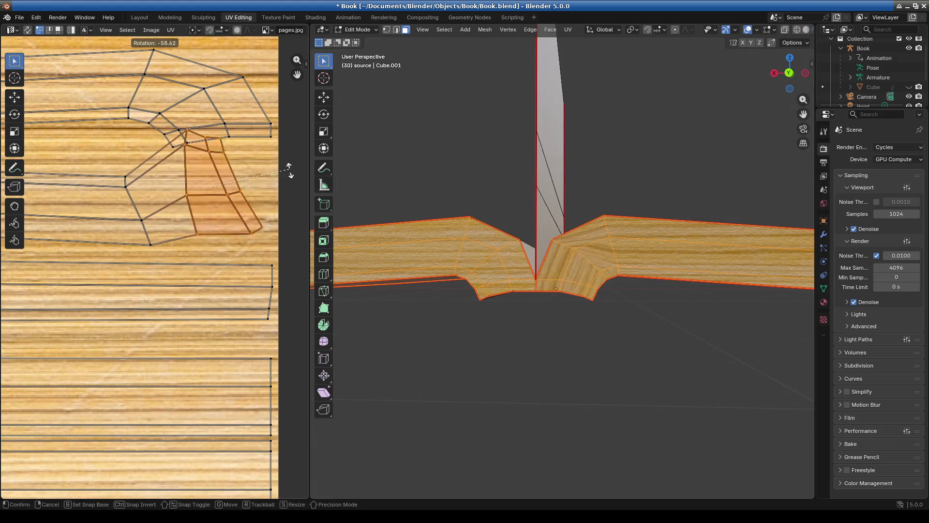
key(Return)
key(s)
key(Return)
key(g)
key(Return)
key(r)
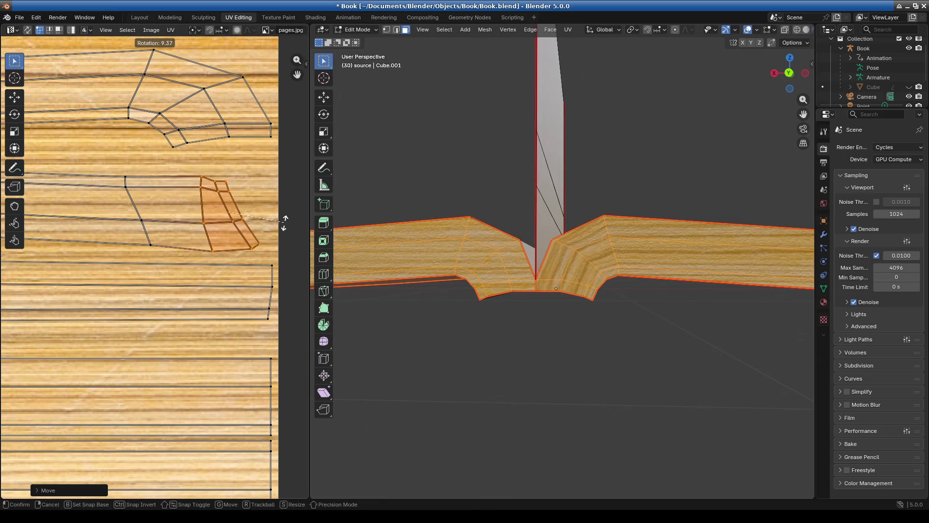
key(Return)
key(s)
key(Return)
Step: Rotate the rim strip's slanted edge upright and shorten it
middle_drag(203, 223, 246, 224)
mouse_move(133, 166)
mouse_down()
mouse_move(193, 260)
mouse_move(194, 250)
mouse_up()
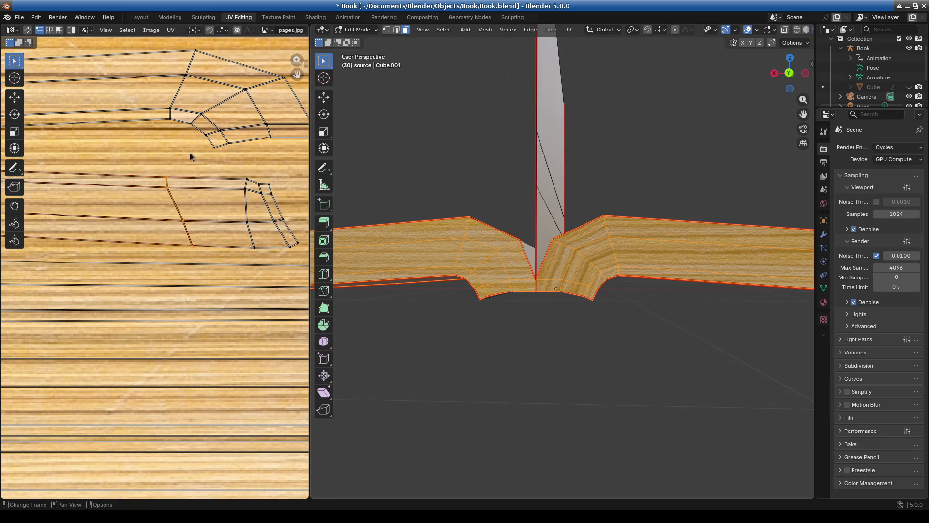
key(r)
key(Return)
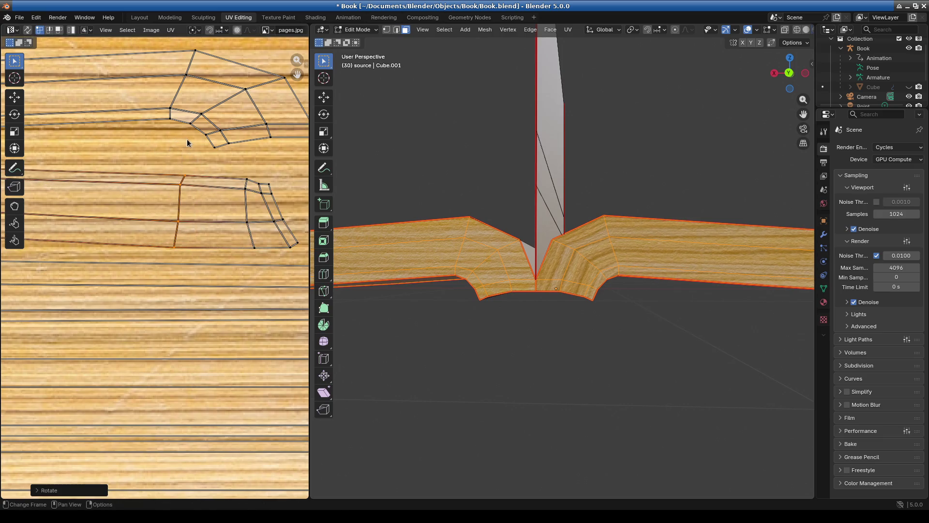
key(s)
click(181, 149)
Step: Move the right-hand UV edge left, then rotate the right edges upright and scale them
drag(238, 176, 256, 256)
key(g)
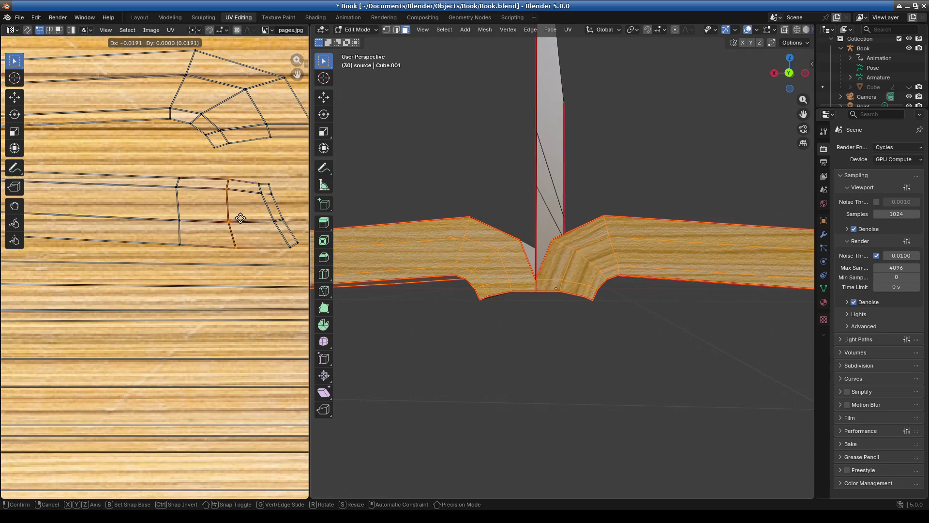
click(244, 208)
drag(249, 177, 301, 245)
key(r)
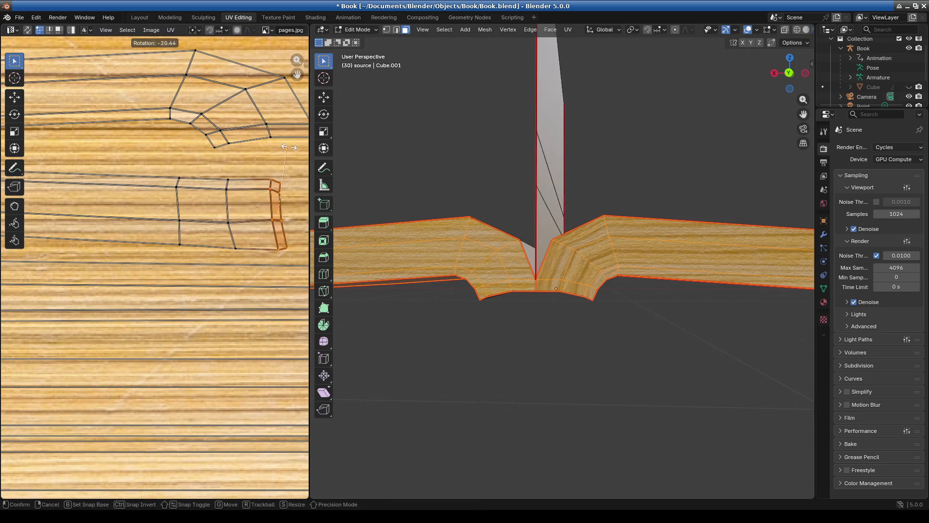
click(282, 162)
key(s)
click(283, 167)
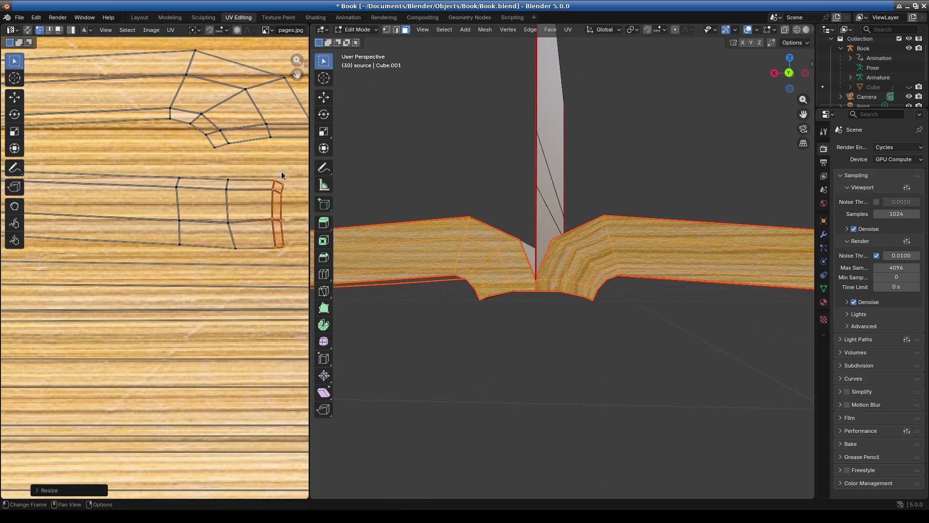
Step: Nudge a single rim corner vertex and the right column of UV vertices
scroll(245, 233, up, 2)
scroll(245, 233, down, 3)
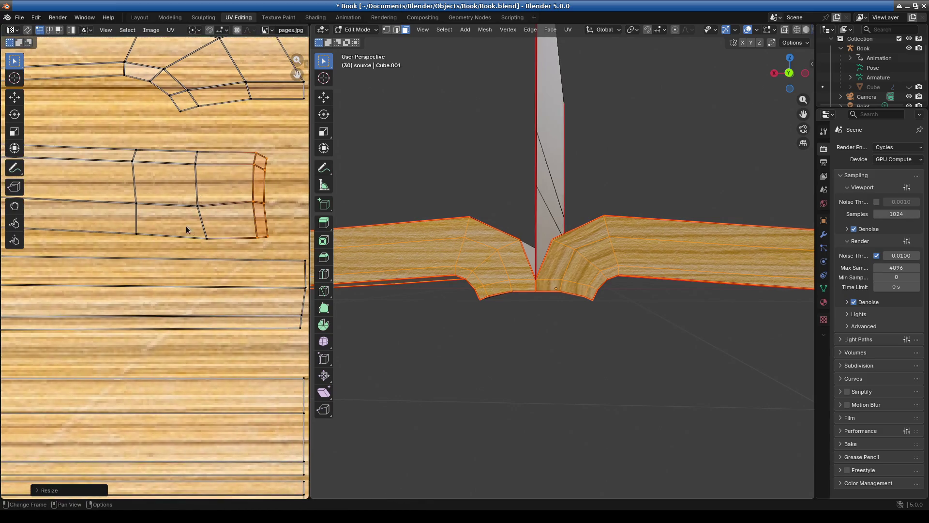
click(213, 242)
key(g)
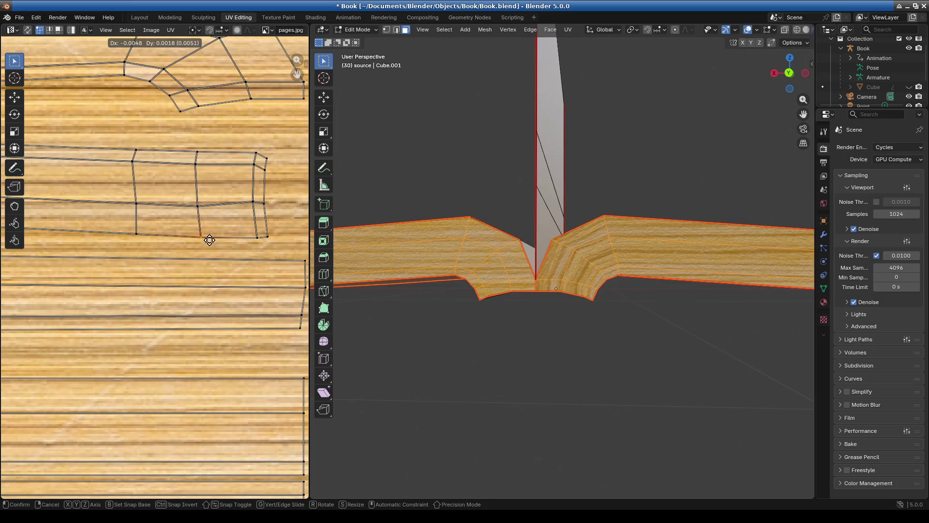
click(209, 240)
mouse_move(231, 137)
mouse_down()
mouse_move(279, 243)
mouse_move(259, 251)
mouse_up()
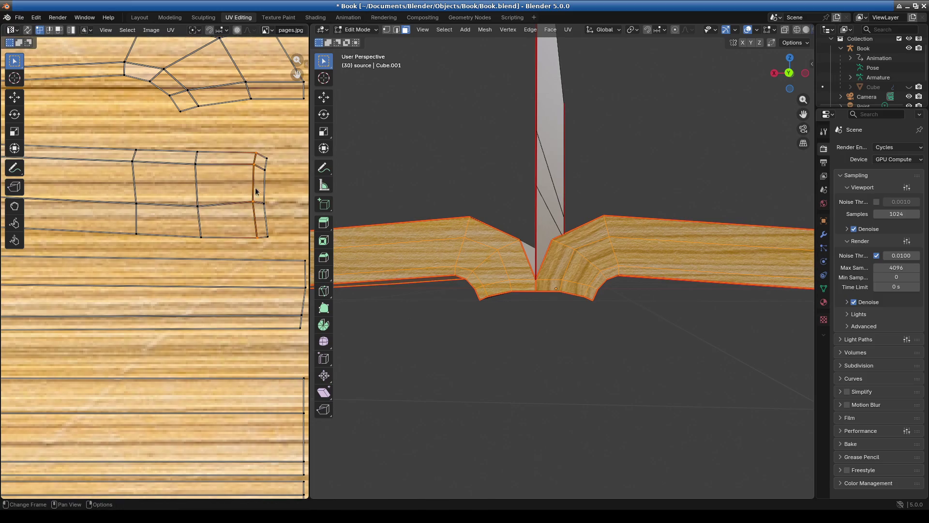
key(g)
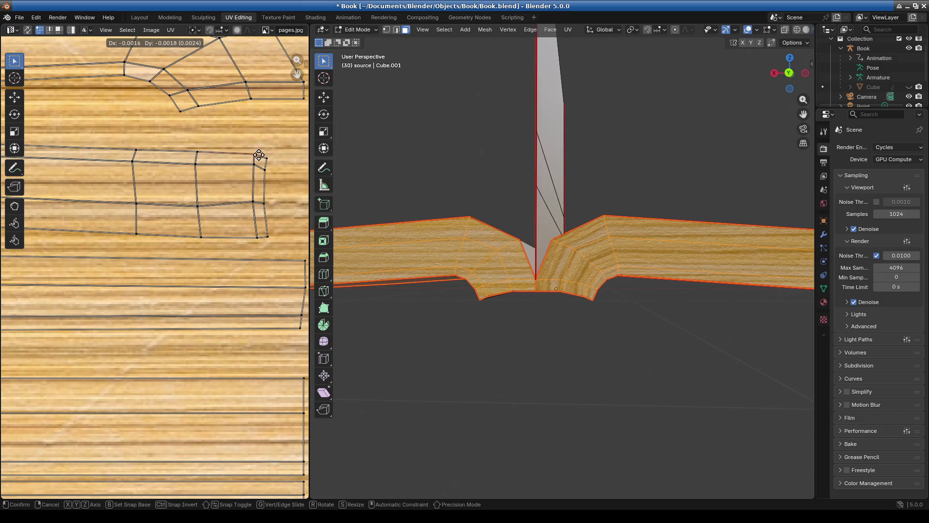
click(259, 155)
Step: Move the right-column vertices and the inner right column into place
drag(238, 191, 260, 244)
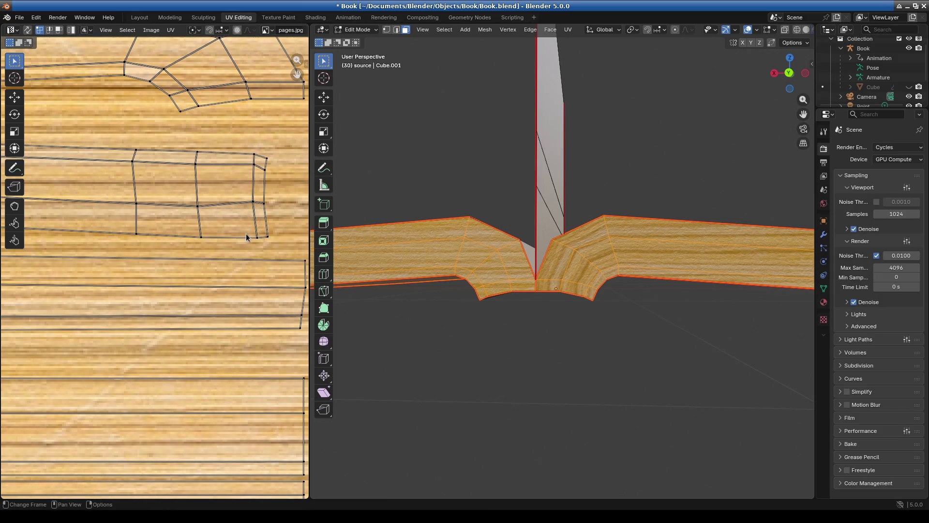
key(g)
click(269, 213)
key(g)
click(288, 247)
key(b)
drag(265, 249, 265, 248)
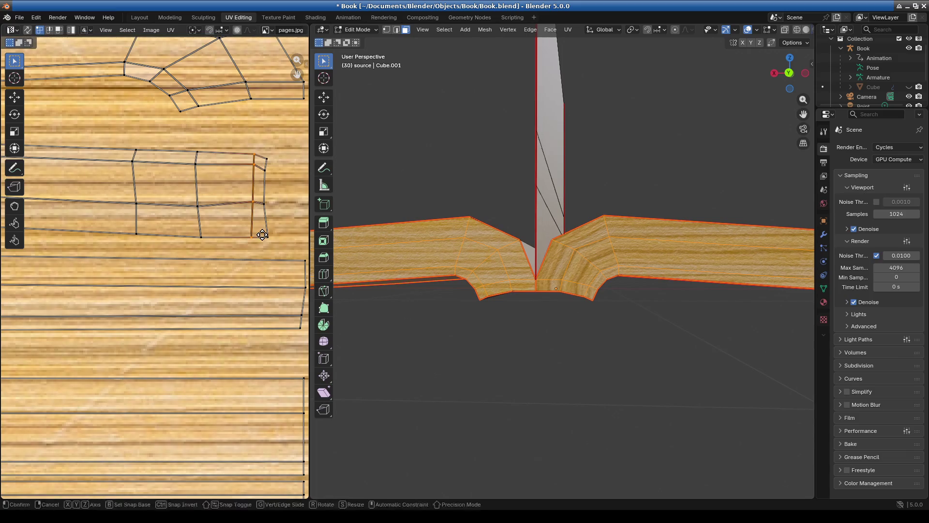
key(g)
click(261, 235)
Step: Fine-tune the top-right corner, right-edge and inner vertices into a squarer strip shape
click(266, 158)
key(g)
click(270, 161)
click(270, 170)
key(g)
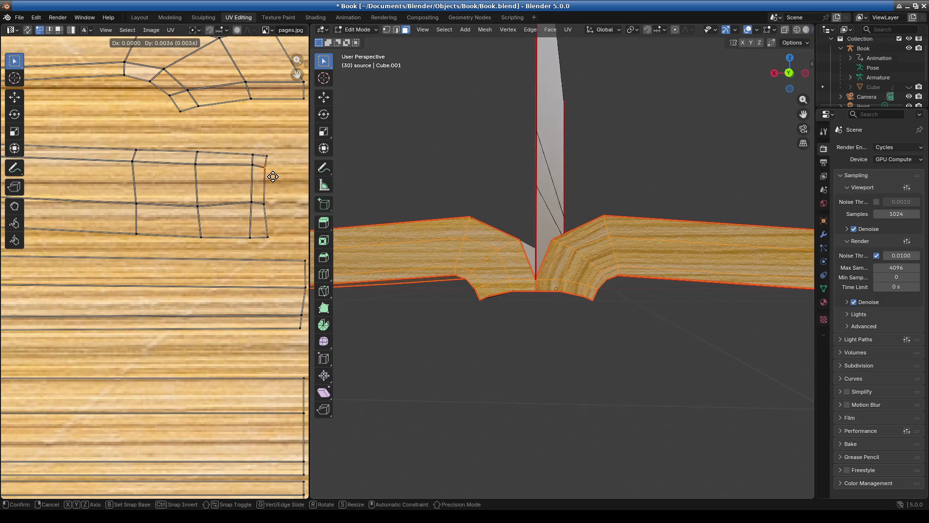
click(274, 176)
click(252, 168)
key(g)
click(253, 173)
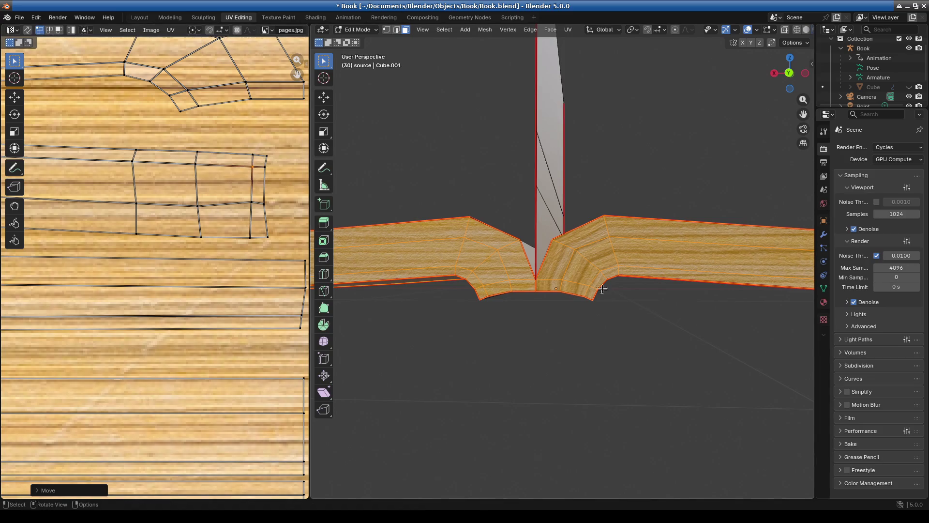
middle_drag(647, 317, 502, 297)
Step: Select the whole rim strip UV island and move it to a new position
scroll(207, 259, down, 3)
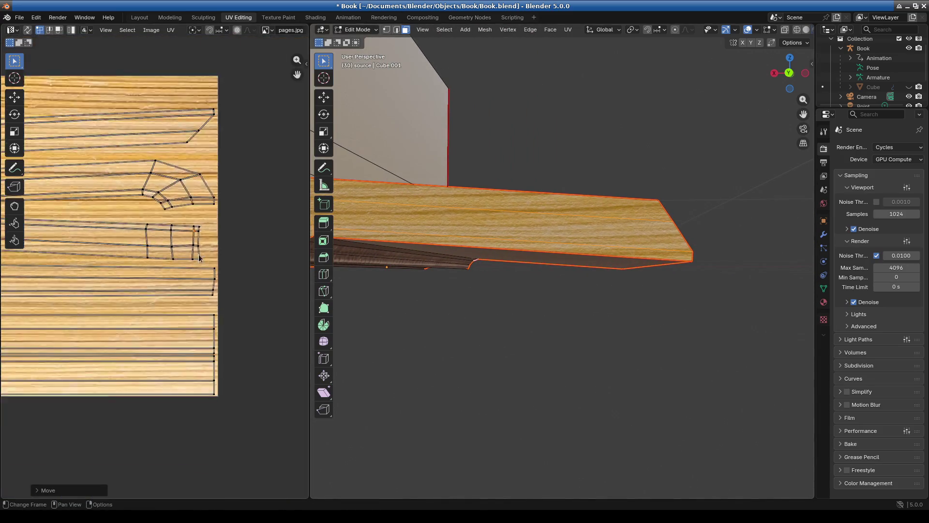
scroll(80, 265, up, 5)
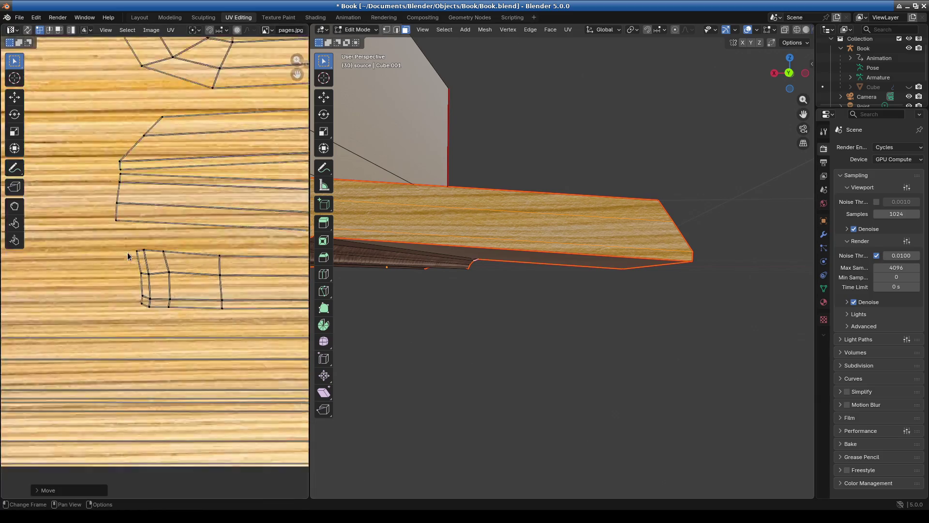
click(122, 216)
click(90, 171)
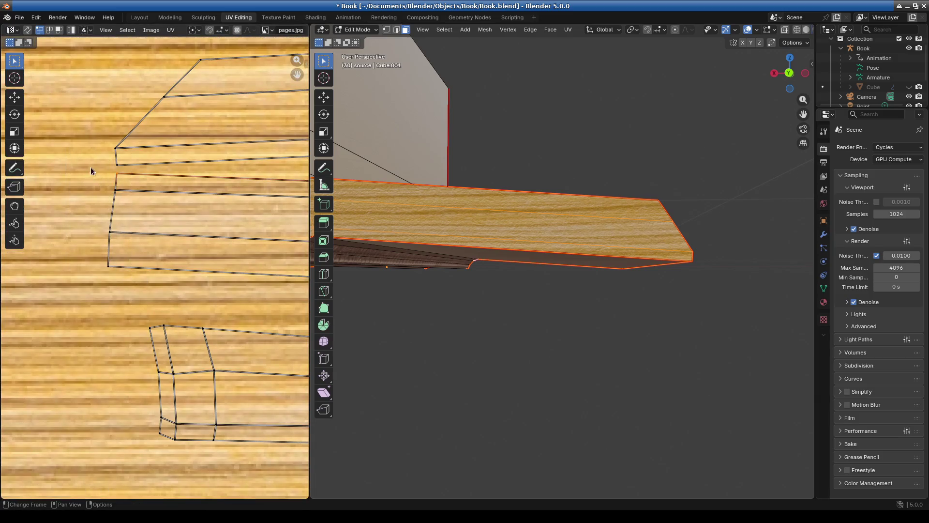
drag(136, 277, 137, 277)
key(g)
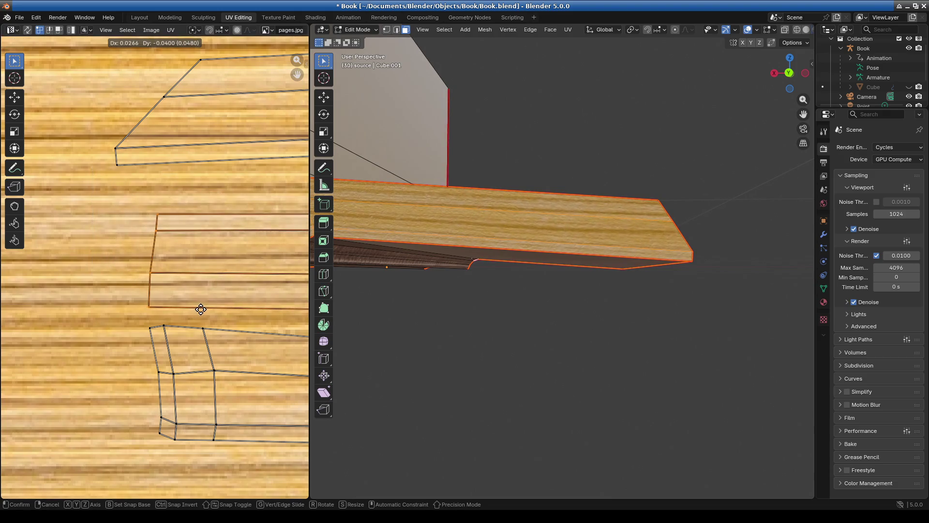
click(201, 310)
Step: Move the rim strip's corner vertex left into place
scroll(193, 297, down, 2)
scroll(151, 228, up, 5)
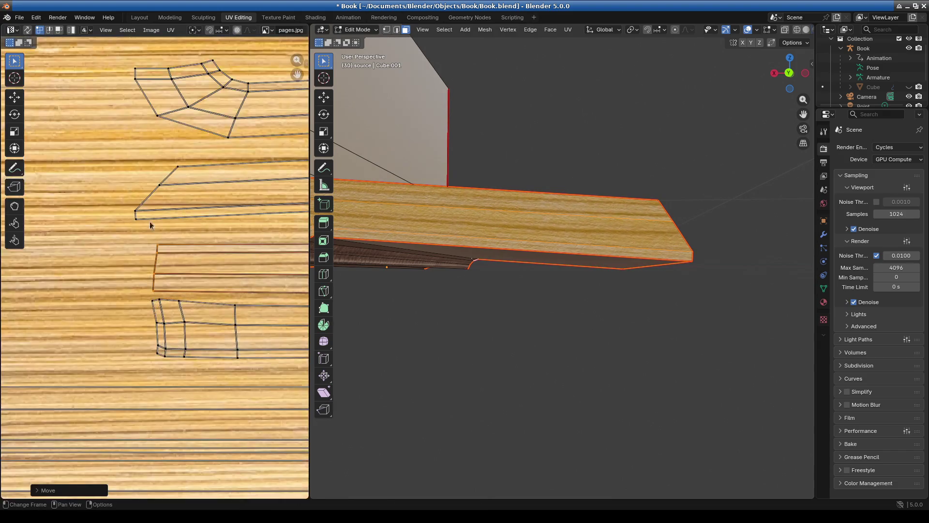
drag(254, 263, 265, 262)
key(g)
click(215, 268)
key(g)
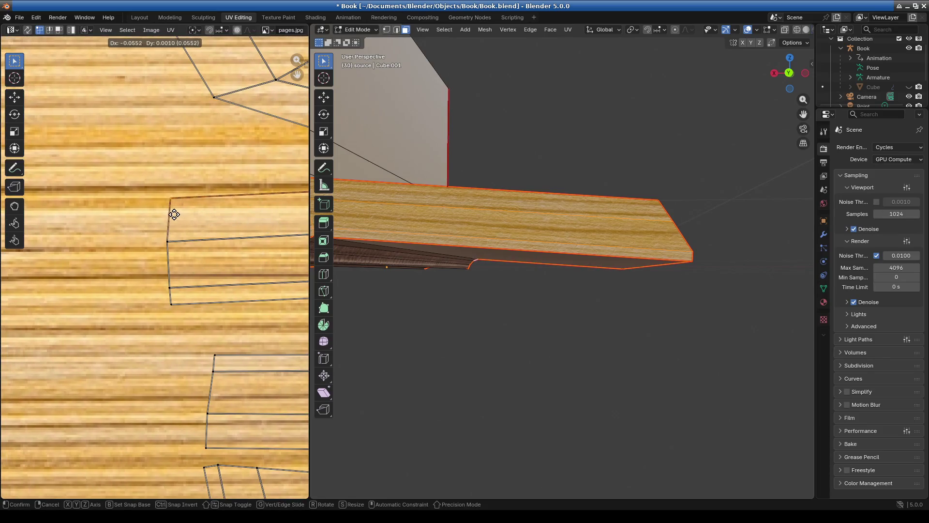
click(173, 221)
Step: Reposition the first four outer vertices of the fan-shaped UV island
scroll(82, 283, down, 3)
scroll(201, 260, up, 5)
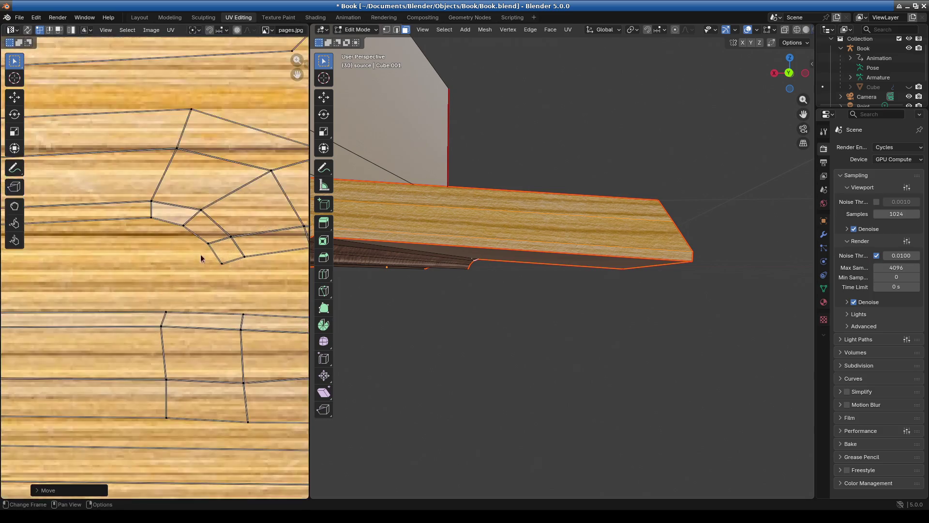
drag(233, 252, 233, 252)
key(g)
click(156, 199)
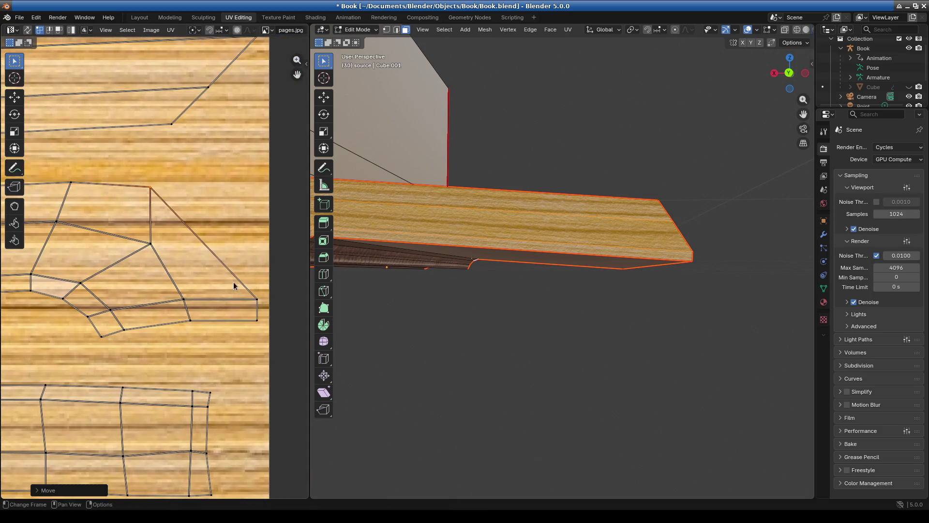
key(g)
click(189, 165)
click(257, 320)
key(g)
click(194, 167)
key(g)
click(148, 245)
Step: Move the fan's inner vertices, raise one, and shift the two lower vertices together
drag(155, 257, 155, 257)
key(g)
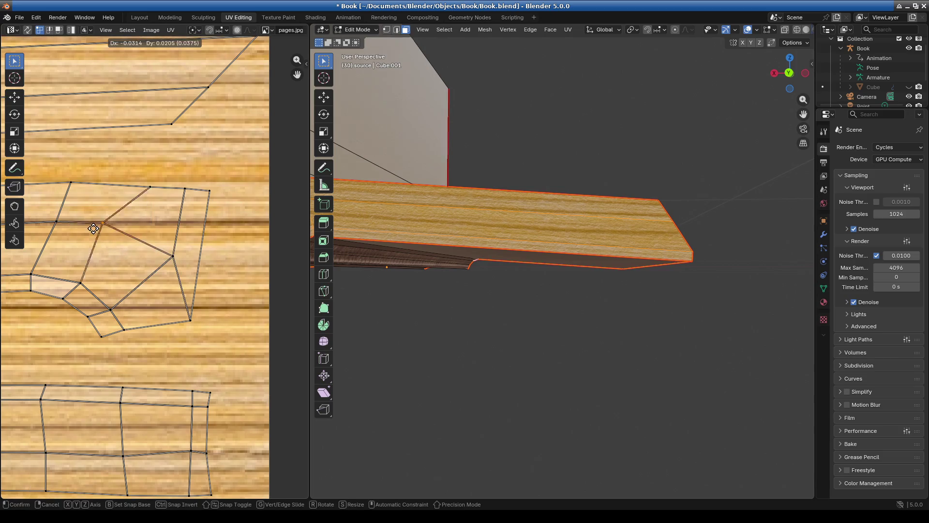
click(95, 228)
click(184, 265)
key(g)
click(157, 249)
click(191, 319)
key(g)
click(205, 246)
drag(112, 344, 92, 322)
key(g)
click(161, 330)
Step: Adjust the lower, bottom-left and bottom vertices of the fan island
click(78, 285)
key(g)
click(83, 271)
click(71, 303)
key(g)
click(83, 296)
click(87, 318)
key(g)
click(93, 306)
Step: Raise and align the remaining bottom fan vertices, shifting the right lower one left
click(110, 309)
key(g)
click(114, 271)
click(100, 310)
key(g)
click(118, 302)
click(165, 295)
key(g)
click(158, 272)
key(g)
click(147, 289)
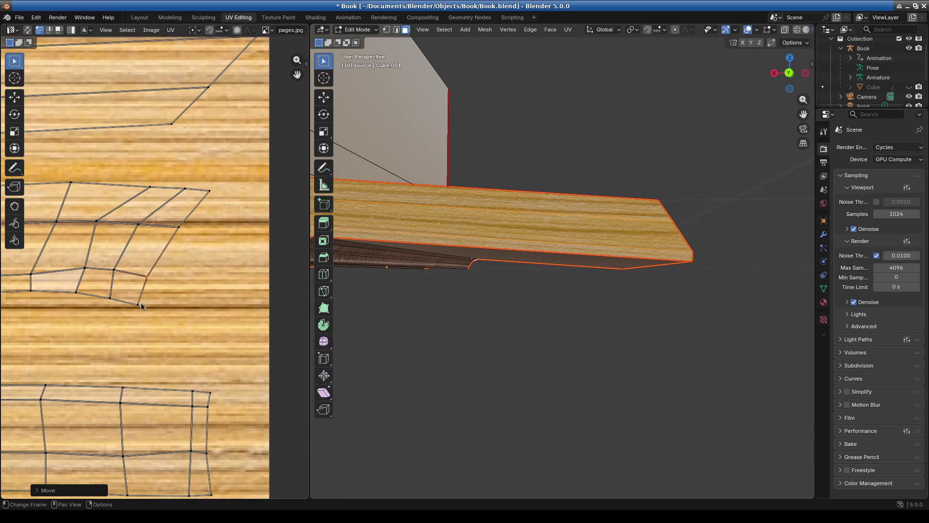
middle_drag(166, 310, 202, 281)
Step: Nudge a fan vertex upward and move the fan's top-right vertices left
scroll(147, 236, up, 1)
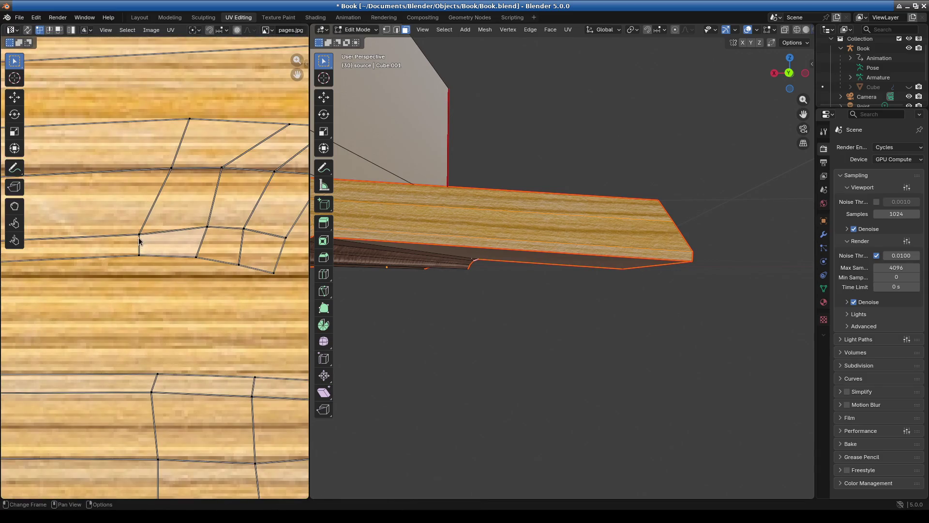
key(g)
click(160, 237)
scroll(200, 260, down, 2)
middle_drag(199, 260, 169, 261)
mouse_move(173, 172)
mouse_down()
mouse_move(224, 198)
mouse_move(267, 193)
mouse_up()
key(g)
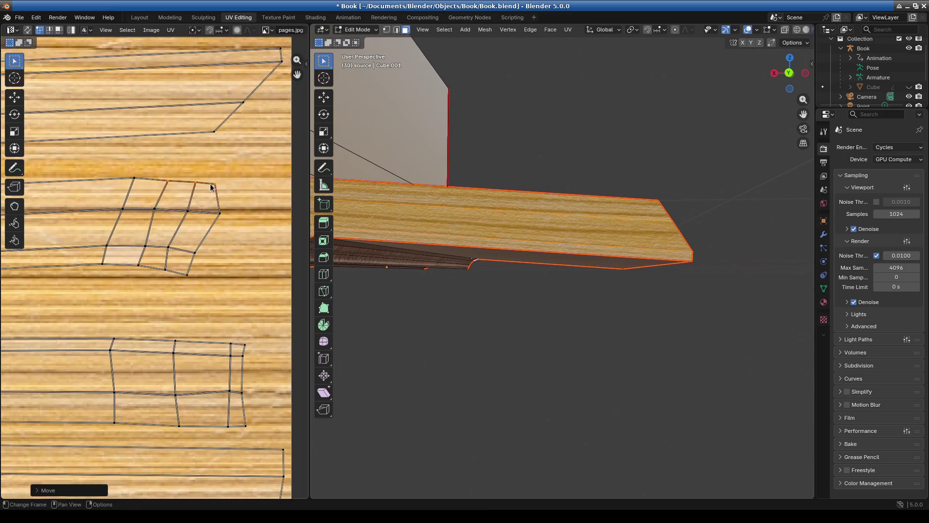
click(251, 200)
Step: Move and scale the rim row's right-hand UV face into an upright rectangle
drag(182, 205, 235, 228)
drag(212, 298, 212, 299)
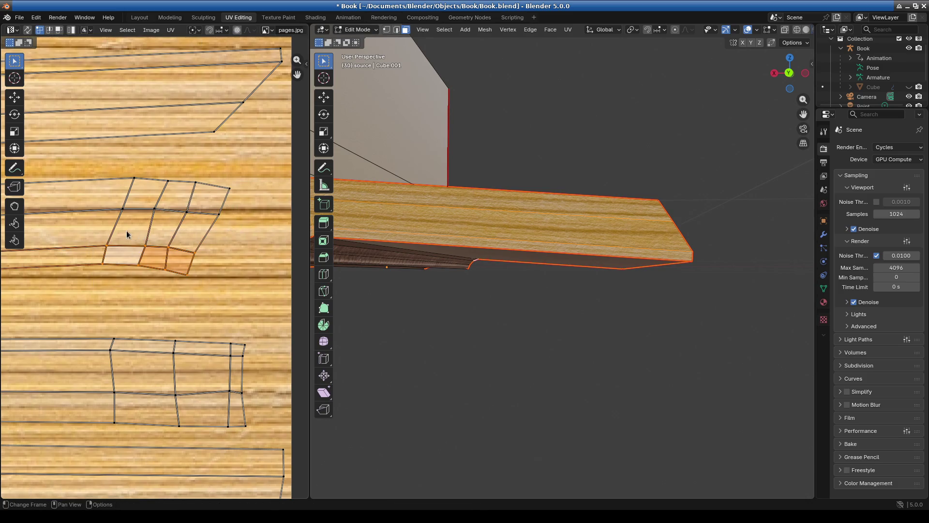
drag(171, 261, 173, 256)
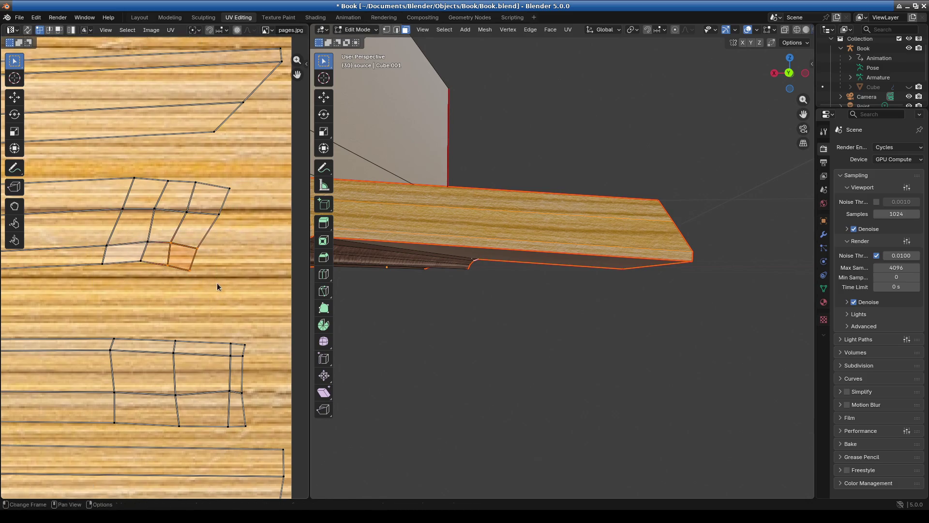
key(g)
click(222, 277)
key(s)
click(234, 271)
key(s)
click(193, 251)
key(g)
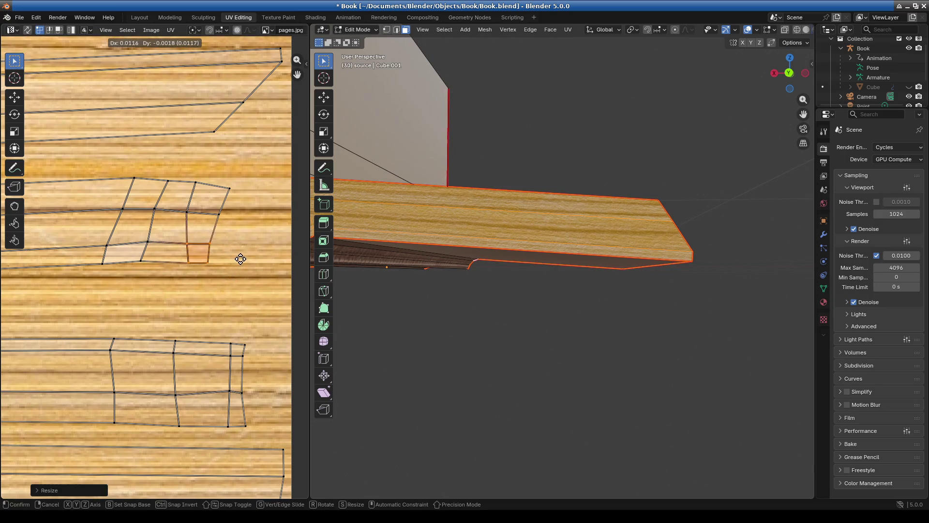
click(240, 260)
Step: Slide the face's UV edge left and adjust the adjacent edge
key(g)
click(180, 249)
key(g)
click(196, 251)
click(148, 244)
key(g)
click(147, 245)
Step: Select a vertex on the rim UV island and zoom the 3D view onto the book's spine
scroll(136, 231, down, 2)
scroll(136, 231, down, 2)
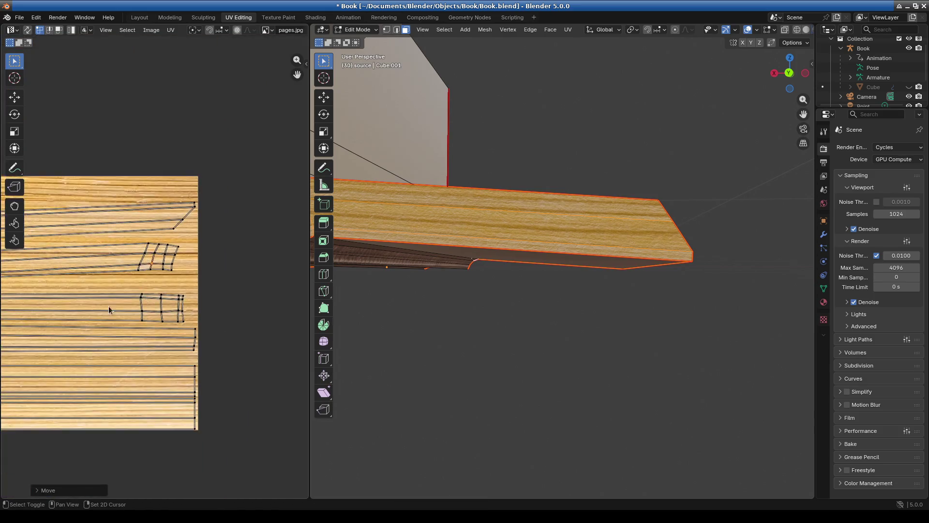
scroll(121, 305, left, 3)
scroll(94, 311, up, 2)
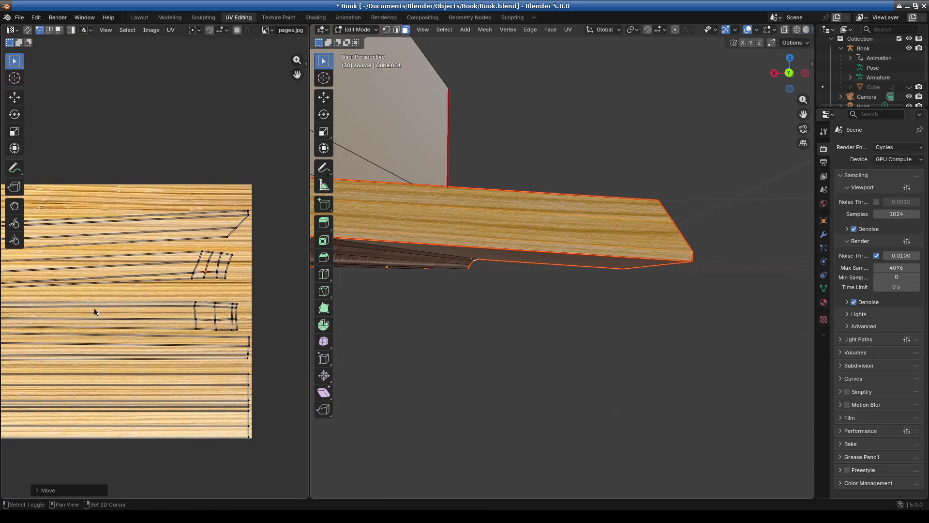
scroll(77, 300, up, 2)
scroll(62, 291, up, 2)
scroll(152, 275, up, 2)
click(146, 246)
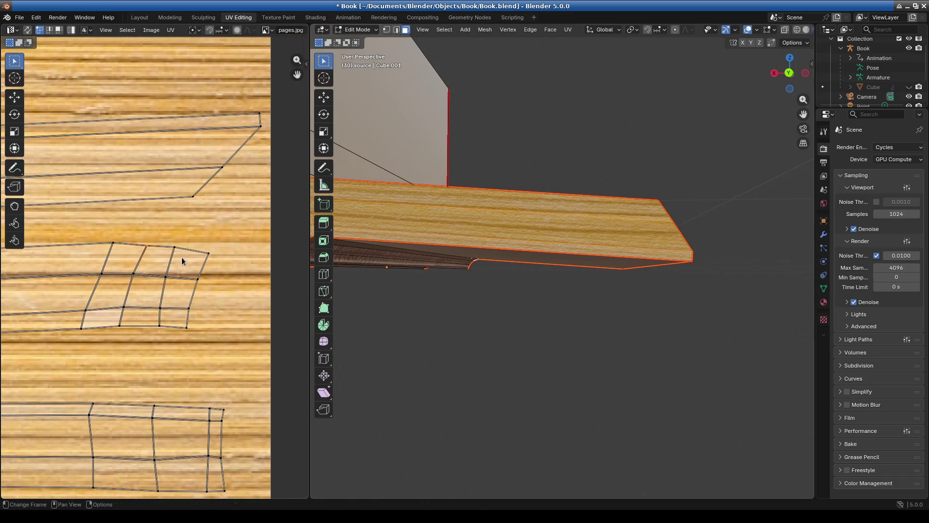
scroll(456, 302, down, 5)
scroll(456, 303, up, 6)
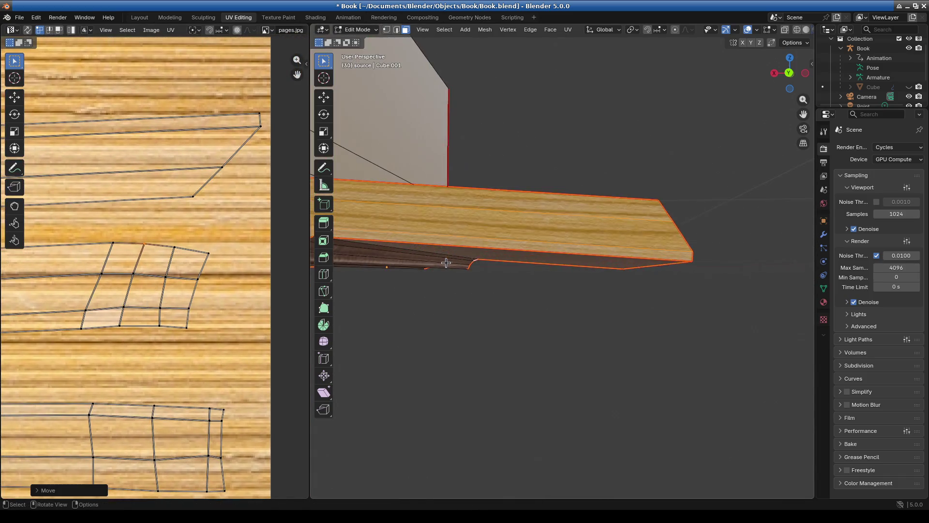
ctrl+middle_drag(540, 307, 570, 342)
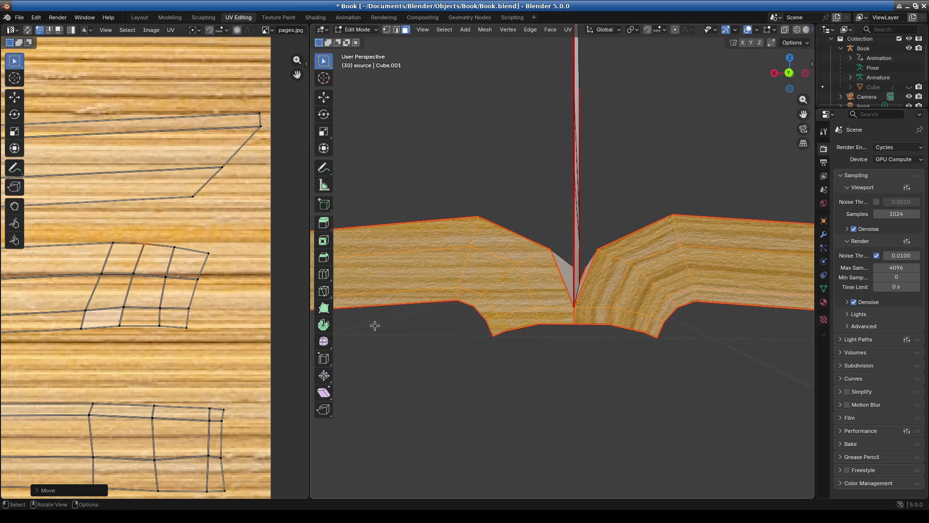
Step: View the open book from low in front and move a small rim UV island lower on the grain
scroll(651, 323, down, 4)
mouse_move(651, 323)
middle_down()
mouse_move(467, 312)
mouse_move(465, 336)
mouse_move(553, 314)
mouse_move(533, 319)
middle_up()
scroll(193, 304, down, 5)
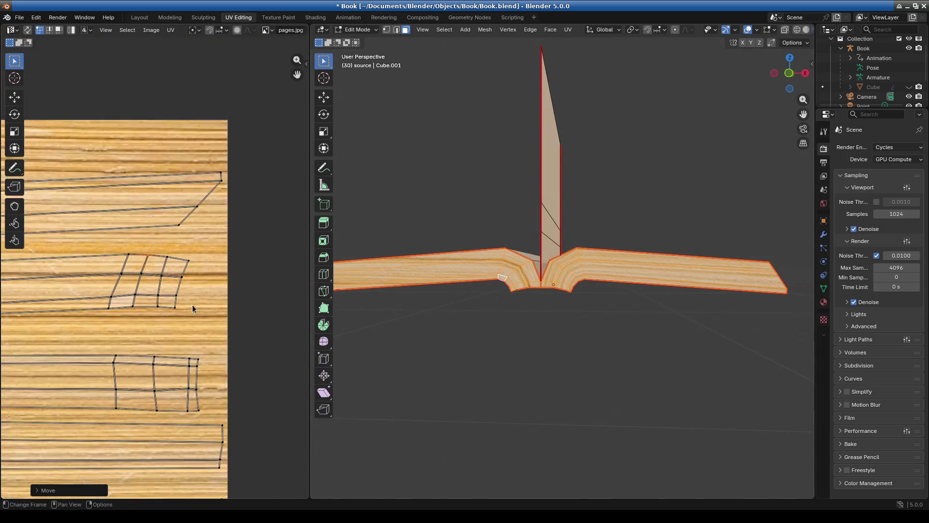
drag(154, 261, 207, 293)
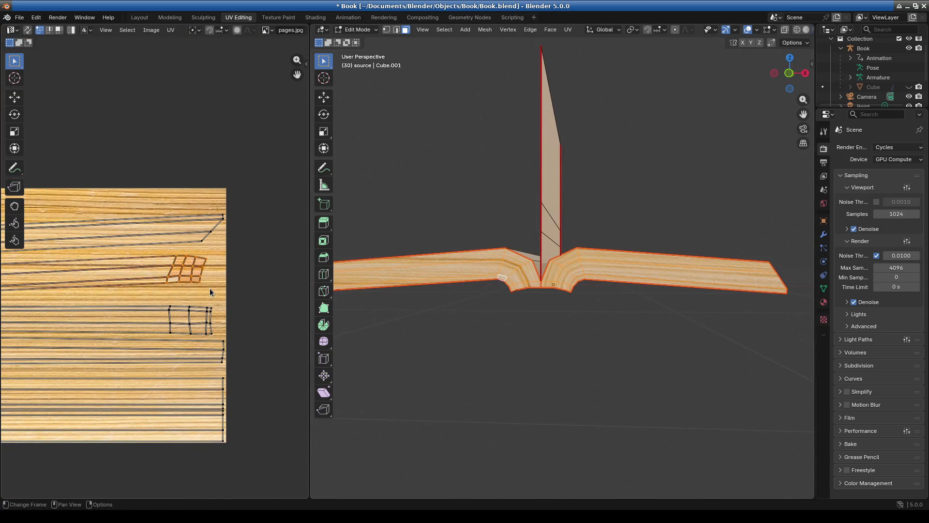
scroll(210, 289, up, 2)
key(g)
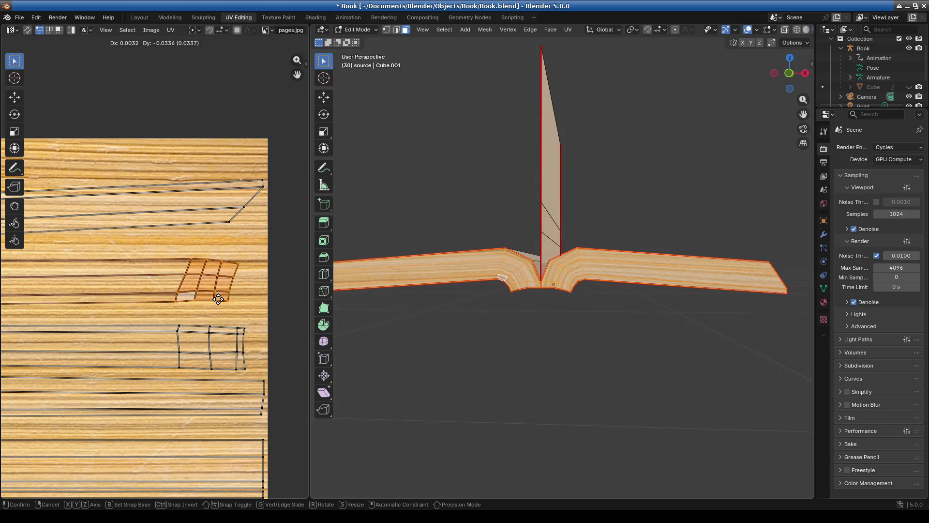
click(211, 312)
scroll(211, 312, down, 3)
scroll(143, 279, up, 4)
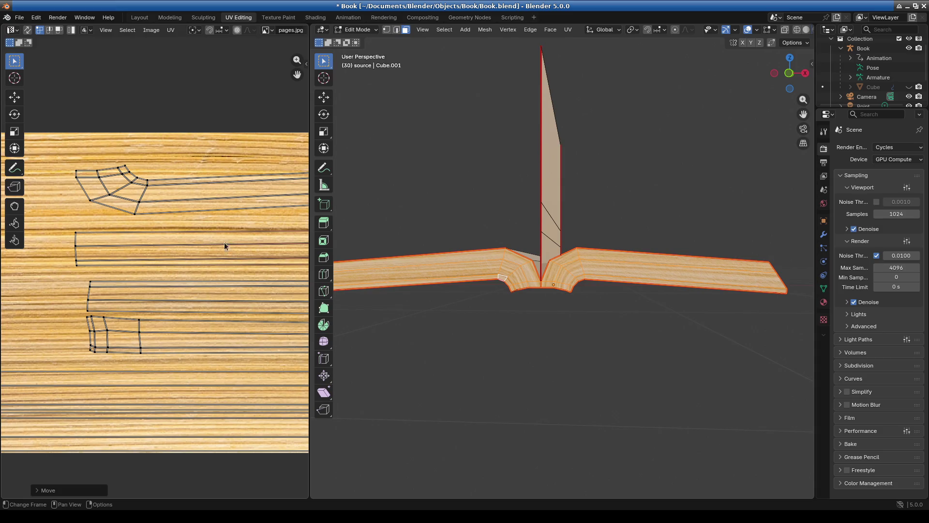
Step: Scale, raise and rotate the curved island's upper-left faces
middle_drag(231, 242, 182, 237)
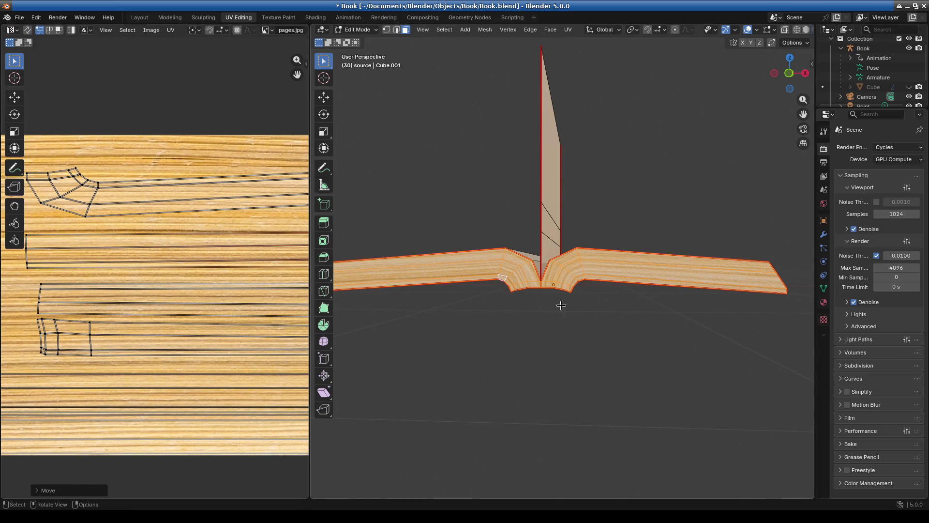
scroll(603, 316, up, 3)
scroll(145, 216, up, 4)
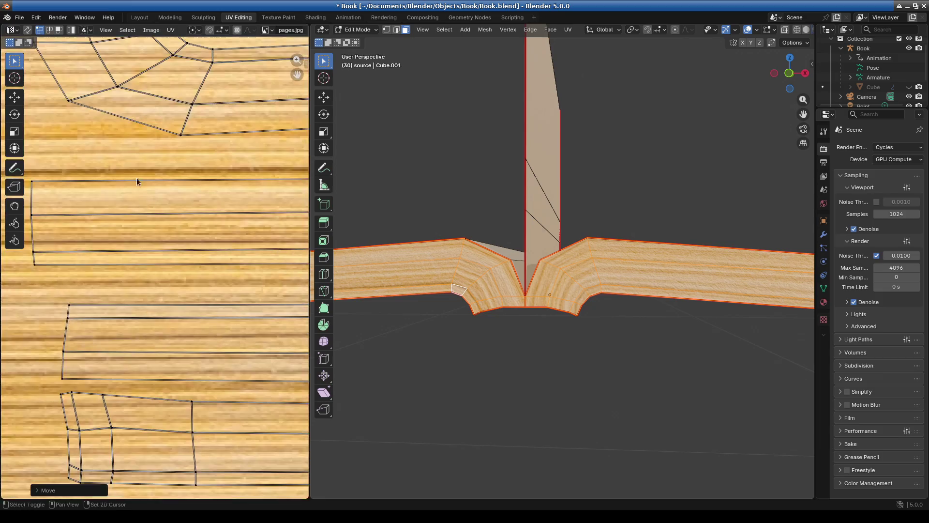
middle_drag(94, 197, 157, 219)
alt+click(260, 267)
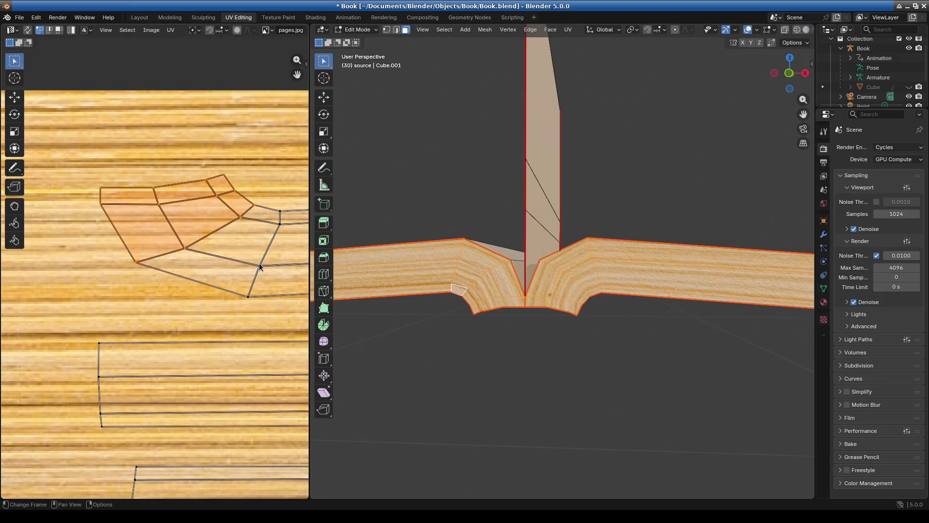
key(s)
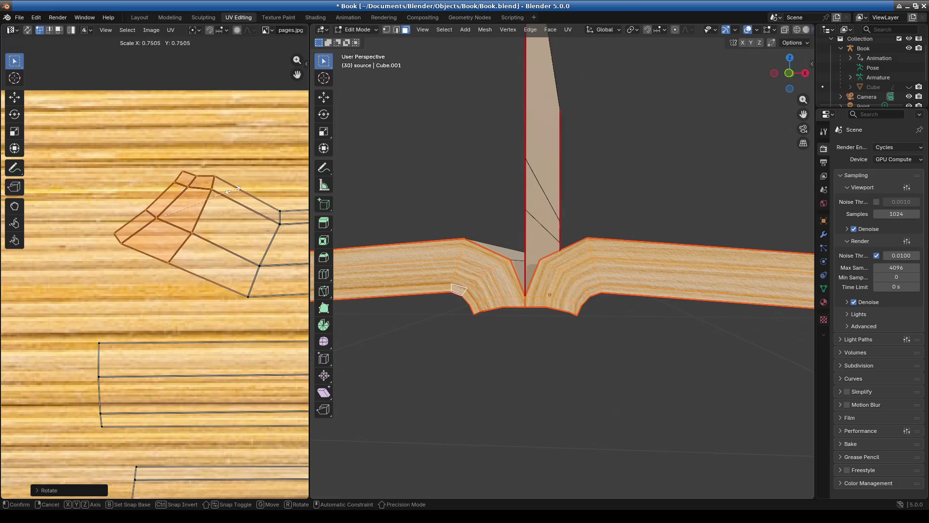
click(223, 191)
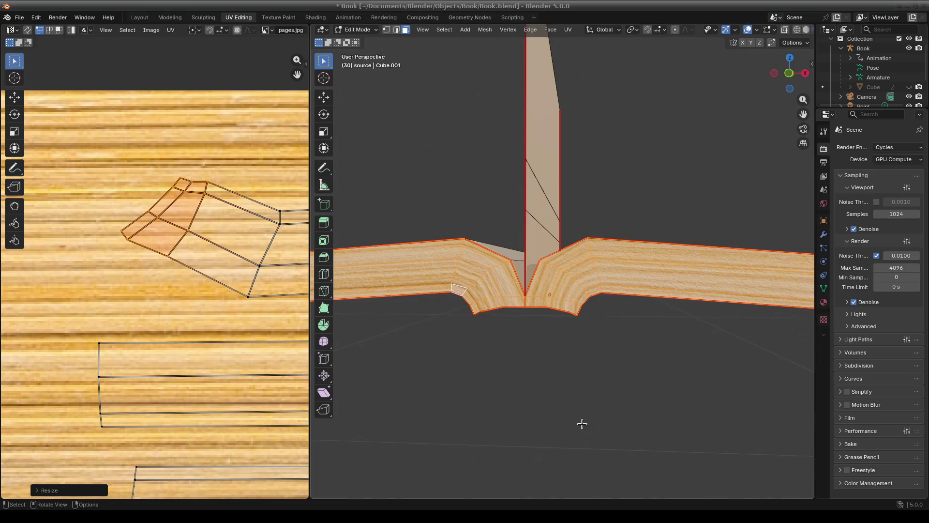
key(g)
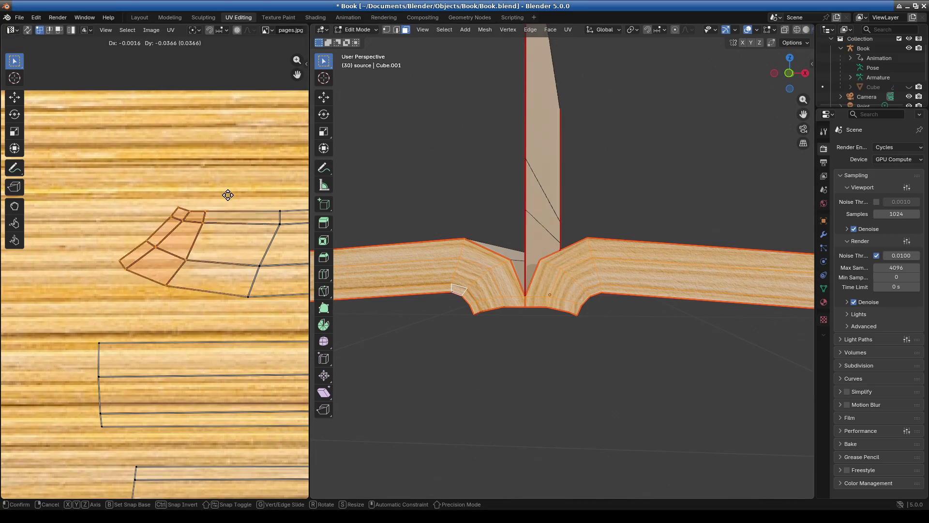
click(209, 187)
key(r)
click(205, 187)
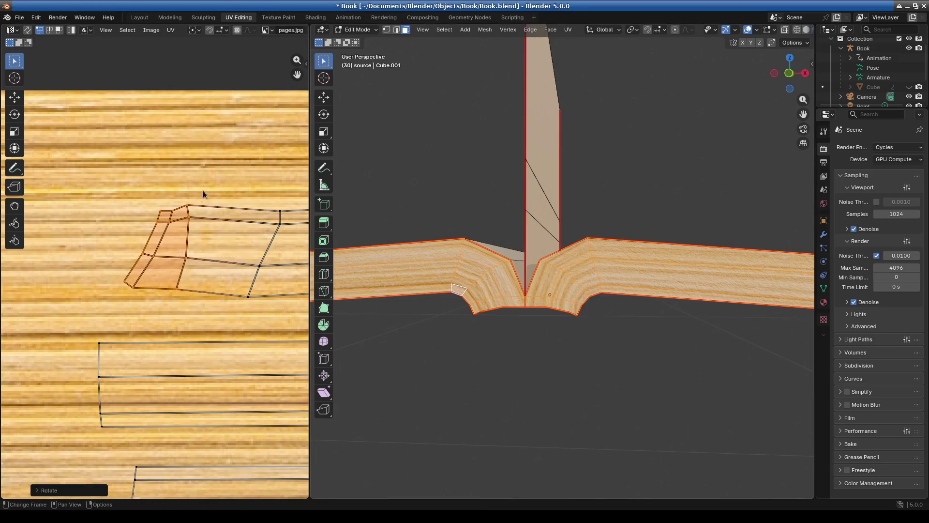
Step: Nudge one island edge, then rotate the left column of faces upright and reposition it
click(211, 233)
key(g)
click(214, 234)
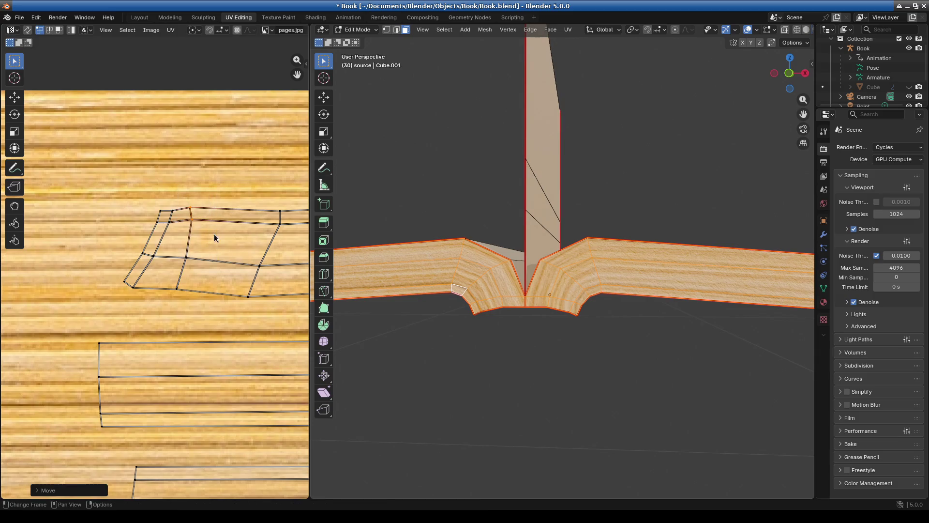
click(164, 216)
ctrl+click(131, 268)
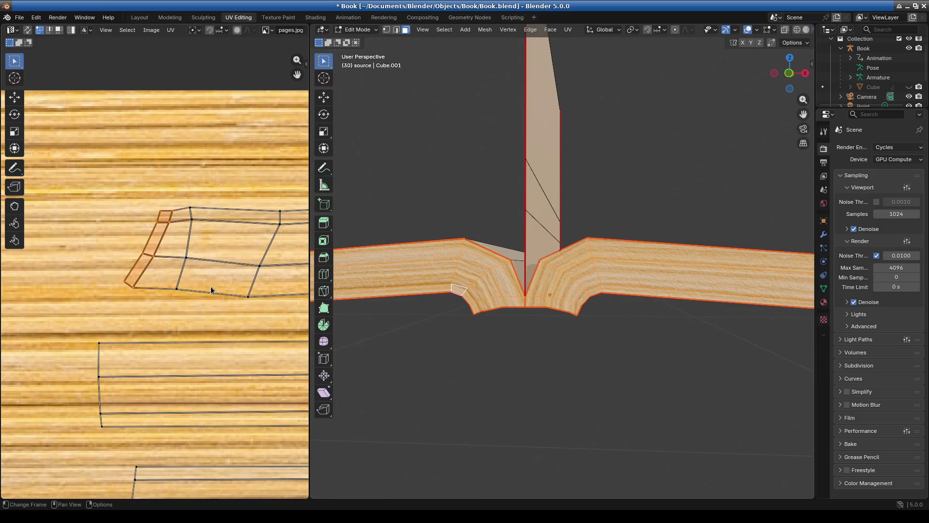
key(r)
click(245, 234)
key(g)
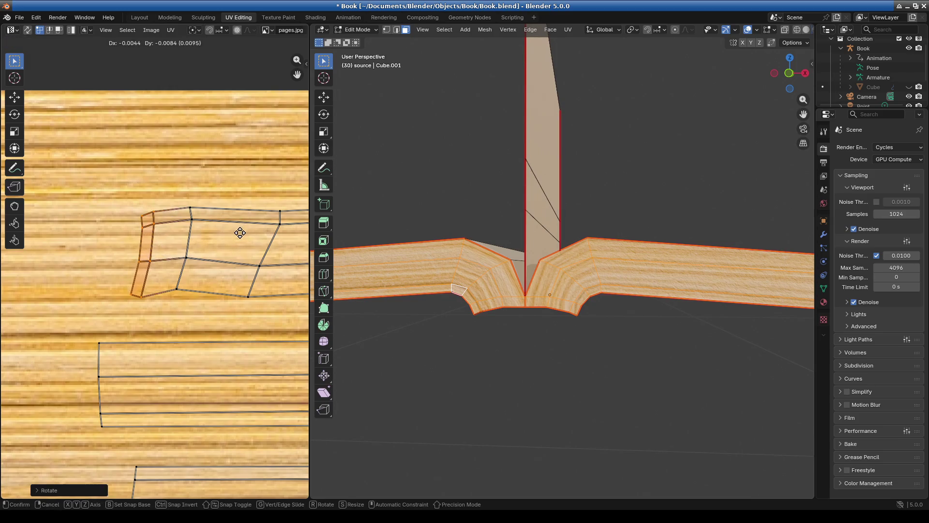
click(245, 224)
key(ctrl+KP_Add)
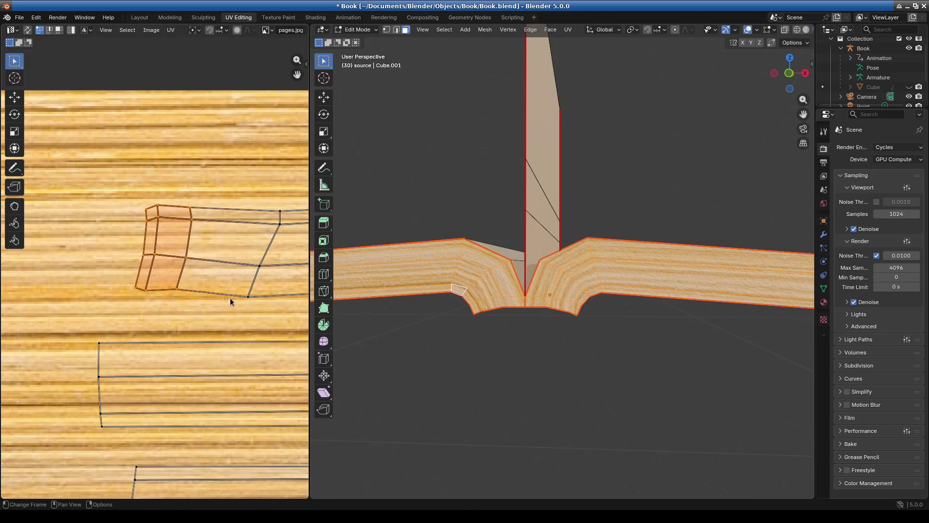
key(g)
click(229, 250)
Step: Square off the island's left edge by moving it and nudging its bottom vertex right
drag(197, 219, 222, 227)
drag(164, 234, 166, 232)
drag(124, 204, 147, 326)
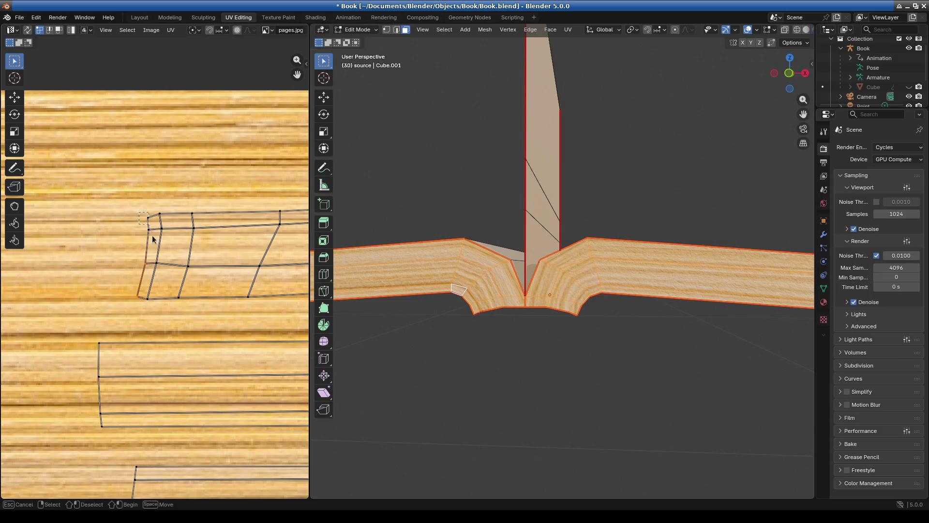
key(g)
click(168, 241)
key(g)
click(144, 219)
key(g)
click(152, 307)
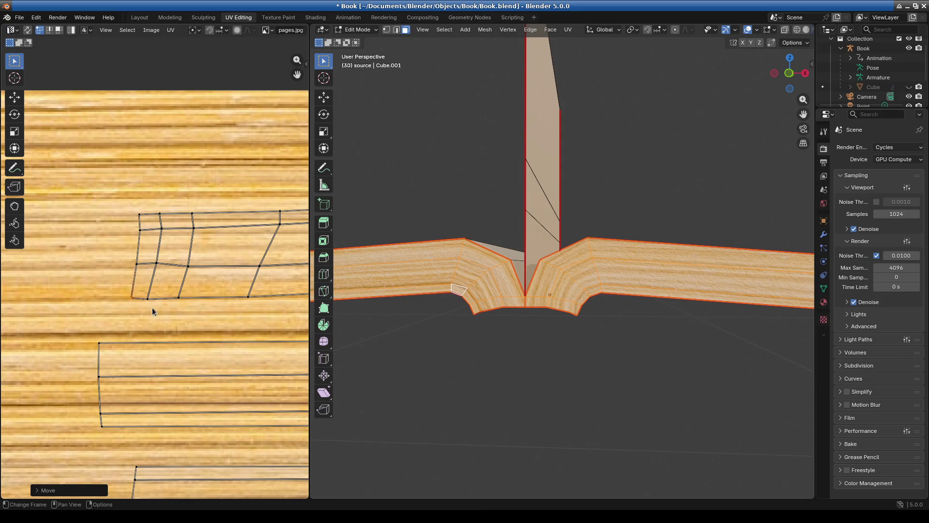
scroll(205, 280, down, 6)
Step: Shift the selected corner-grid UV vertices sideways twice, then undo the change
scroll(205, 280, up, 3)
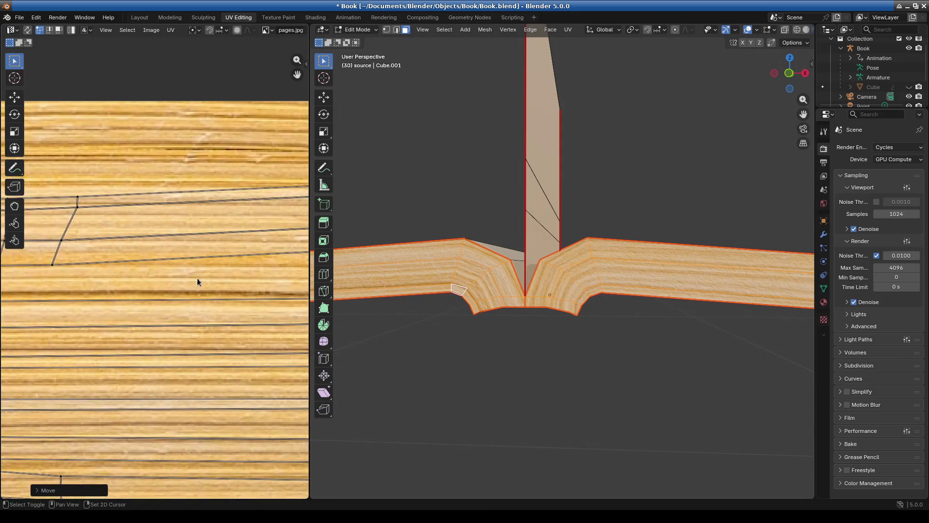
scroll(197, 278, down, 5)
scroll(210, 292, up, 6)
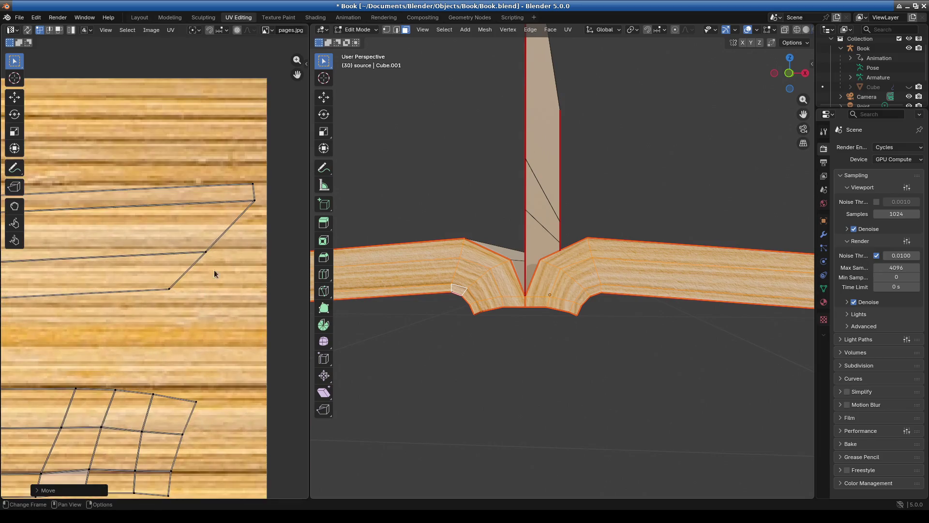
key(g)
click(175, 288)
key(g)
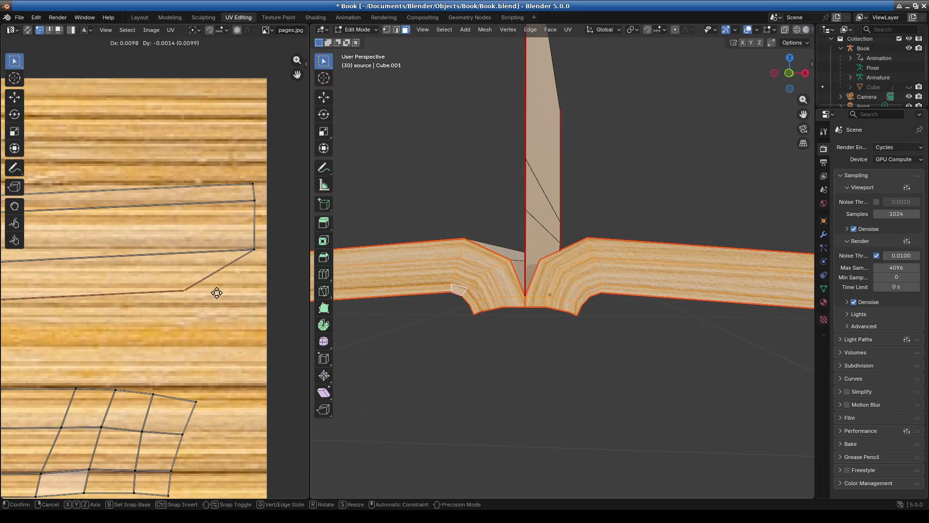
click(266, 290)
scroll(243, 295, down, 4)
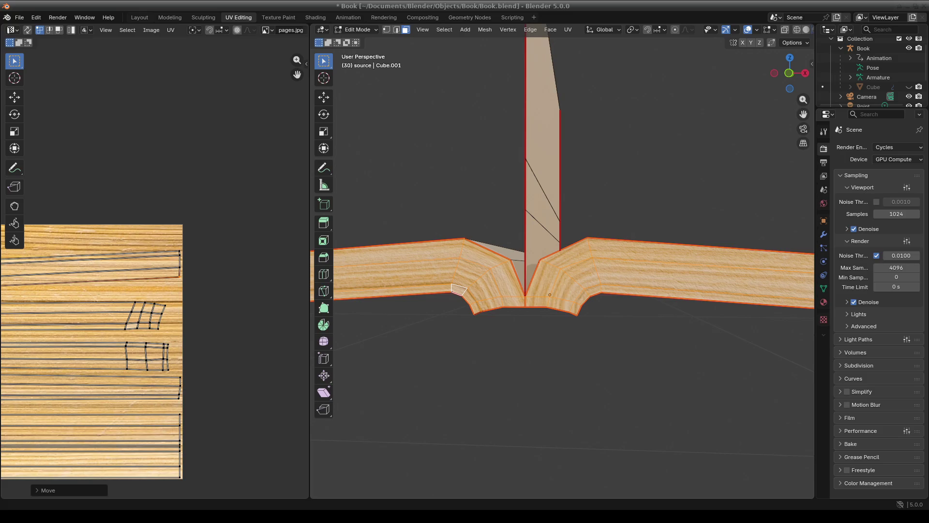
scroll(245, 335, down, 4)
scroll(188, 237, up, 7)
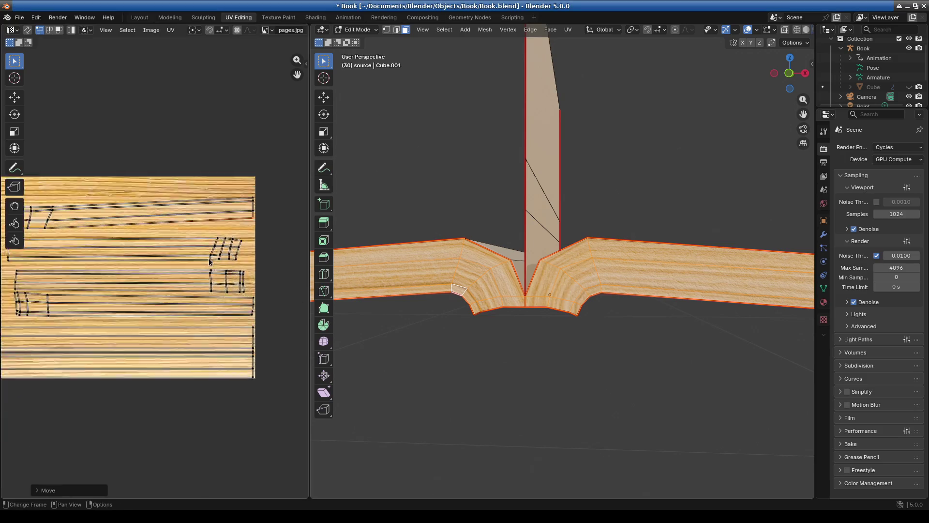
key(ctrl+z)
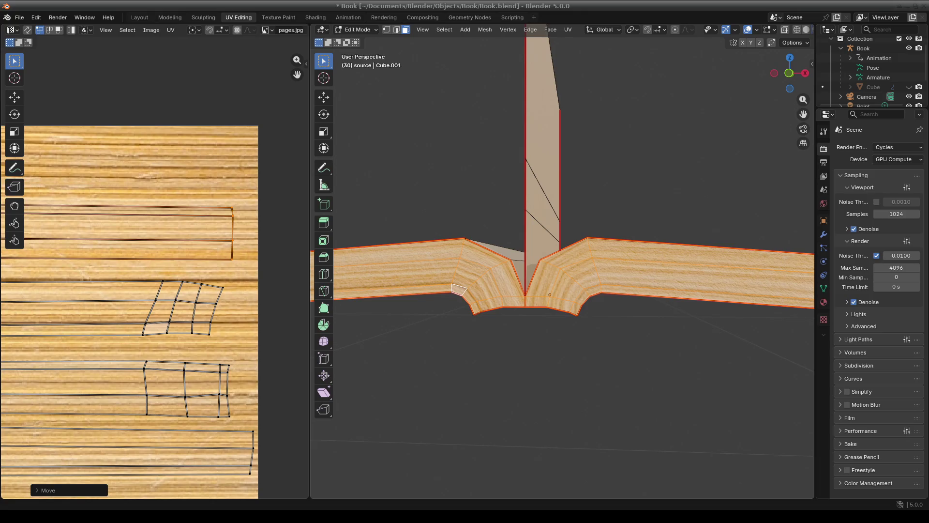
Step: Raise the grid's top-right vertex and its neighbouring vertex slightly upward
scroll(240, 303, up, 3)
click(228, 290)
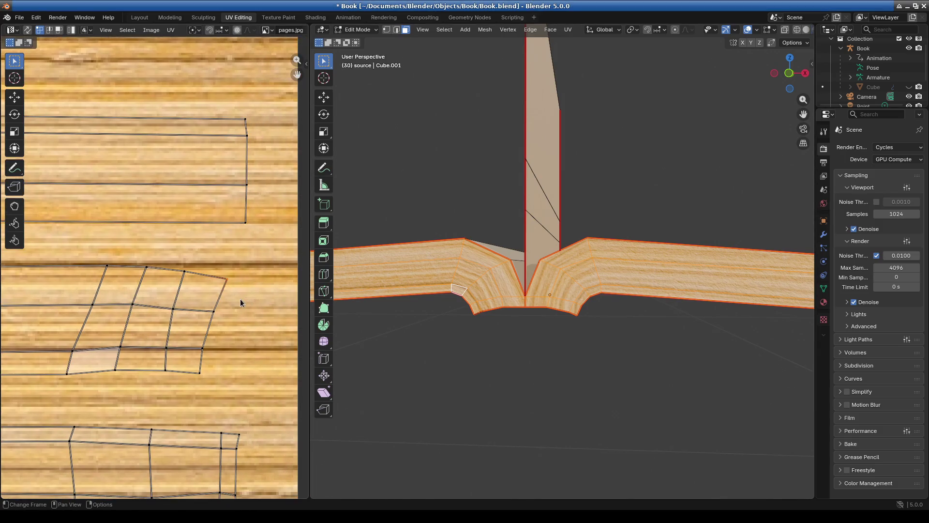
key(g)
click(243, 286)
click(184, 271)
key(g)
click(196, 292)
Step: Pull the grid's right-middle and top-right vertices left into line, then bring the strip islands into view
click(110, 371)
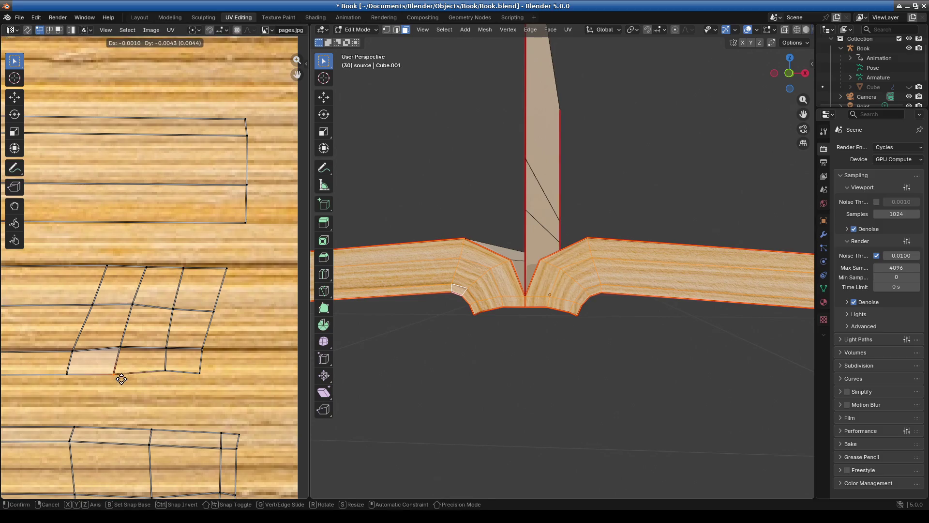
click(166, 374)
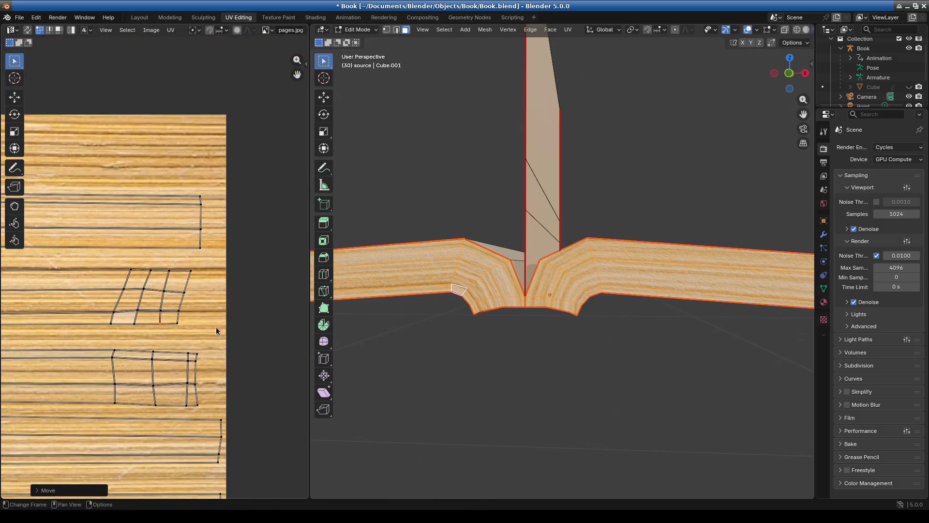
drag(213, 313, 214, 311)
drag(224, 268, 217, 273)
scroll(89, 347, down, 6)
middle_drag(85, 329, 139, 330)
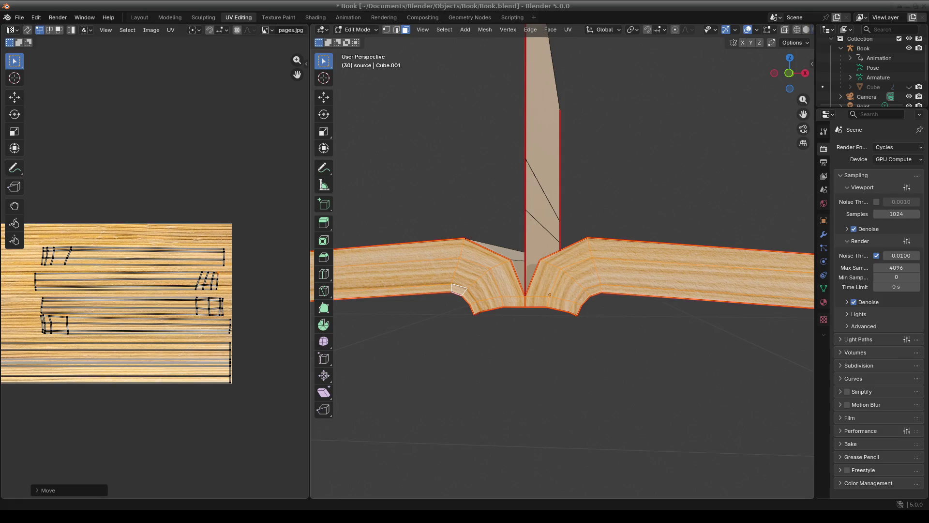
middle_drag(48, 317, 83, 311)
Step: Box-select the long strip island with the corner grid, move it, scale it about 1.275 and shift it slightly left
scroll(141, 291, up, 3)
scroll(65, 276, down, 3)
key(b)
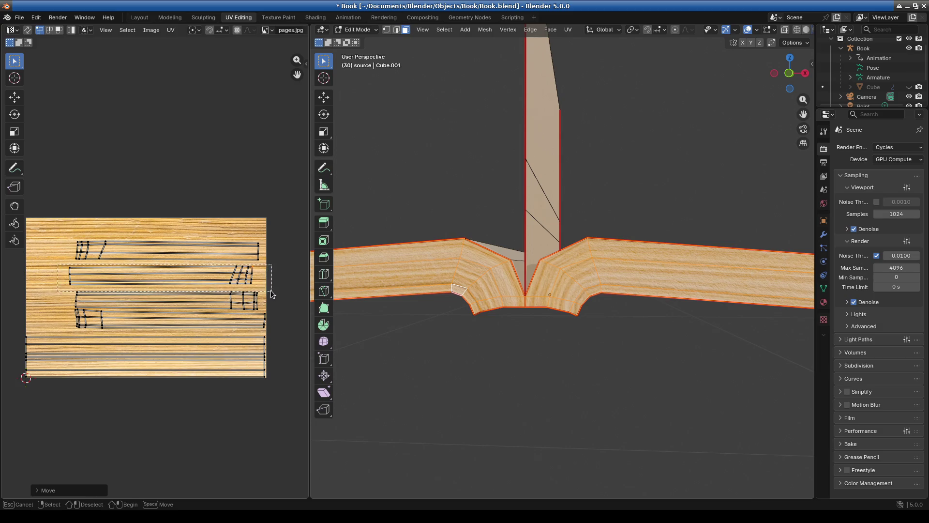
drag(257, 289, 257, 289)
scroll(211, 298, up, 2)
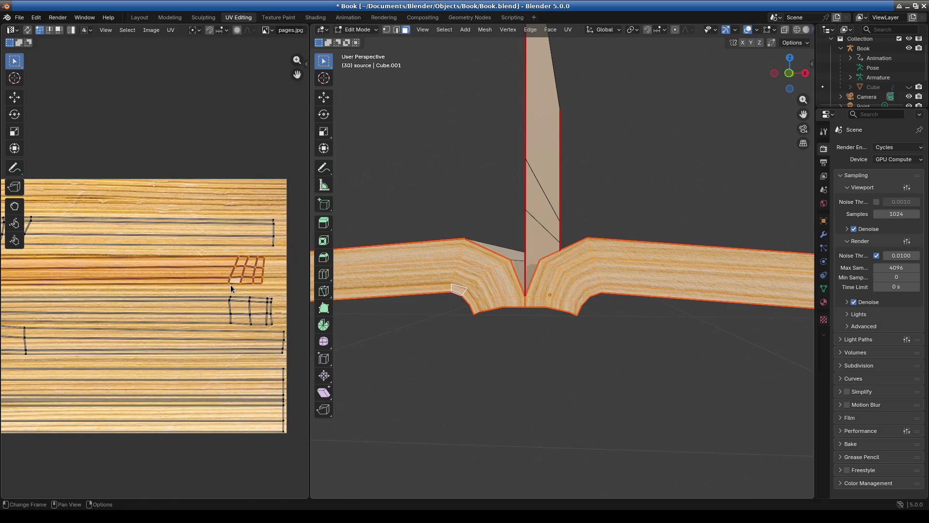
key(g)
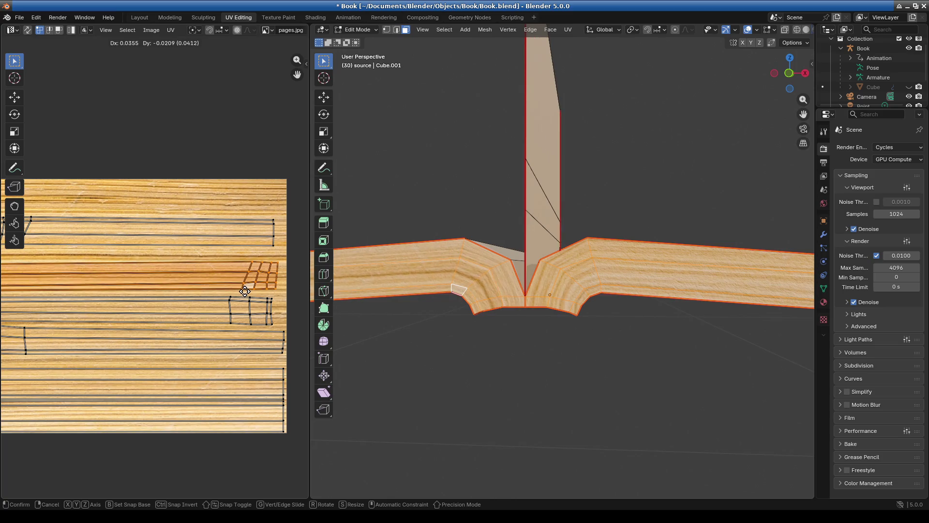
click(245, 291)
scroll(248, 300, down, 5)
key(s)
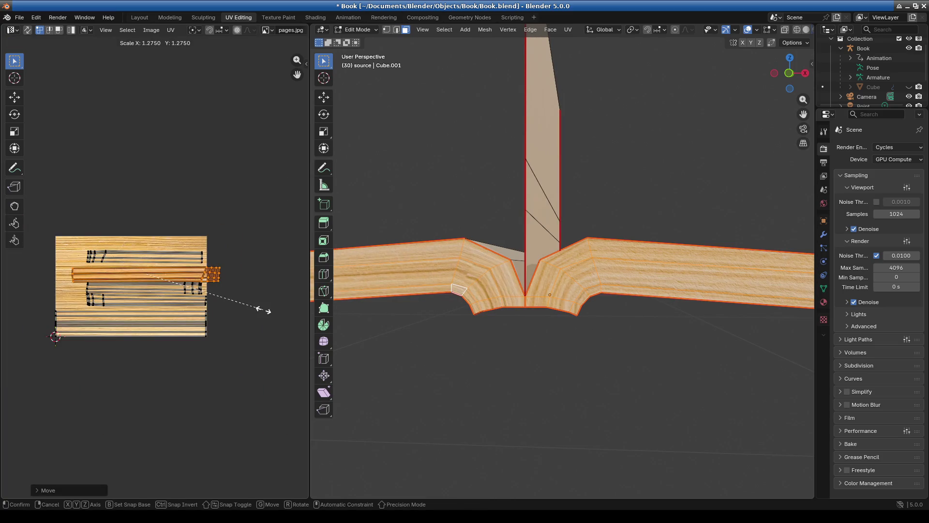
click(259, 308)
key(g)
click(249, 310)
Step: Try rescaling the strip island freely and along X, cancelling both to keep its size
key(s)
right_click(255, 312)
key(s)
key(x)
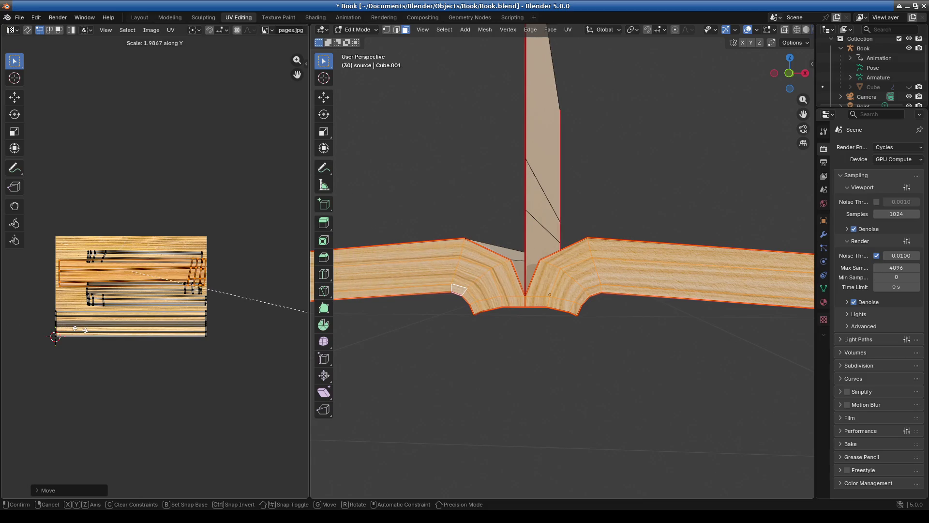
key(Escape)
scroll(144, 304, up, 3)
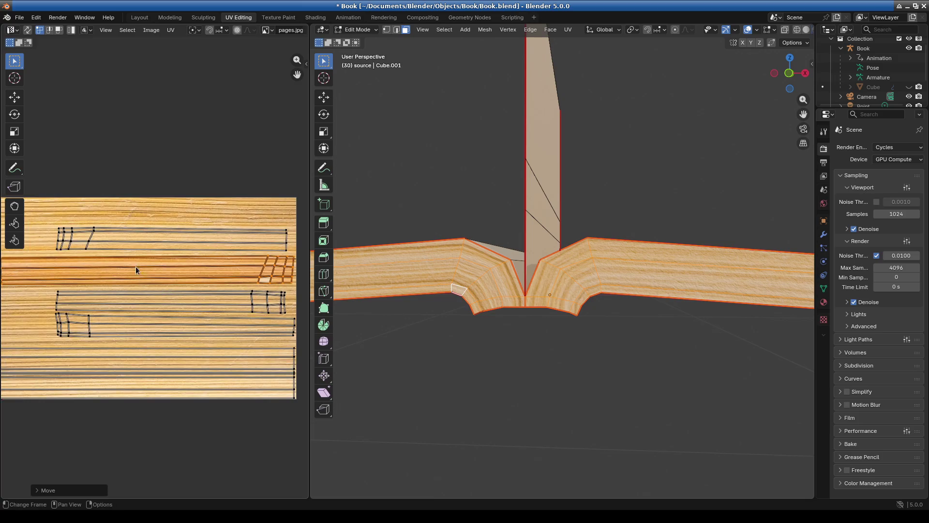
scroll(132, 268, down, 2)
Step: On the top strip island, move one grid vertex right and line up the vertex below it
key(b)
drag(235, 266, 246, 260)
scroll(242, 283, up, 2)
scroll(87, 228, up, 6)
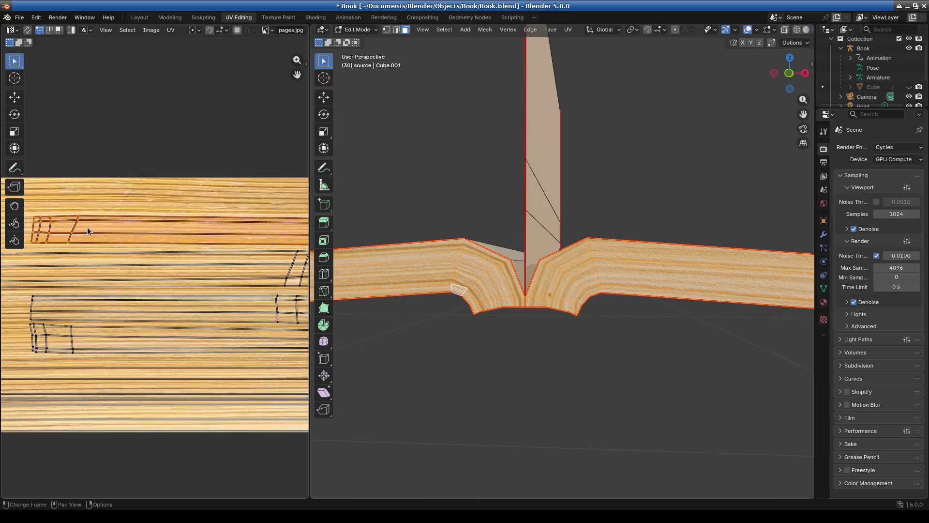
click(150, 266)
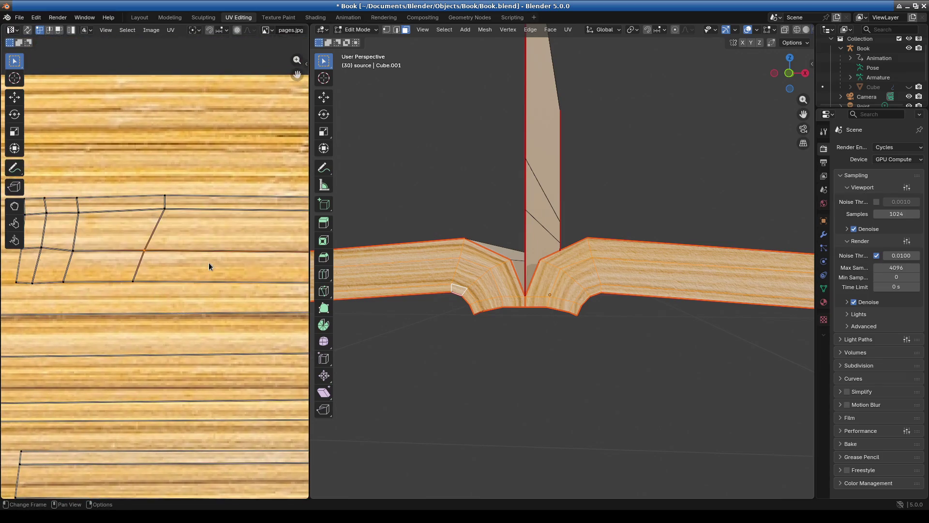
key(g)
click(221, 266)
click(129, 281)
key(g)
click(156, 282)
Step: Undo the top island's recent vertex changes
scroll(186, 339, down, 5)
scroll(145, 334, down, 3)
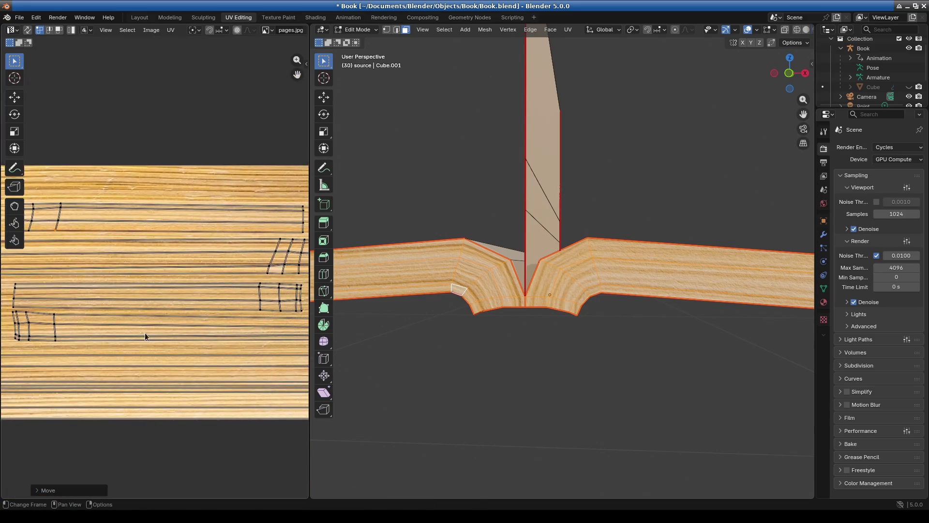
scroll(234, 295, up, 2)
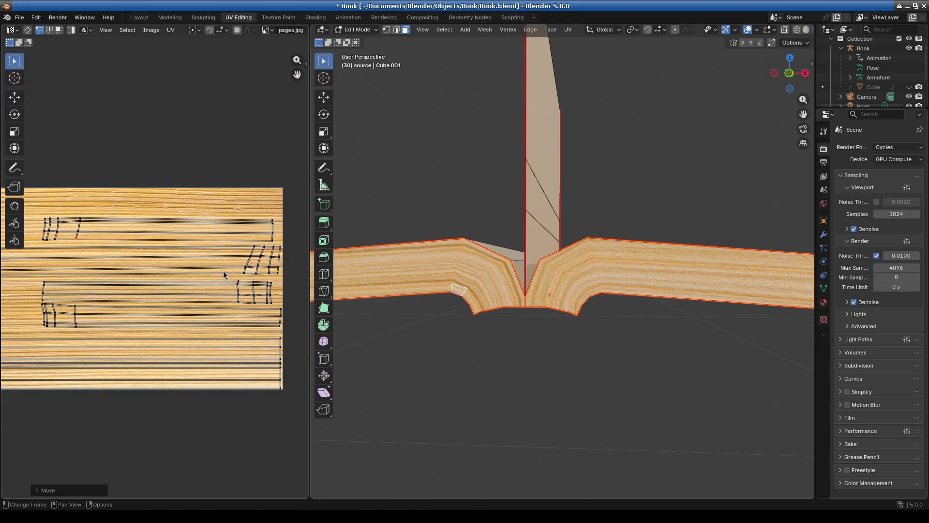
key(ctrl+z)
key(ctrl+z)
key(ctrl+z)
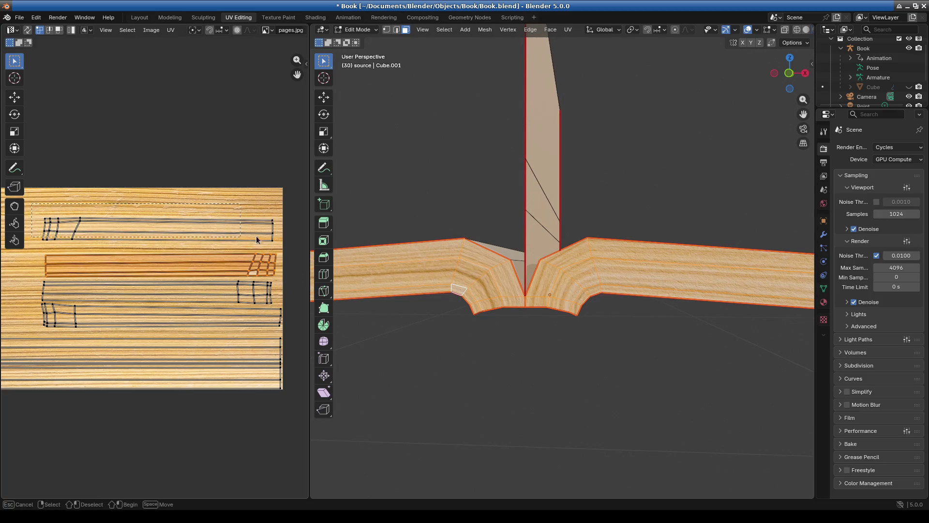
Step: Select the top UV island and start moving it down, then undo the move
click(244, 251)
key(g)
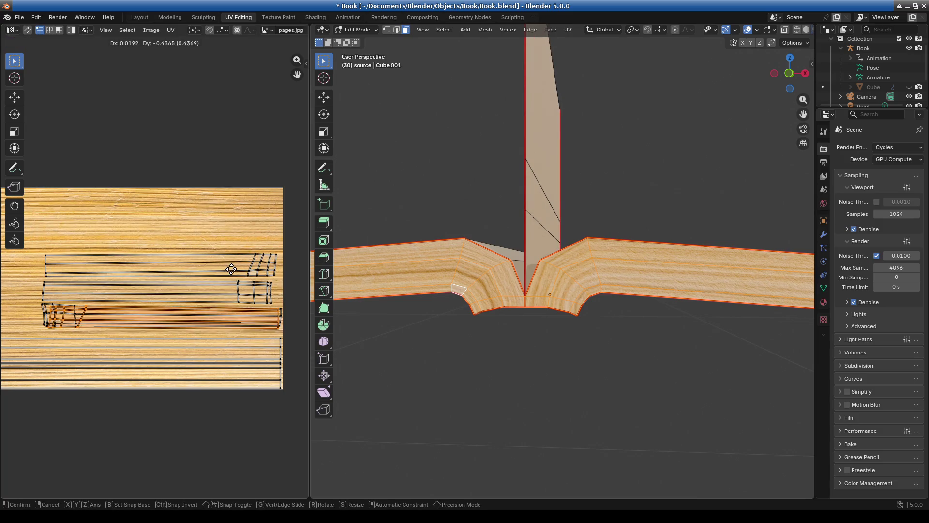
mouse_move(24, 256)
mouse_down()
mouse_move(263, 257)
mouse_move(2, 256)
mouse_up()
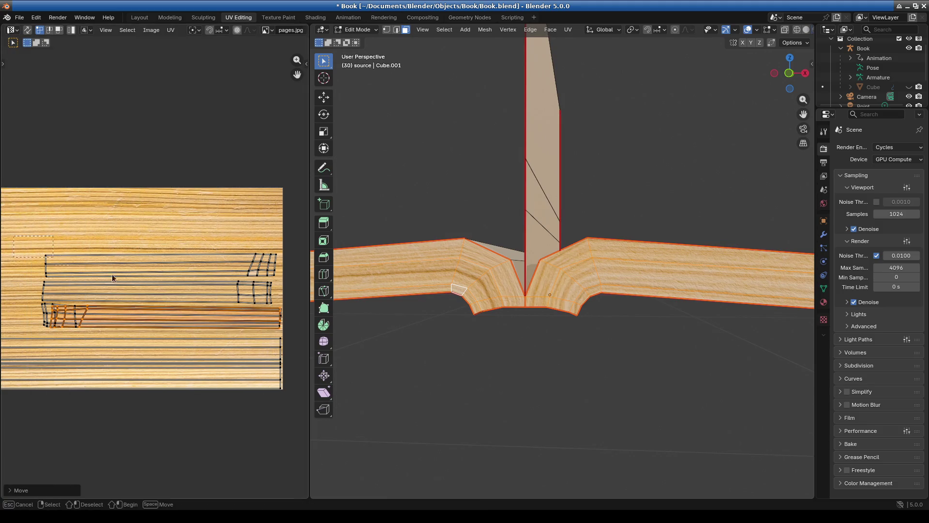
key(ctrl+z)
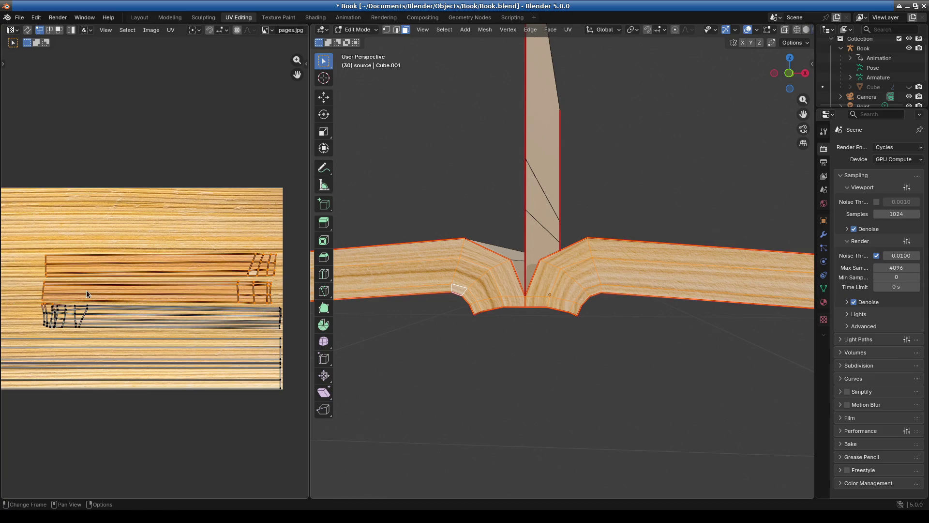
Step: Select only the second strip island with L and move it upward
key(alt+a)
key(l)
key(g)
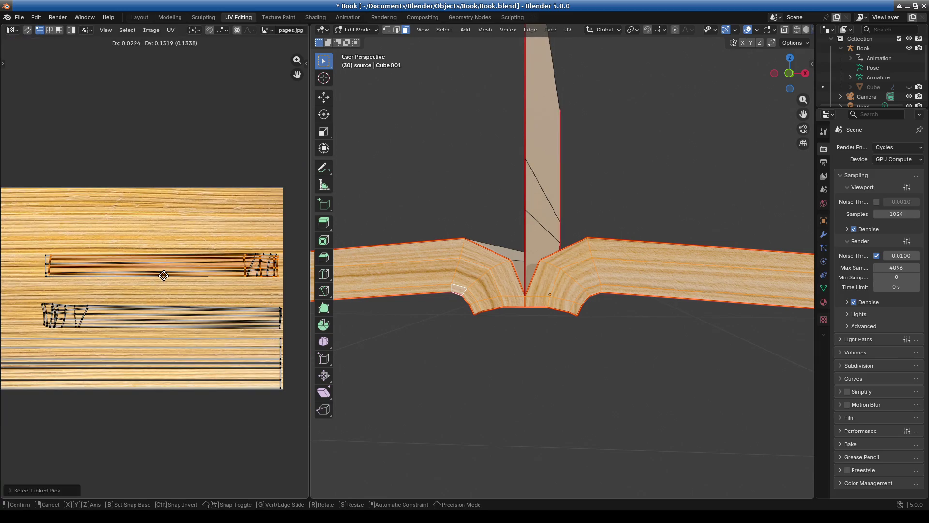
click(161, 275)
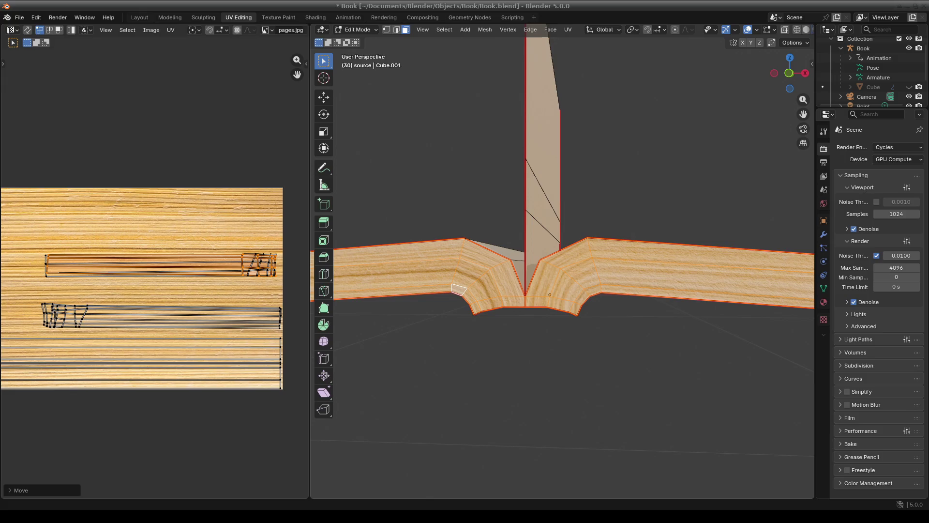
Step: Box-select both strip islands and move them together left and up
scroll(103, 263, down, 3)
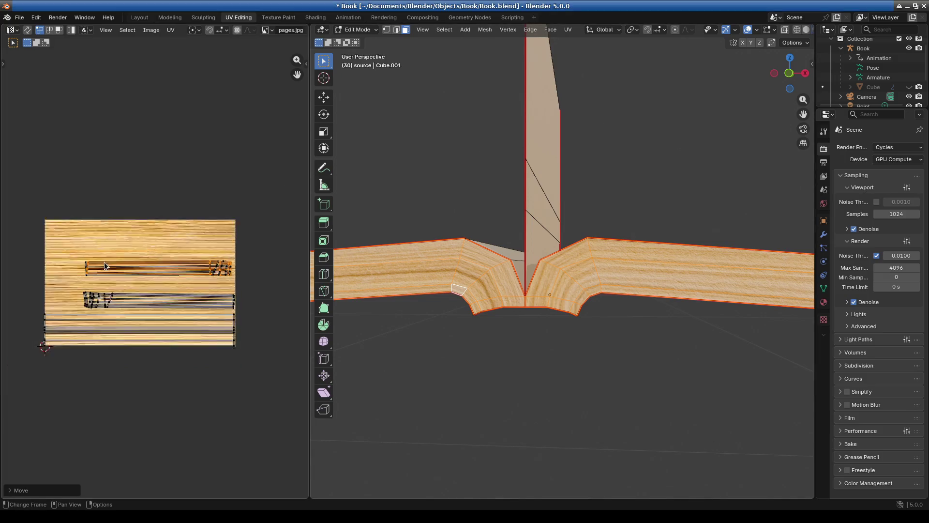
scroll(176, 254, up, 3)
scroll(46, 182, down, 4)
mouse_move(57, 182)
mouse_down()
mouse_move(172, 269)
mouse_move(250, 269)
mouse_up()
scroll(218, 259, up, 3)
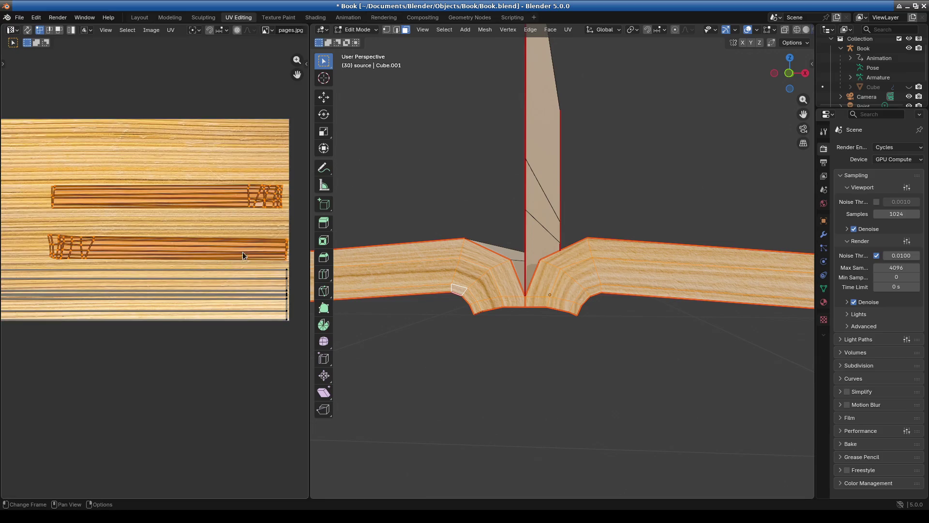
key(g)
click(216, 255)
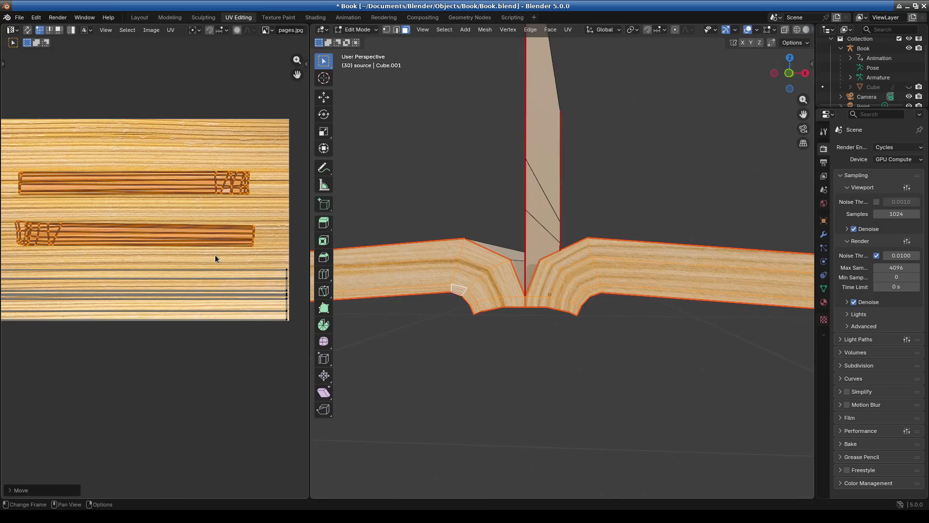
Step: Clear the selection and select the whole top island with Ctrl+L
middle_drag(30, 170, 57, 161)
click(252, 215)
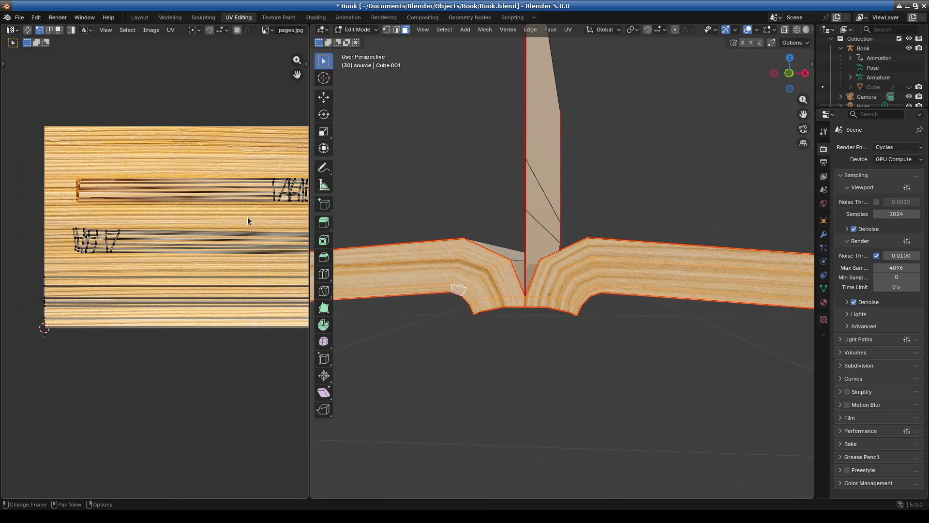
middle_drag(251, 215, 159, 184)
click(160, 185)
key(ctrl+l)
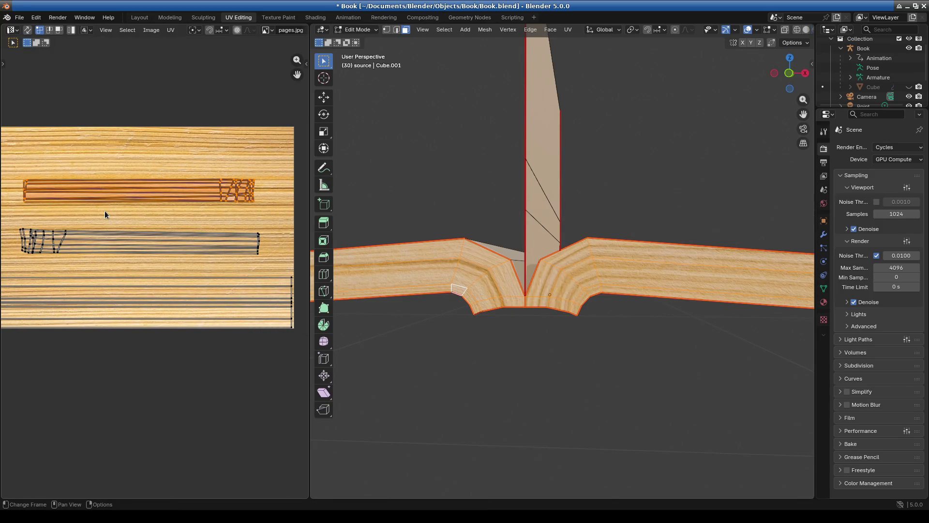
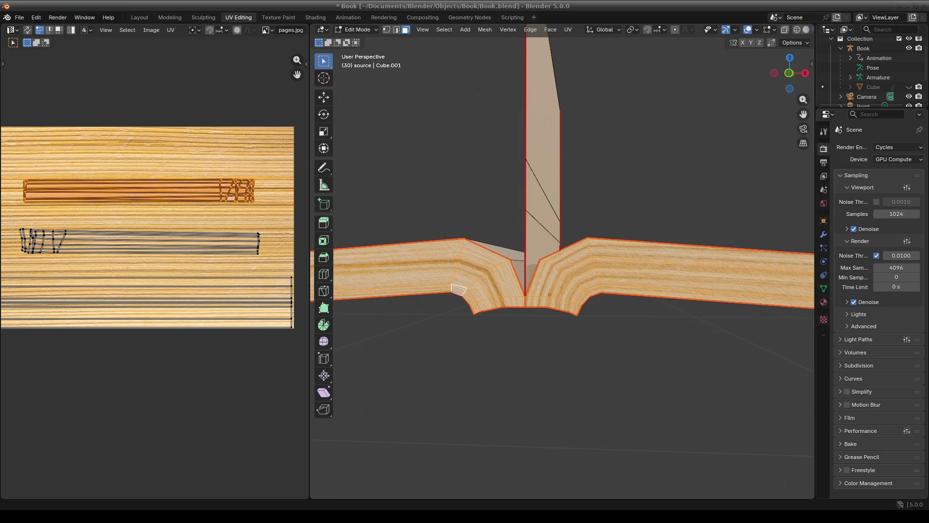
Step: Drop one page-edge UV island onto the other and stretch both vertically
scroll(163, 204, down, 2)
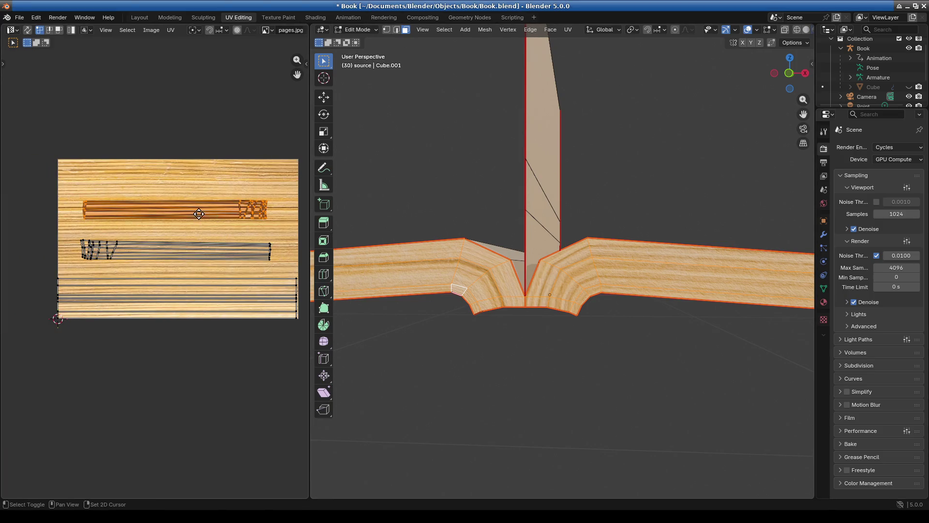
drag(274, 215, 276, 256)
mouse_move(68, 232)
mouse_down()
mouse_move(295, 268)
mouse_move(286, 266)
mouse_up()
key(s)
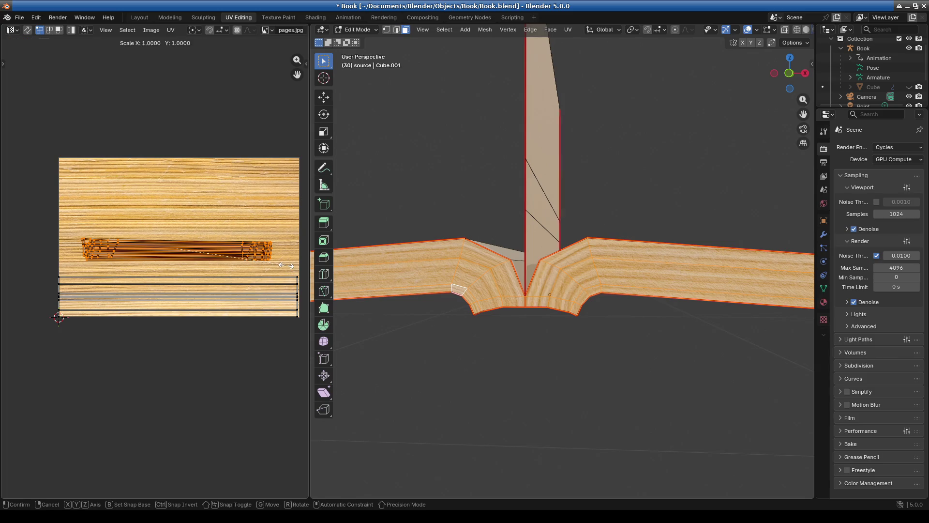
key(y)
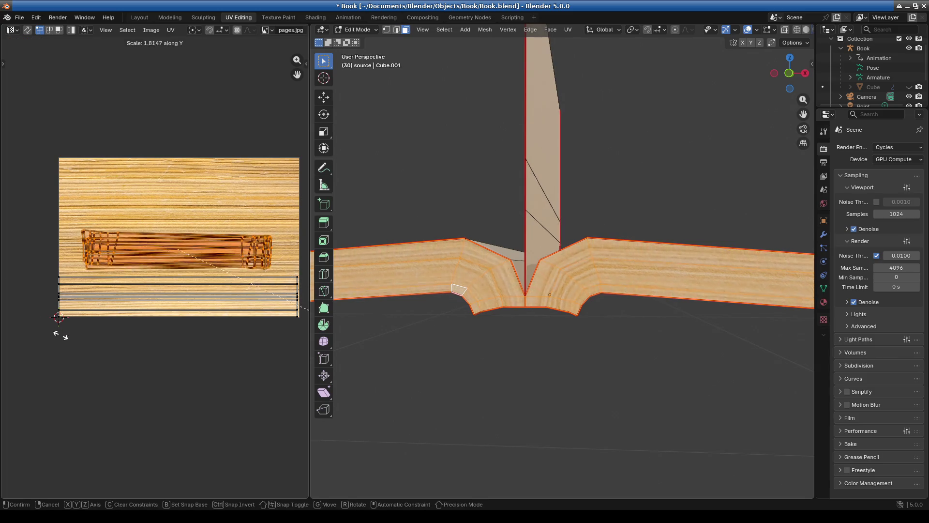
click(28, 407)
Step: Reposition the stretched islands over the texture and check the book spine
key(g)
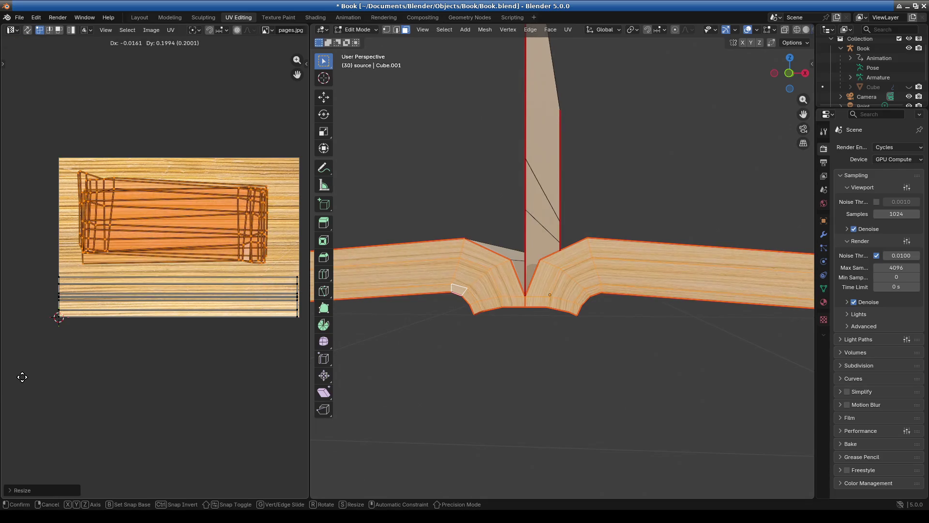
click(21, 377)
scroll(614, 311, up, 5)
scroll(614, 312, down, 2)
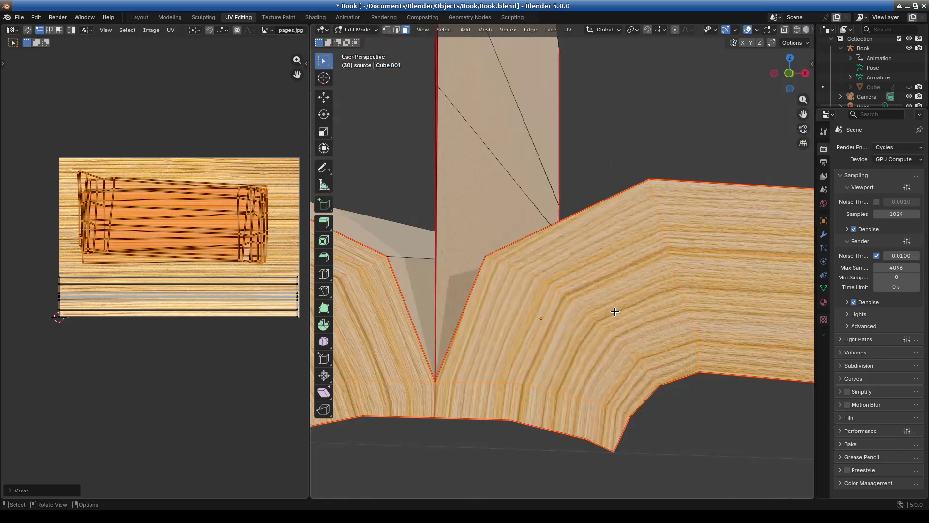
mouse_move(647, 346)
middle_down()
mouse_move(622, 352)
mouse_move(571, 328)
mouse_move(569, 317)
mouse_move(561, 339)
mouse_move(442, 385)
mouse_move(675, 387)
mouse_move(578, 377)
mouse_move(601, 348)
mouse_move(616, 348)
mouse_move(541, 341)
mouse_move(625, 338)
middle_up()
scroll(165, 222, up, 3)
Step: Nudge the page island's top-left UV vertex into a lower position
scroll(165, 222, up, 2)
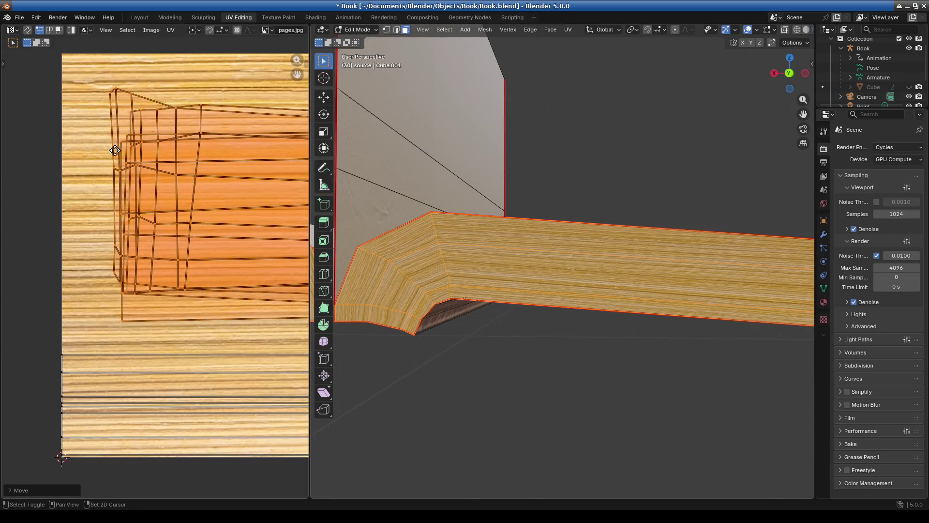
click(122, 141)
key(g)
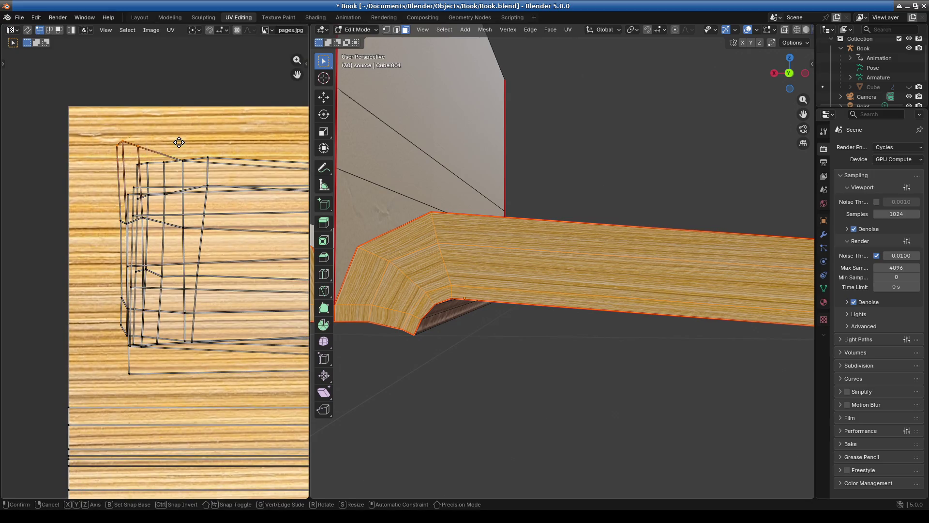
click(178, 156)
key(g)
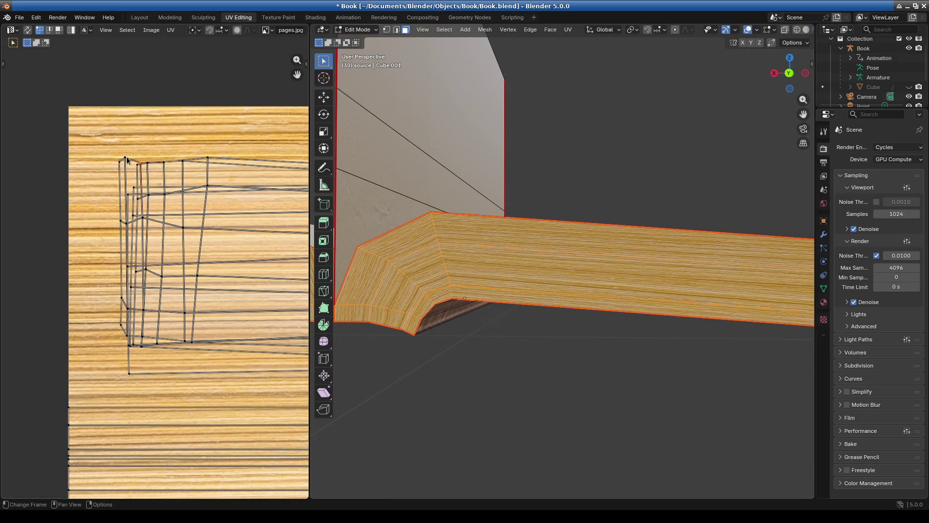
click(136, 219)
Step: Fine-tune a vertex on the island's left side with several small moves
click(118, 331)
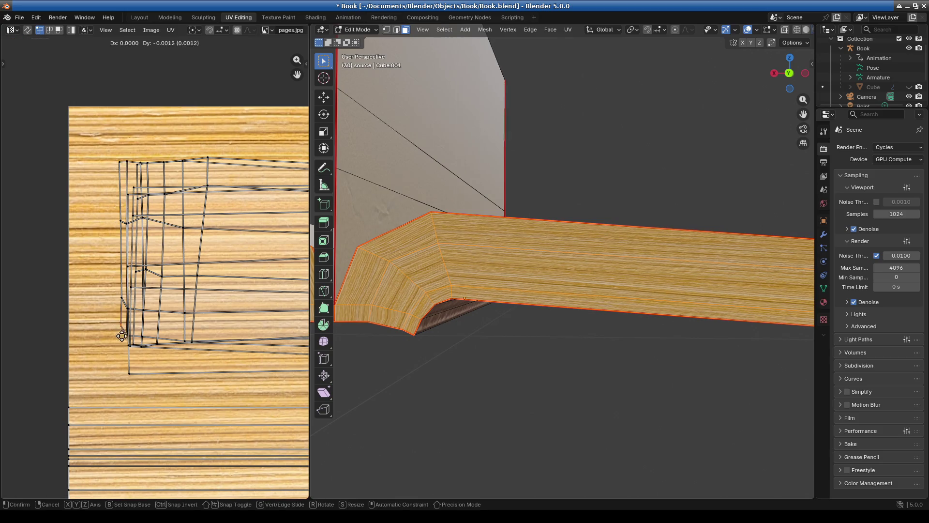
key(g)
click(121, 305)
key(g)
click(120, 226)
key(g)
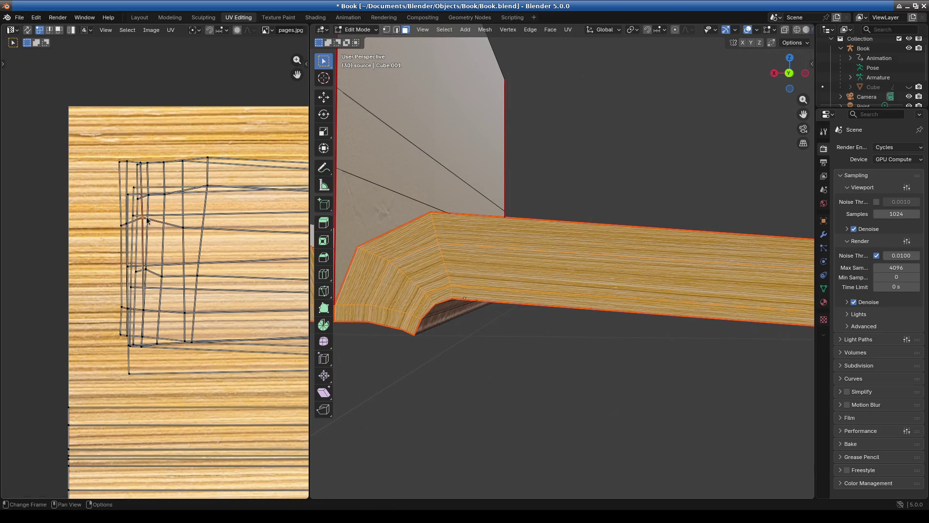
click(125, 233)
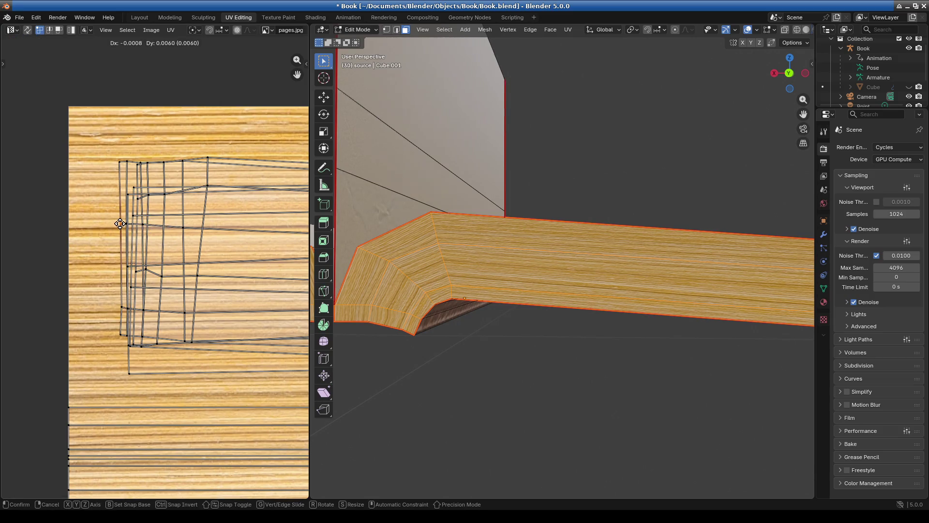
Step: Adjust another edge vertex, undo its last move, and check the page texture
scroll(178, 192, up, 1)
mouse_move(178, 192)
middle_down()
mouse_move(179, 216)
mouse_move(162, 220)
middle_up()
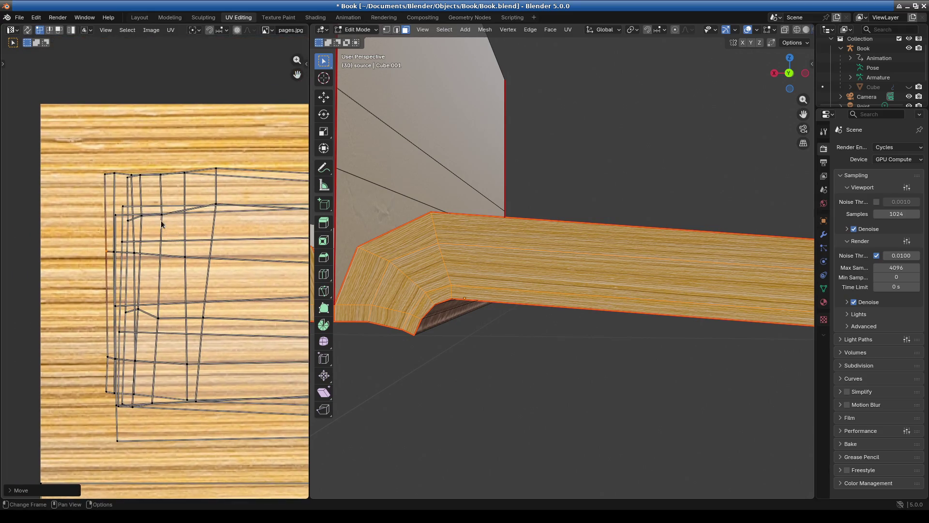
click(162, 219)
key(g)
click(168, 231)
key(g)
click(142, 210)
key(ctrl+z)
mouse_move(480, 310)
middle_down()
mouse_move(483, 303)
mouse_move(500, 326)
mouse_move(522, 332)
mouse_move(450, 353)
middle_up()
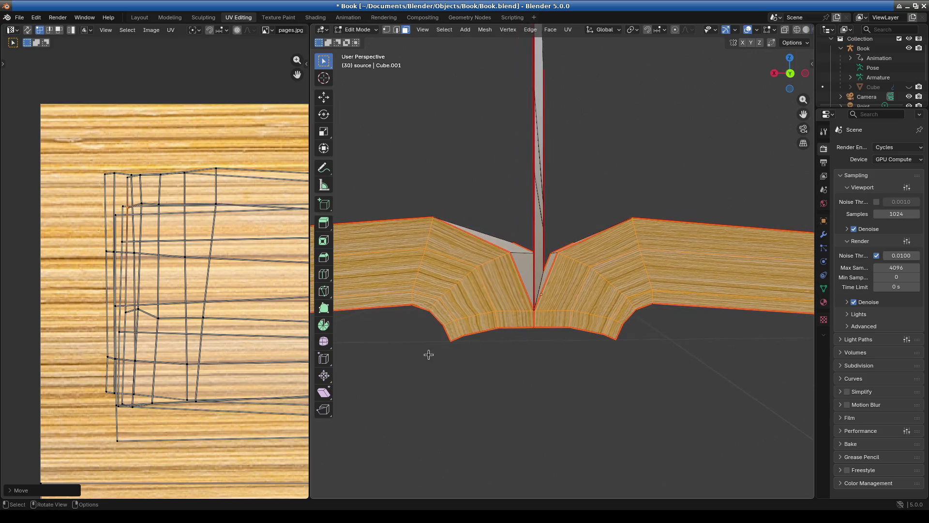
Step: Select the page UV island and scale it up uniformly
scroll(141, 283, down, 3)
drag(90, 205, 226, 359)
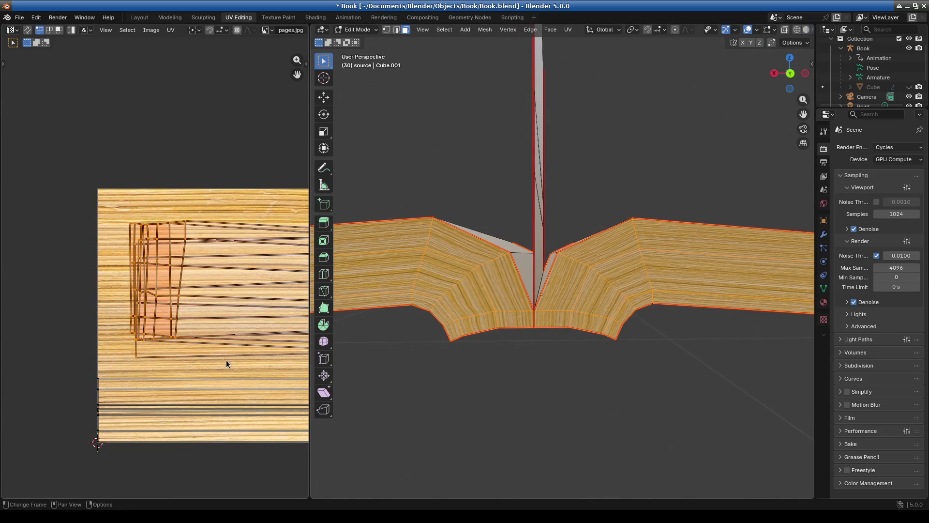
middle_drag(225, 359, 194, 347)
key(s)
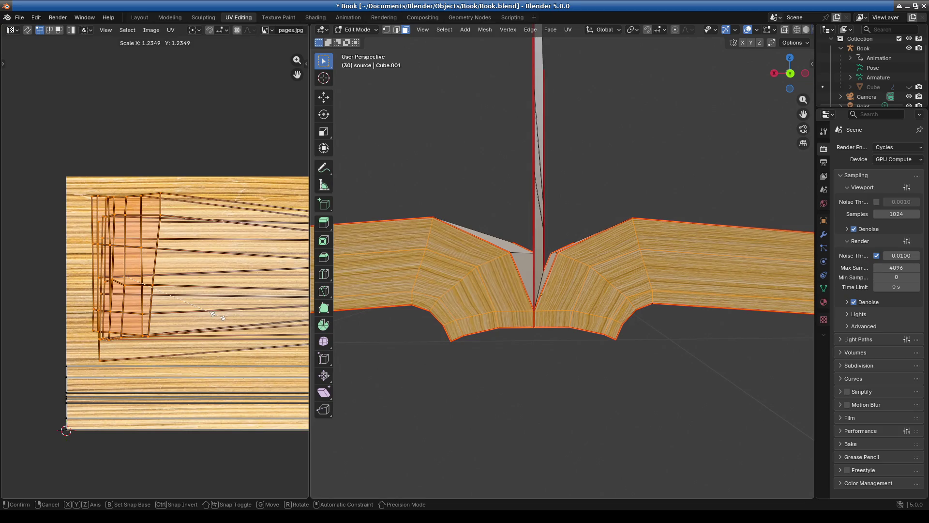
click(225, 314)
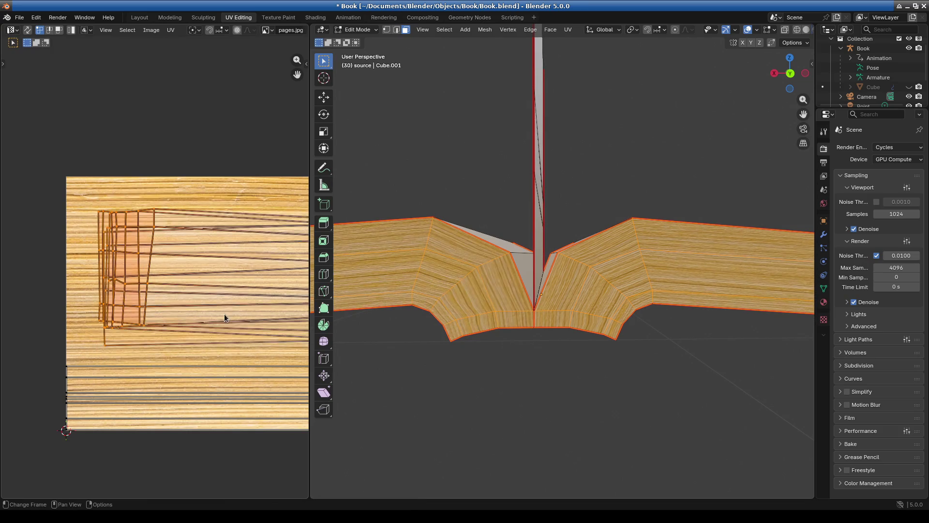
Step: Widen the whole connected island along X, then make it taller along Y
scroll(228, 319, down, 2)
ctrl+scroll(223, 295, down, 3)
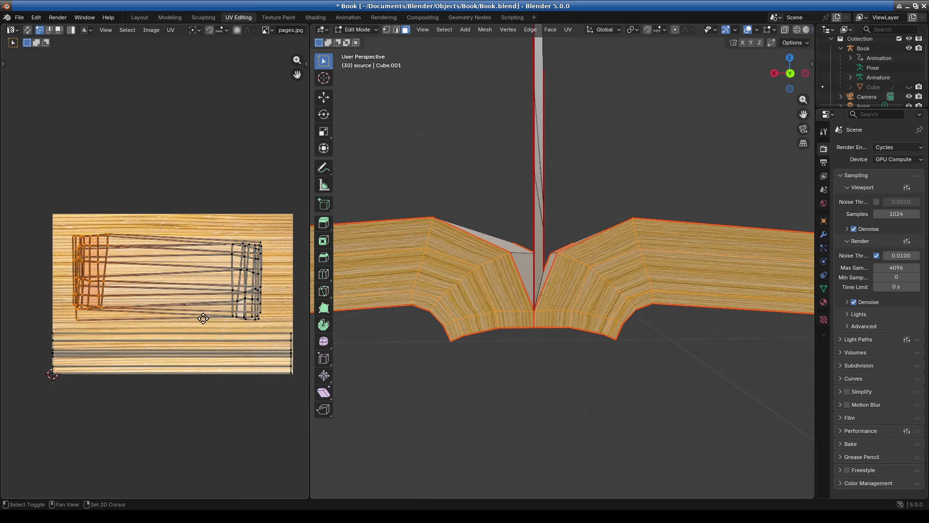
click(265, 329)
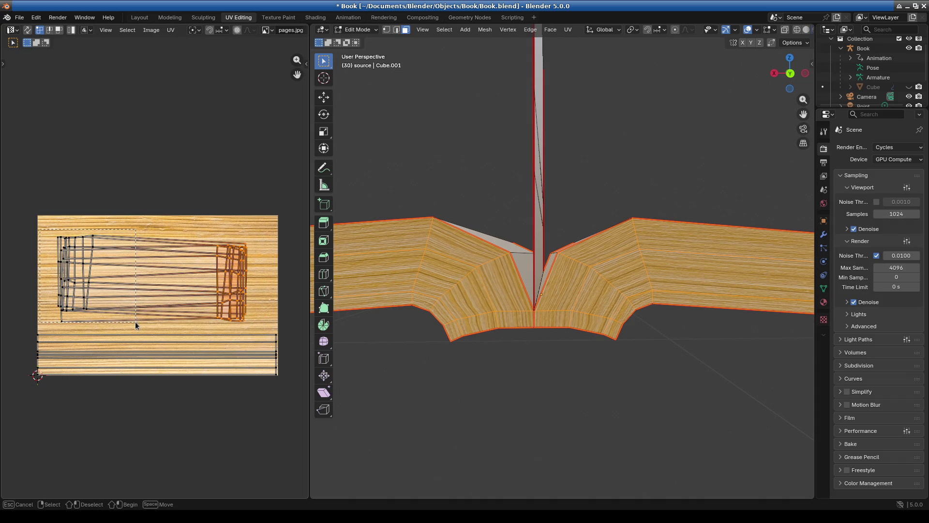
key(a)
key(s)
key(Escape)
key(s)
key(x)
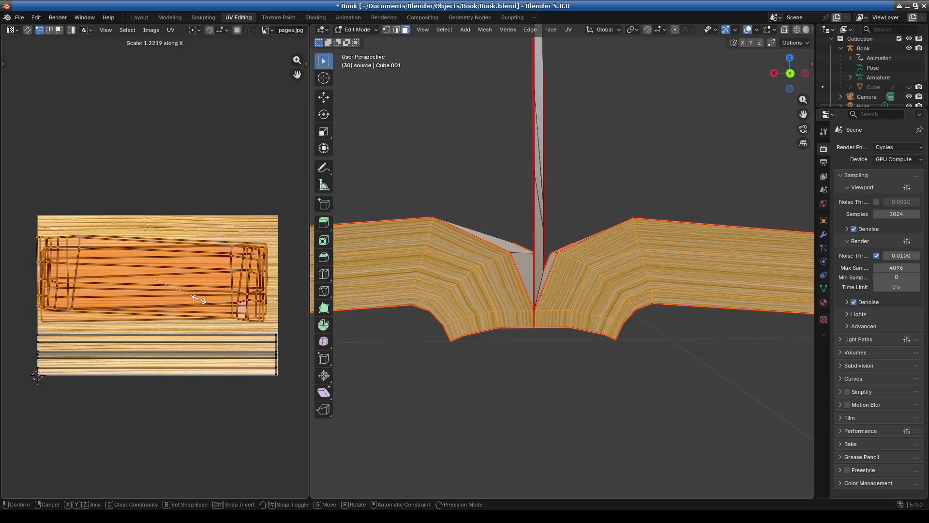
click(199, 300)
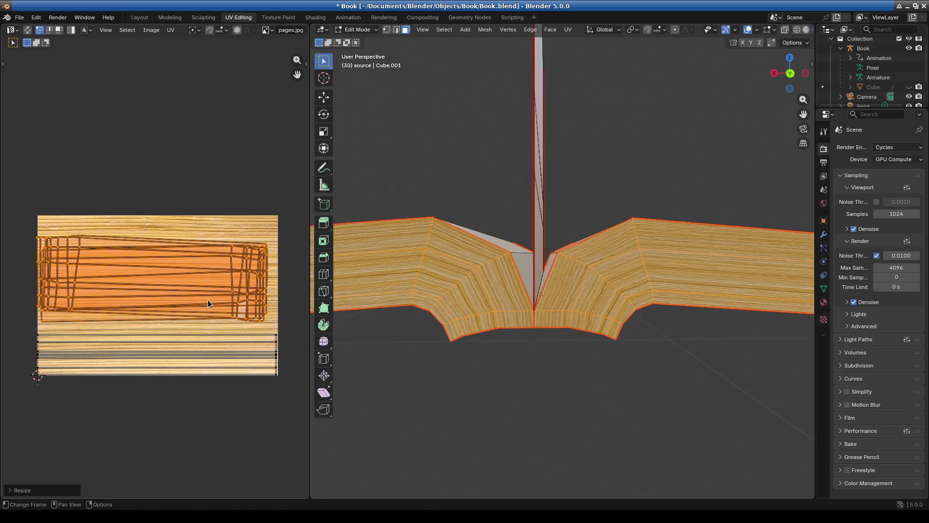
key(s)
key(y)
click(224, 303)
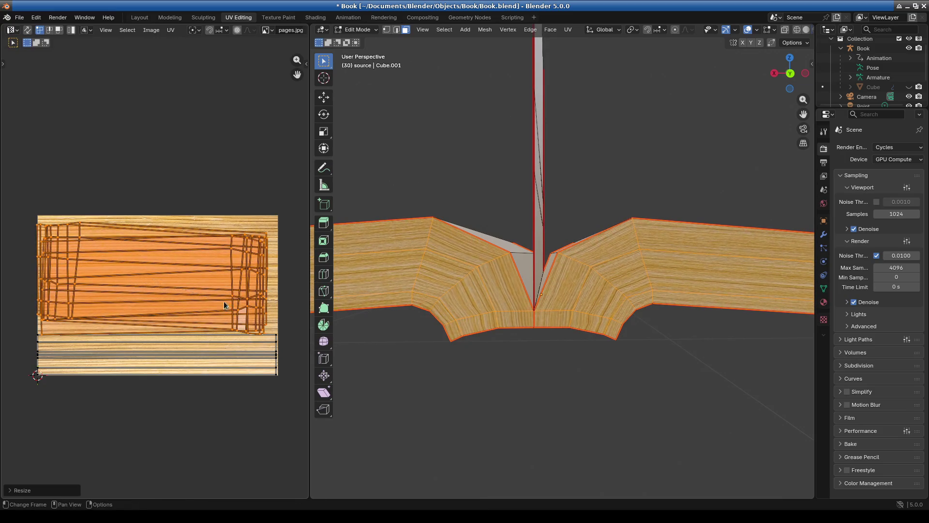
Step: Raise the island's right vertex cluster by 0.0574 along Y
mouse_move(217, 208)
mouse_down()
mouse_move(279, 344)
mouse_move(272, 340)
mouse_up()
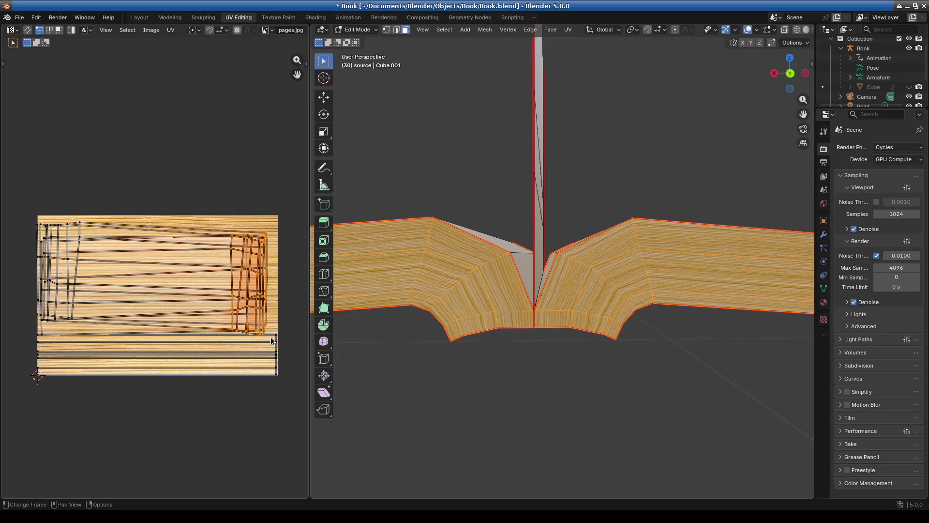
key(g)
key(x)
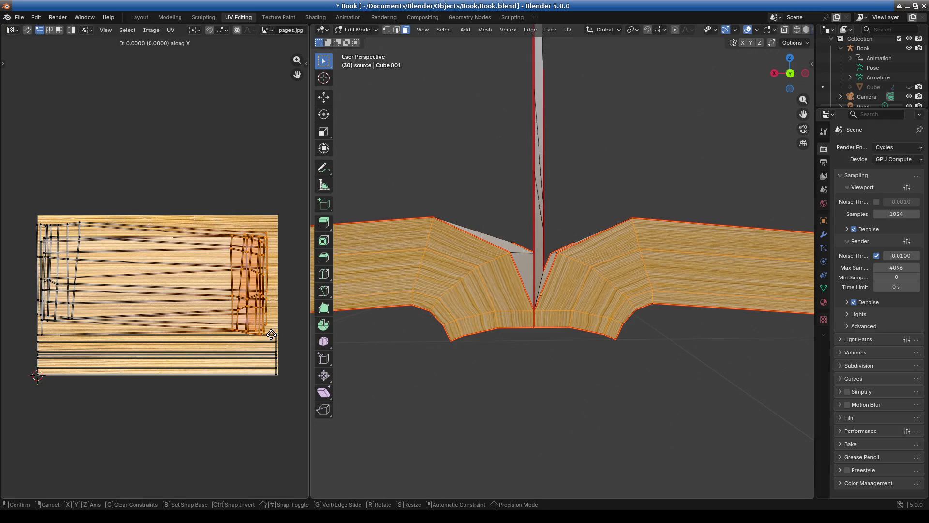
right_click(270, 331)
key(g)
key(y)
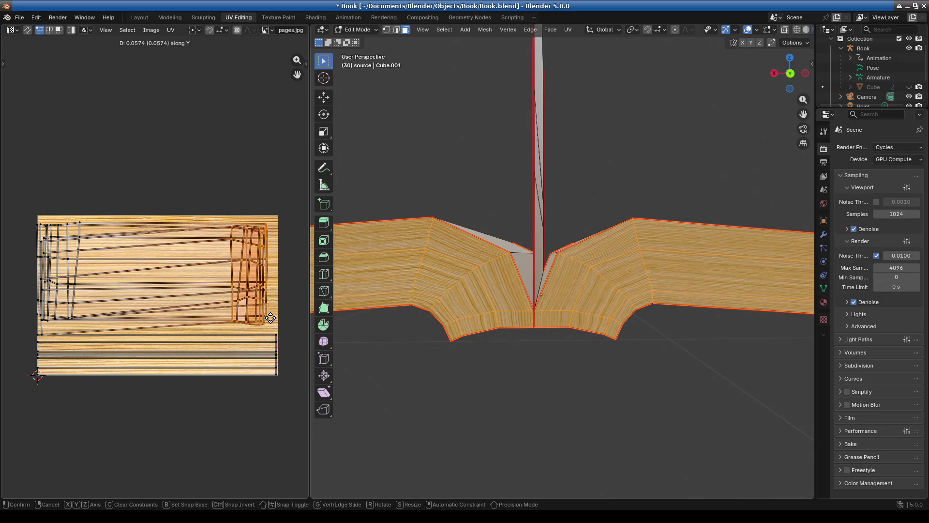
click(270, 323)
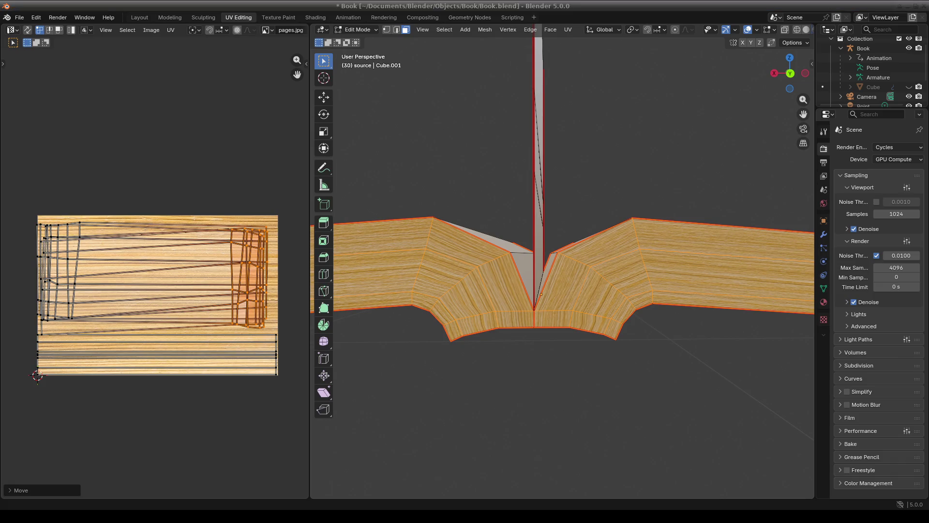
scroll(577, 388, up, 4)
Step: Select the bottom page-edge UV strips with L
scroll(681, 359, down, 7)
middle_drag(682, 359, 620, 355)
scroll(525, 336, down, 2)
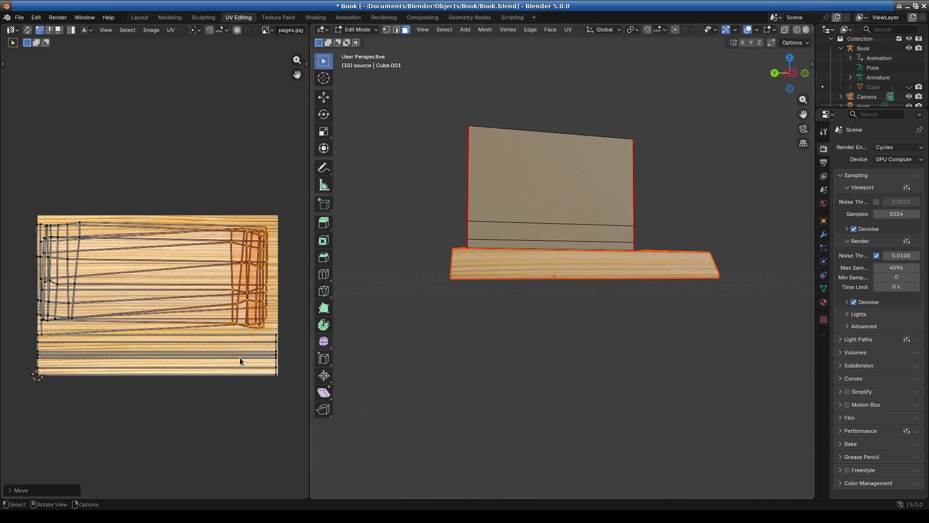
key(l)
key(l)
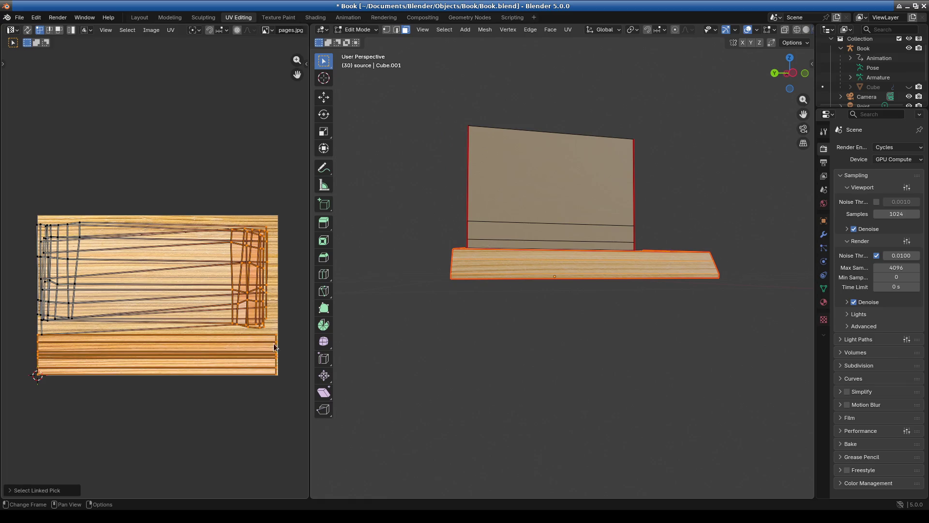
key(alt+a)
key(l)
key(alt+a)
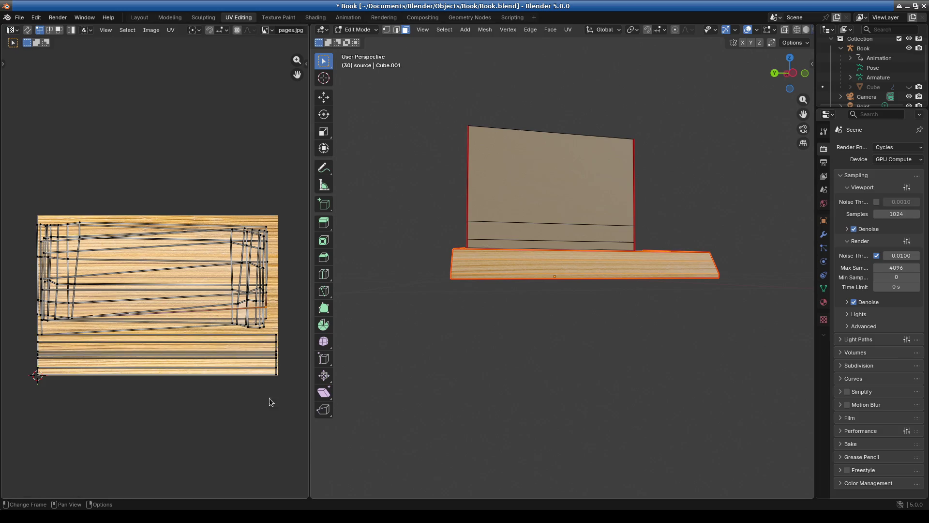
key(l)
key(l)
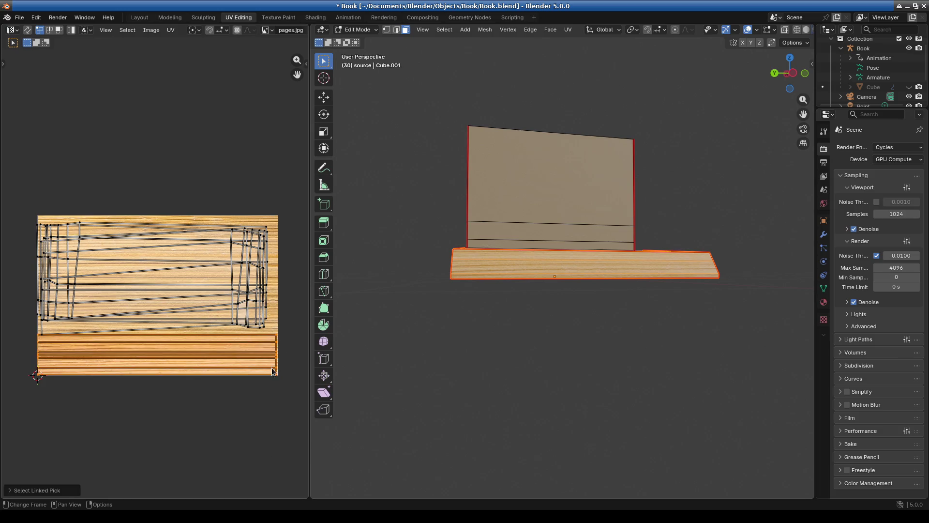
Step: Stretch the strips vertically, move them up into the page texture, and stretch again
key(s)
key(y)
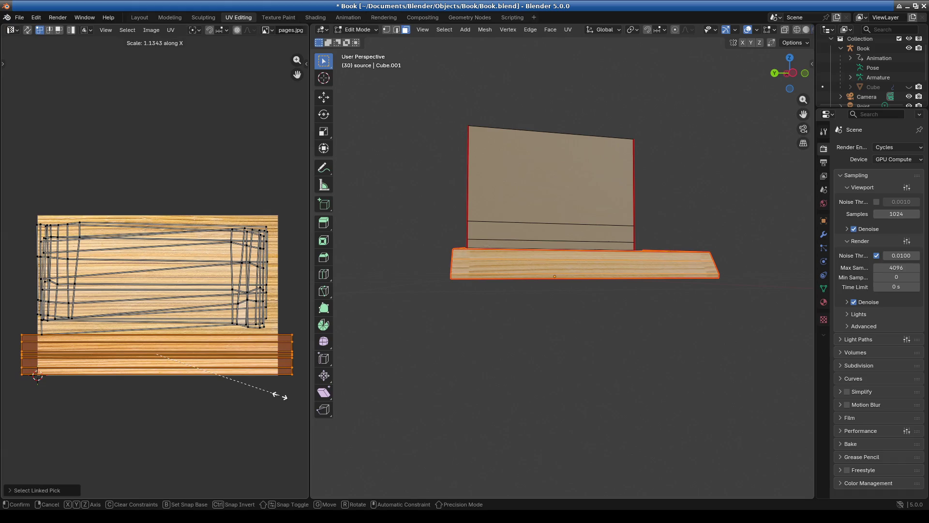
click(107, 476)
key(g)
click(105, 417)
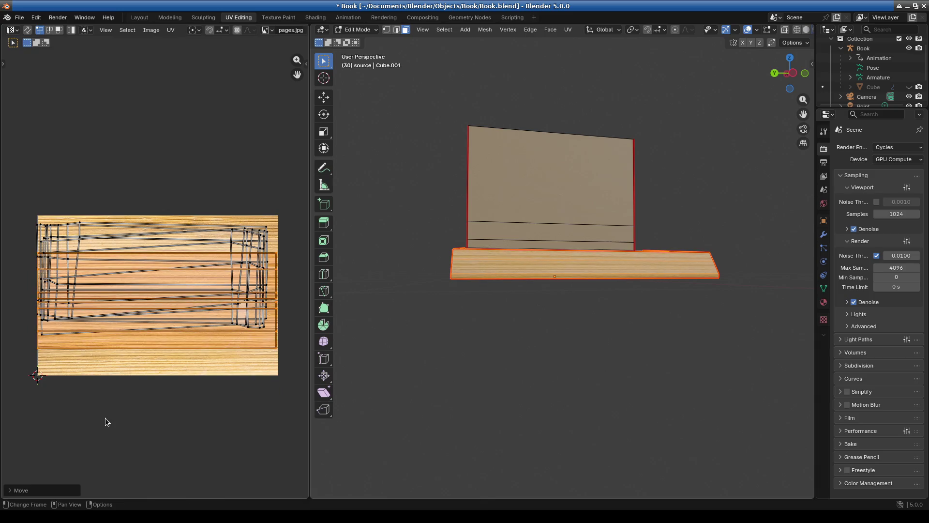
key(s)
key(y)
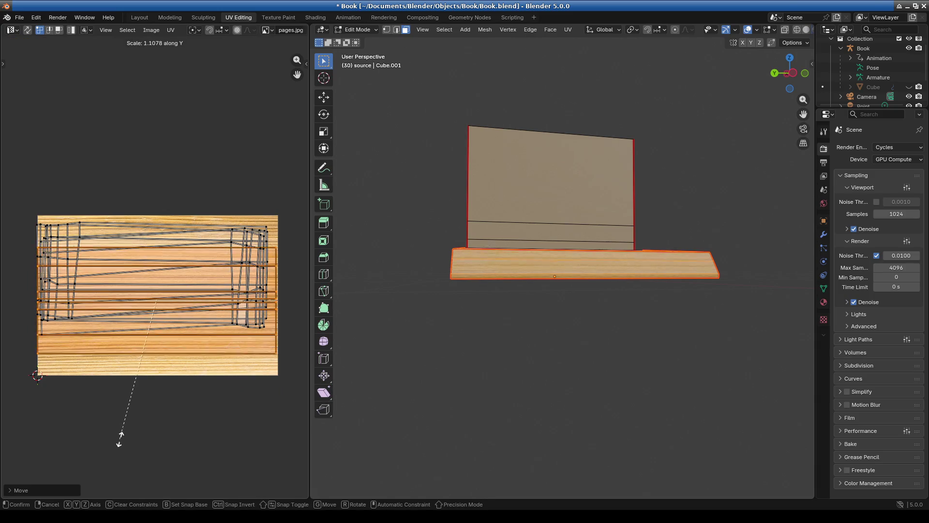
click(136, 480)
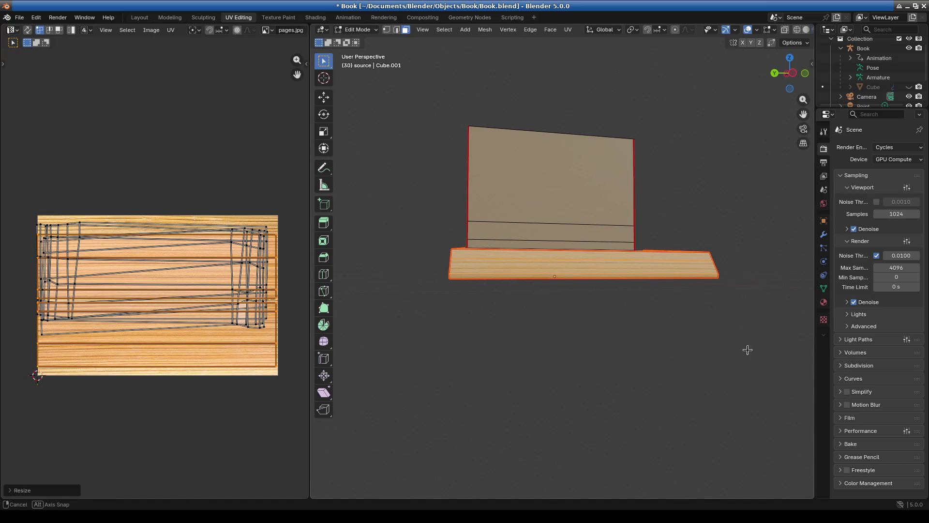
middle_drag(748, 348, 652, 365)
scroll(652, 365, up, 4)
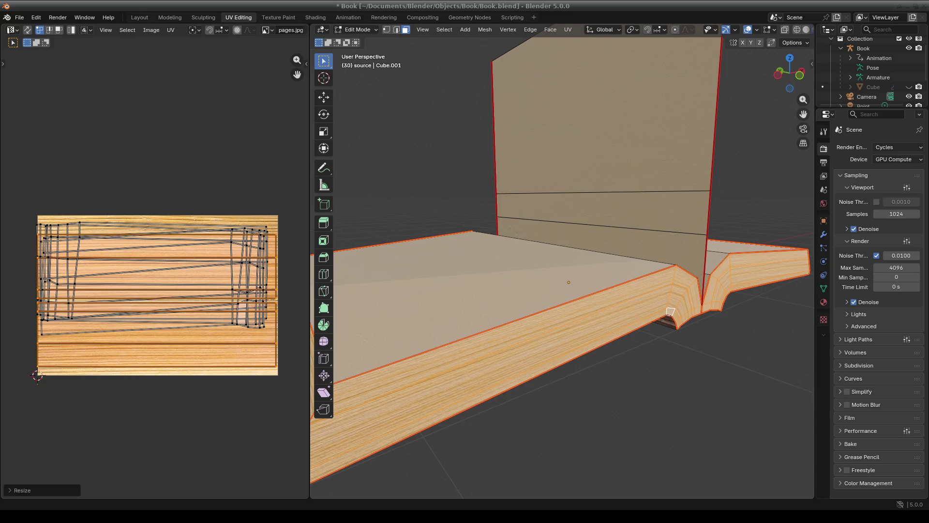
scroll(628, 382, down, 4)
Step: Inspect the book from several sides and select the page-block UV island
mouse_move(628, 382)
middle_down()
mouse_move(523, 369)
mouse_move(494, 301)
mouse_move(425, 288)
mouse_move(529, 291)
middle_up()
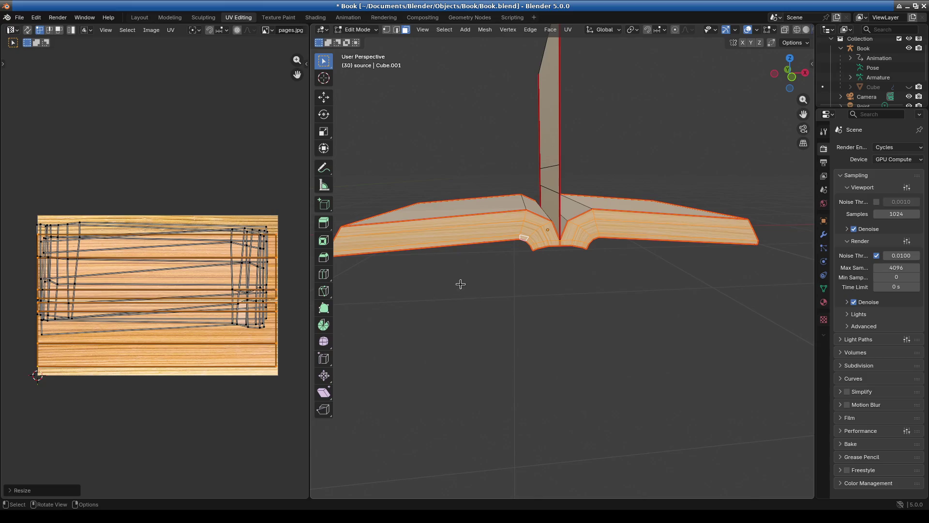
shift+middle_drag(461, 284, 554, 229)
scroll(533, 216, up, 4)
scroll(543, 220, down, 1)
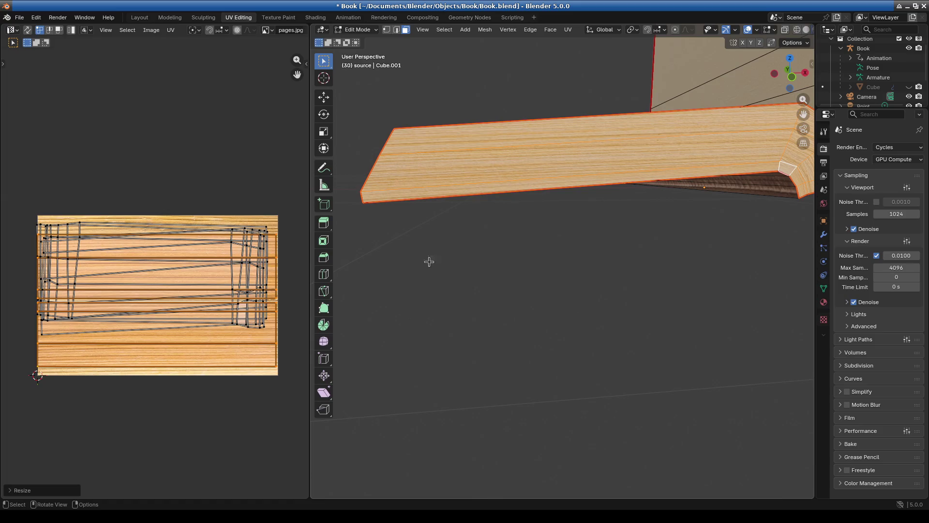
scroll(657, 267, down, 1)
mouse_move(657, 267)
middle_down()
mouse_move(579, 297)
mouse_move(408, 285)
middle_up()
scroll(547, 278, up, 5)
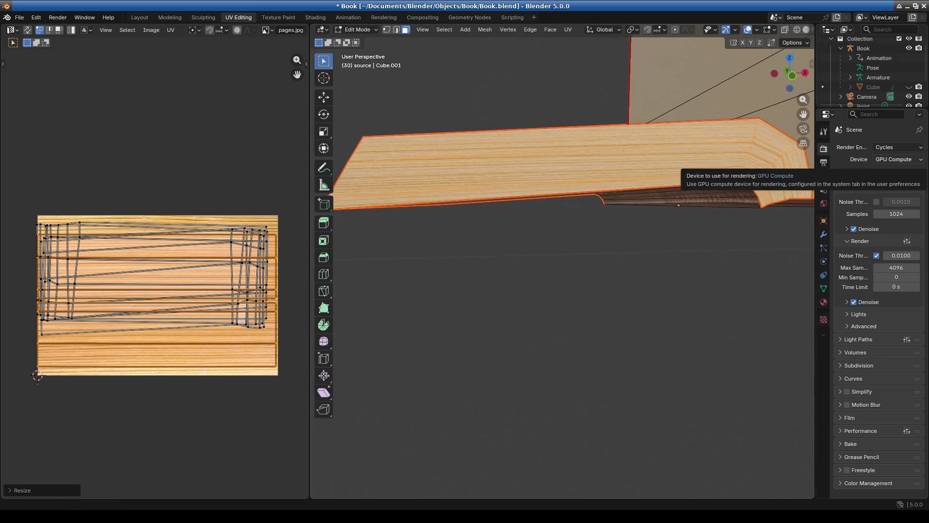
click(247, 362)
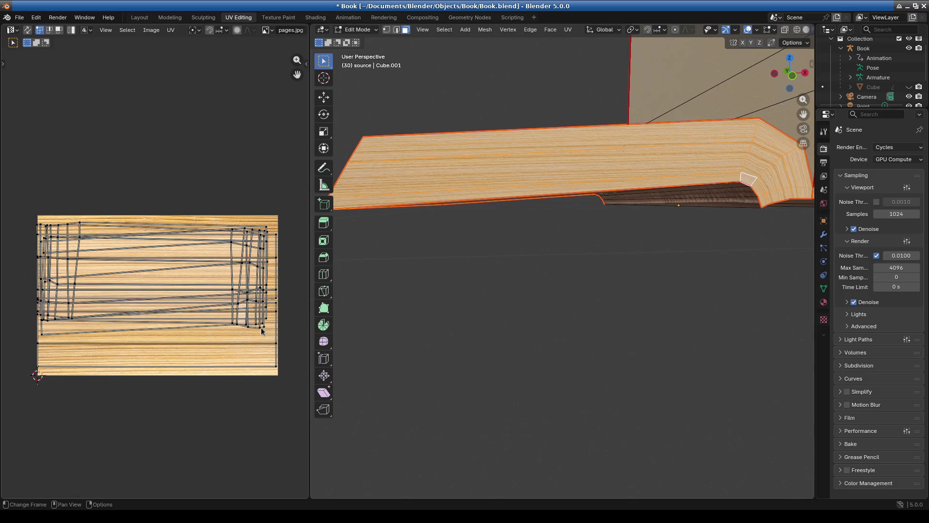
key(l)
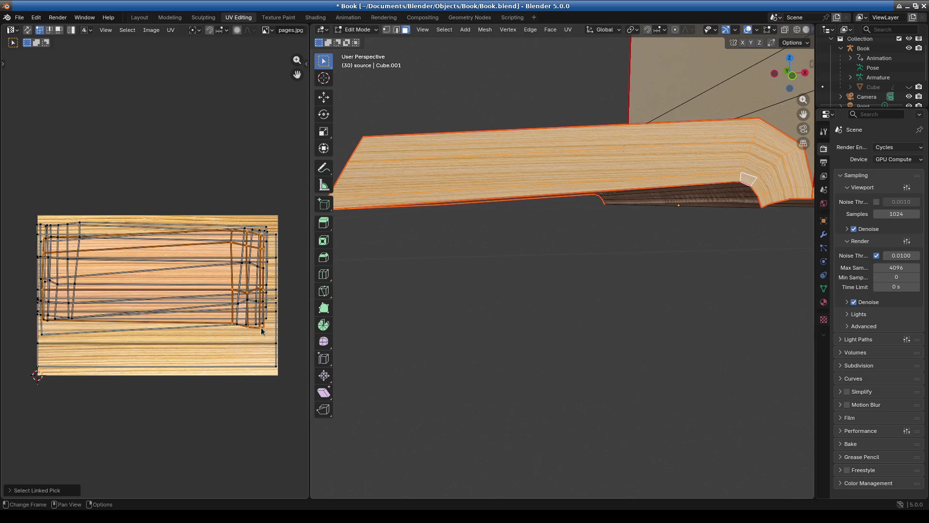
Step: Move the page-block island lower in the texture and rotate it slightly
mouse_move(484, 310)
middle_down()
mouse_move(615, 308)
mouse_move(557, 290)
mouse_move(358, 311)
middle_up()
key(g)
right_click(205, 321)
scroll(546, 310, down, 4)
middle_drag(560, 322, 536, 332)
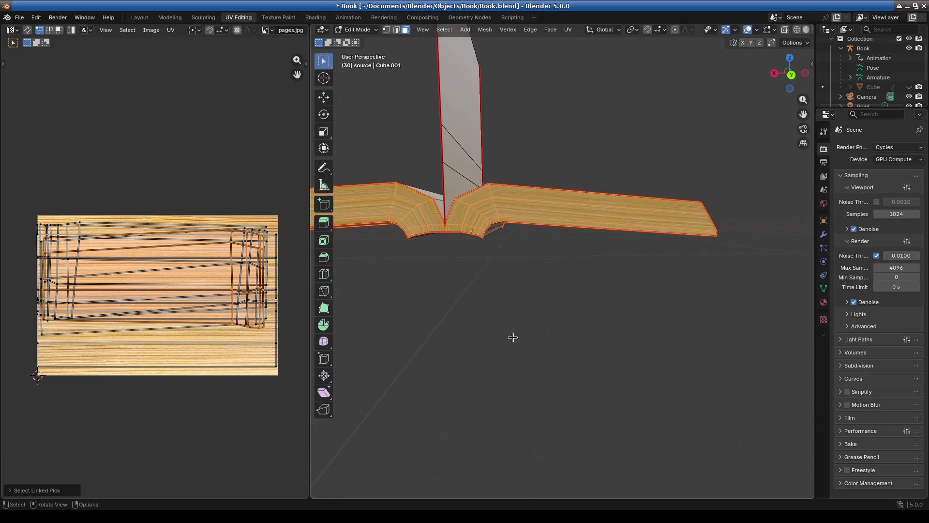
key(g)
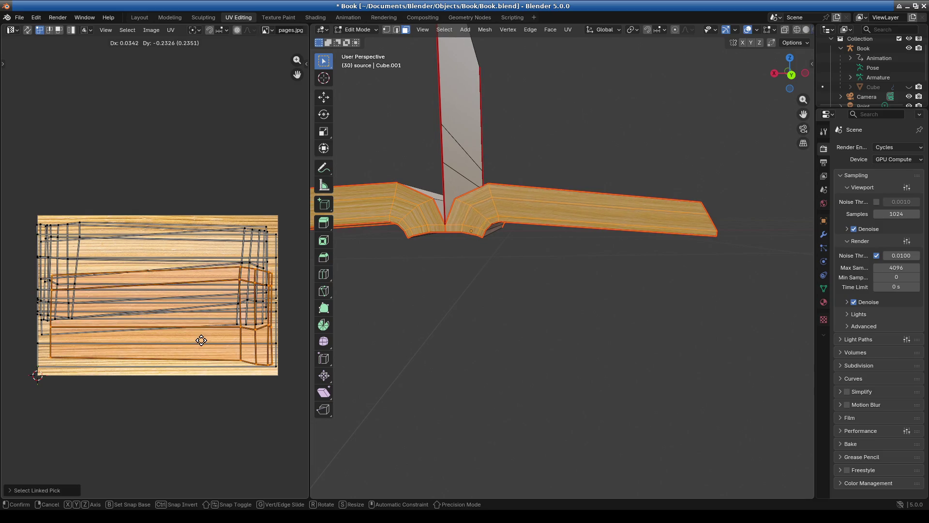
click(201, 336)
scroll(273, 291, up, 2)
mouse_move(660, 268)
middle_down()
mouse_move(417, 336)
mouse_move(566, 314)
mouse_move(542, 313)
middle_up()
key(r)
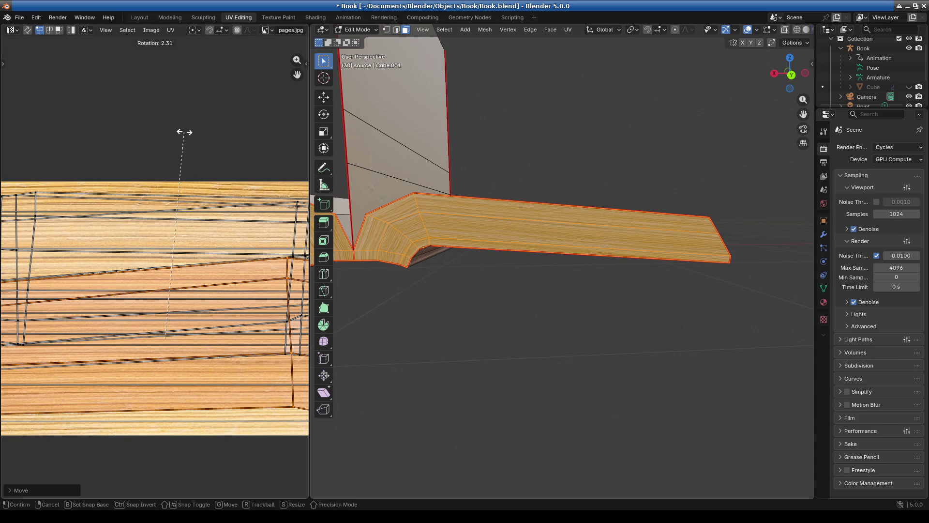
click(185, 137)
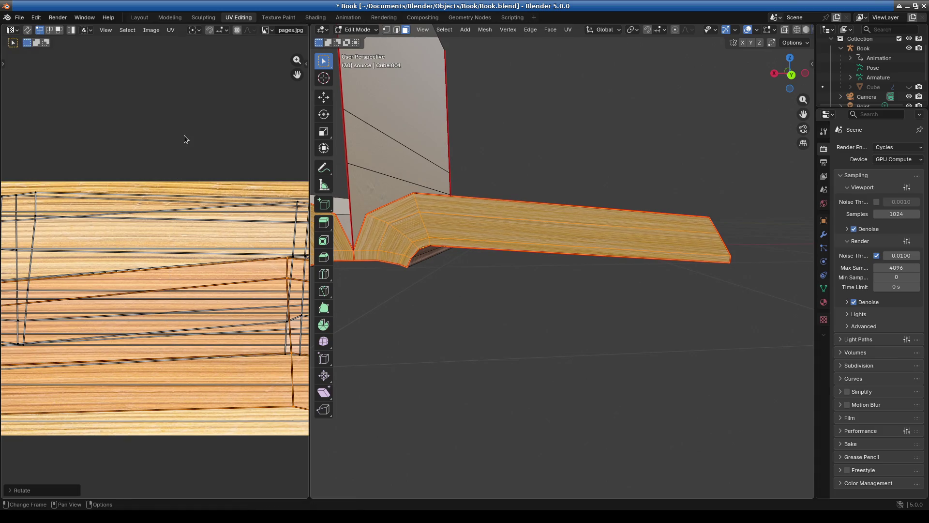
Step: Move and slightly tilt the other page island, then check the page stripes
key(alt+a)
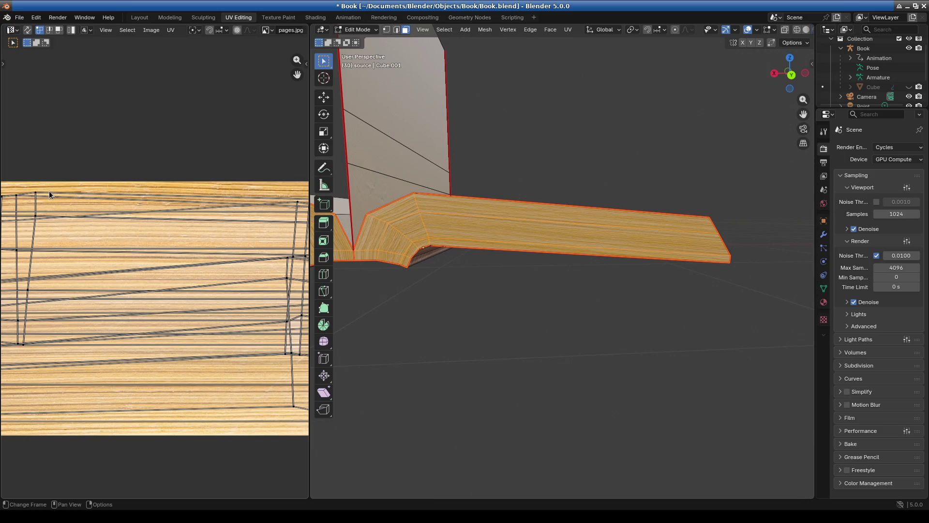
key(l)
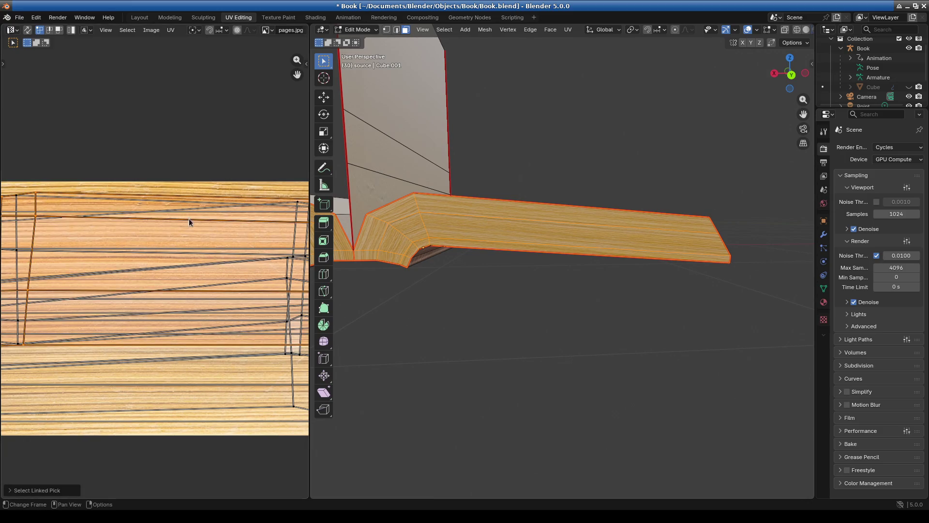
key(g)
click(189, 276)
mouse_move(428, 311)
middle_down()
mouse_move(554, 349)
mouse_move(564, 322)
middle_up()
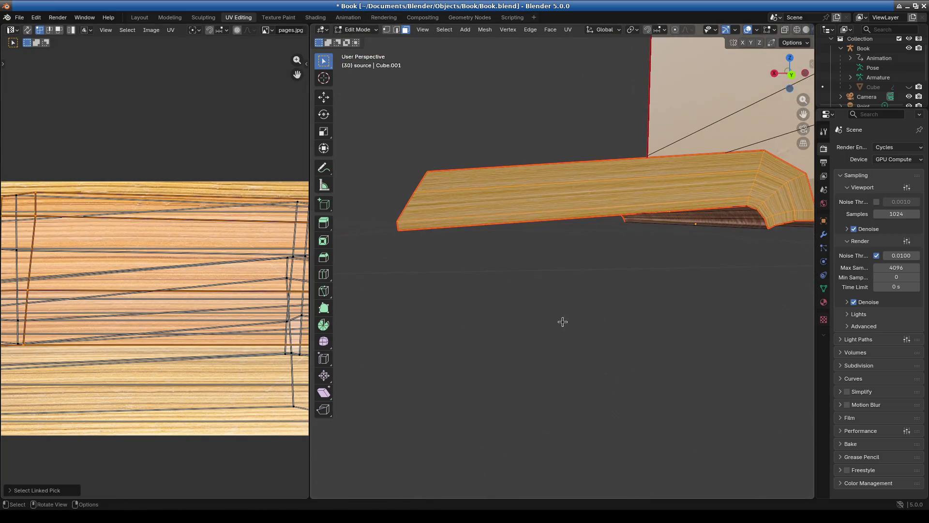
key(r)
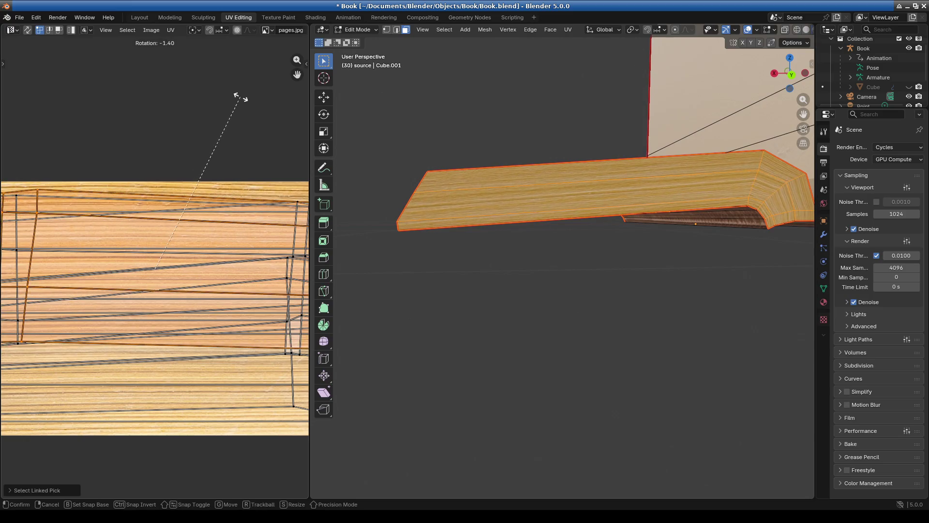
click(236, 99)
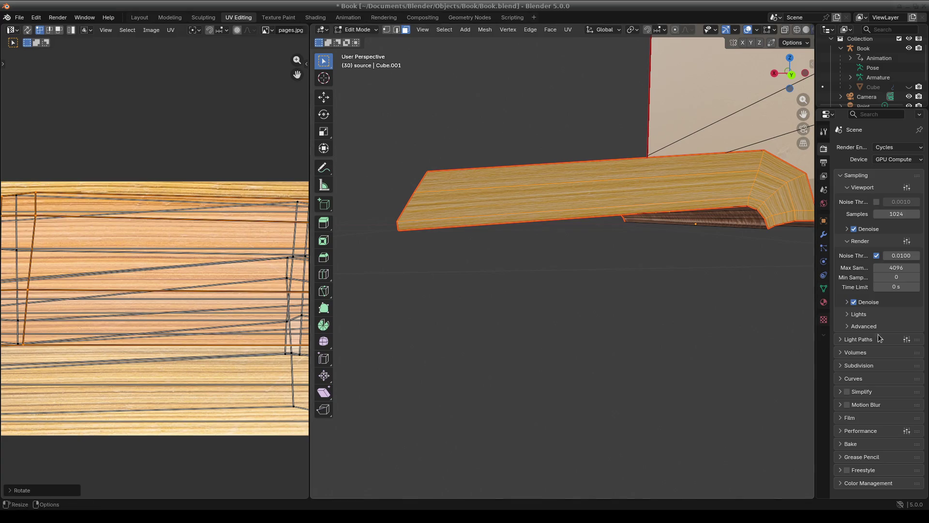
mouse_move(652, 290)
middle_down()
mouse_move(554, 311)
mouse_move(780, 325)
mouse_move(617, 317)
mouse_move(620, 306)
mouse_move(533, 269)
mouse_move(489, 288)
mouse_move(534, 286)
mouse_move(543, 269)
middle_up()
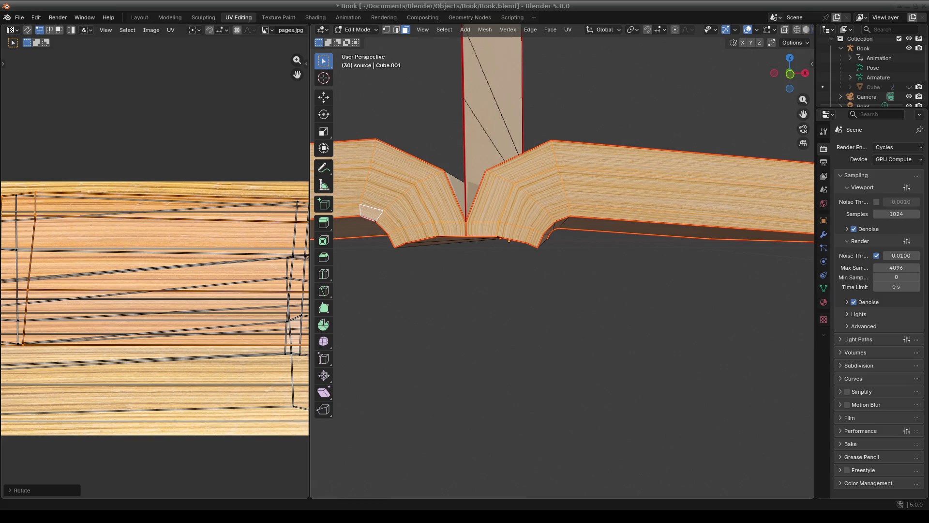
mouse_move(537, 336)
middle_down()
mouse_move(537, 311)
mouse_move(532, 319)
middle_up()
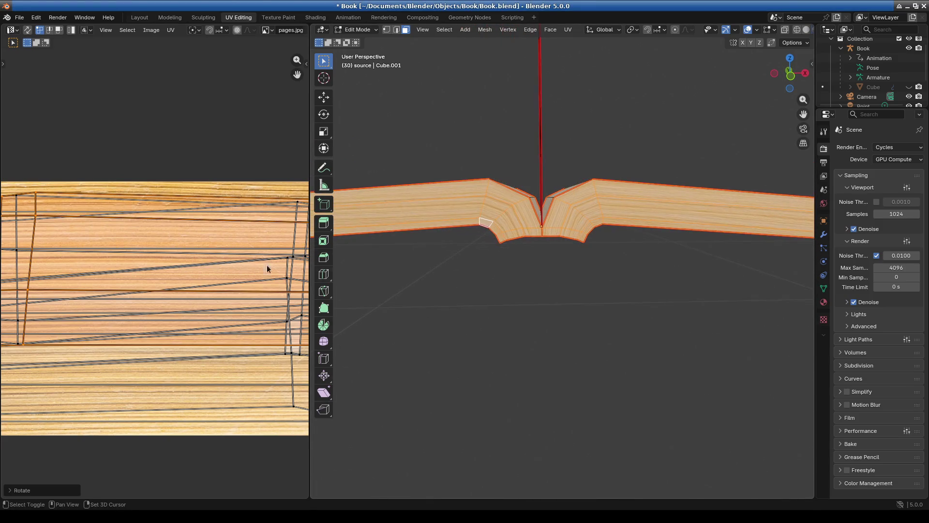
scroll(145, 184, down, 3)
scroll(110, 236, up, 3)
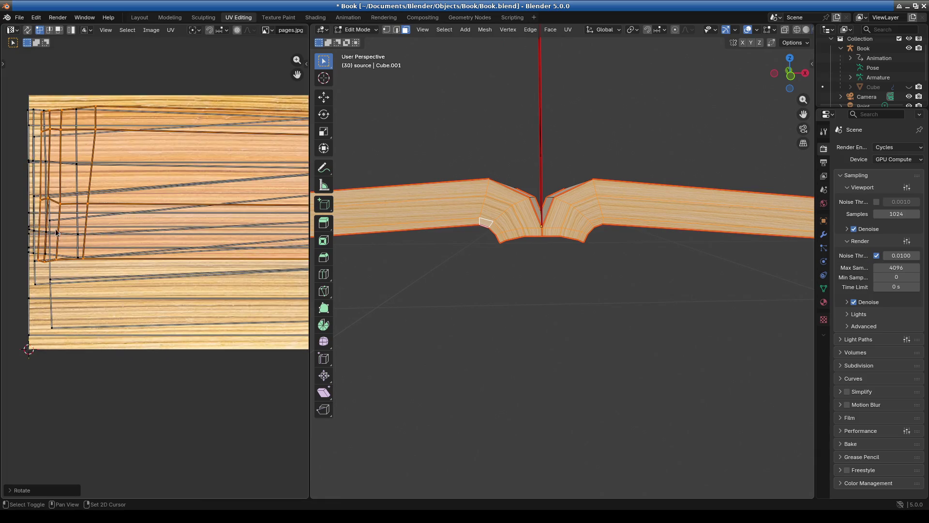
scroll(43, 184, up, 2)
key(l)
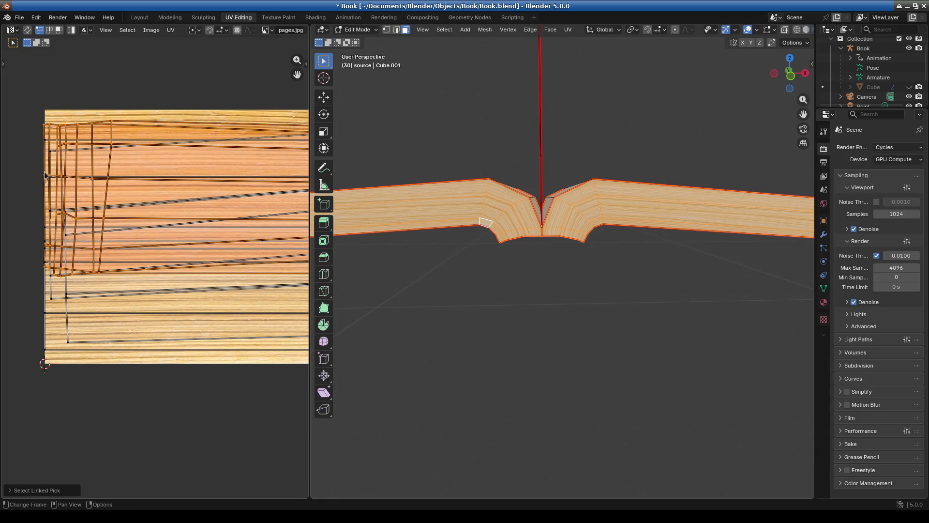
key(ctrl+z)
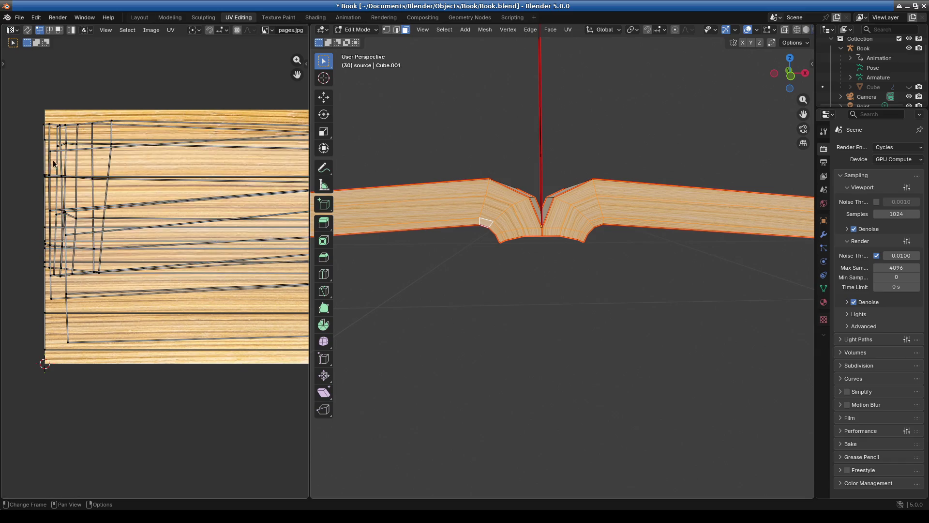
key(l)
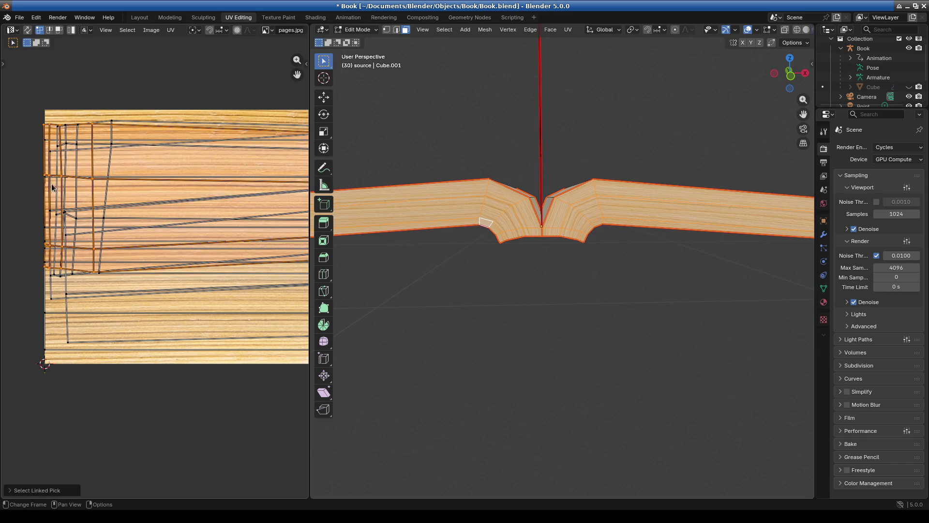
key(g)
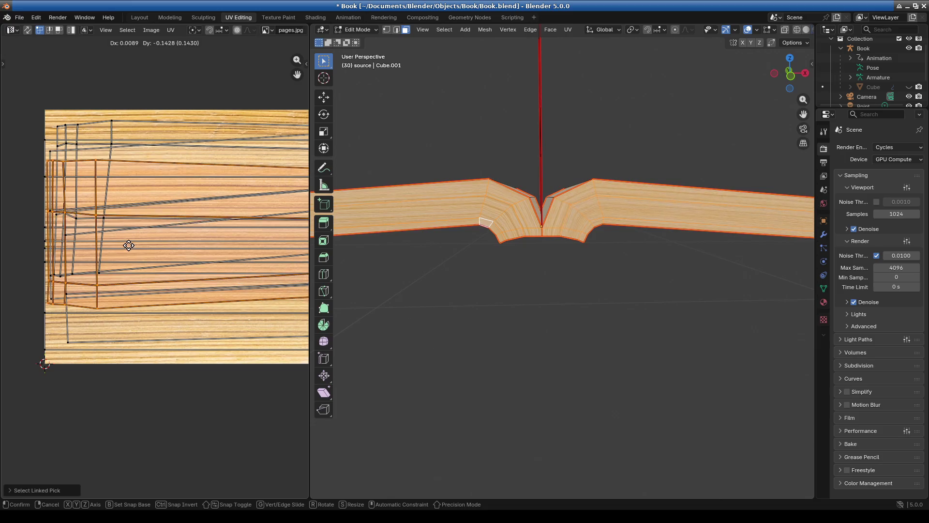
click(128, 233)
scroll(496, 285, up, 3)
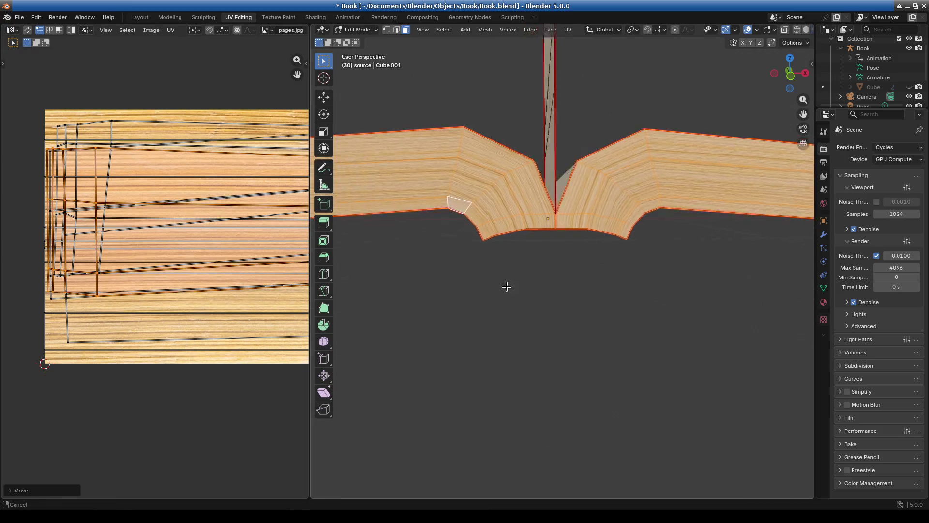
shift+middle_drag(496, 284, 614, 283)
shift+middle_drag(662, 321, 442, 332)
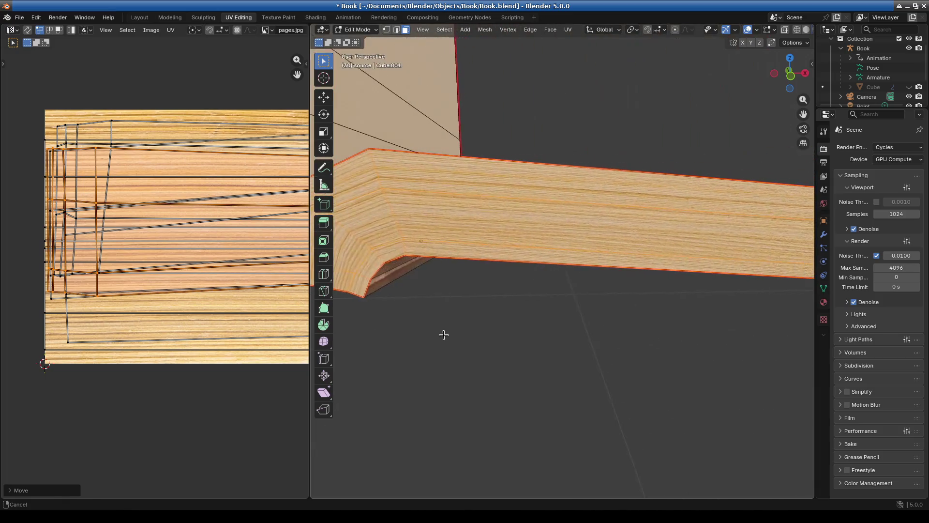
mouse_move(581, 348)
shift+middle_down()
mouse_move(465, 332)
mouse_move(452, 340)
mouse_move(668, 336)
shift+middle_up()
click(95, 130)
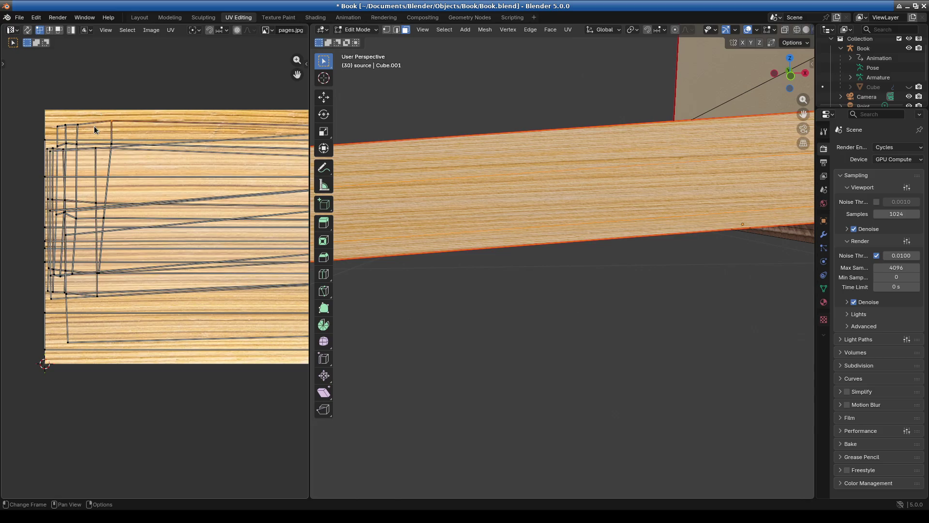
key(l)
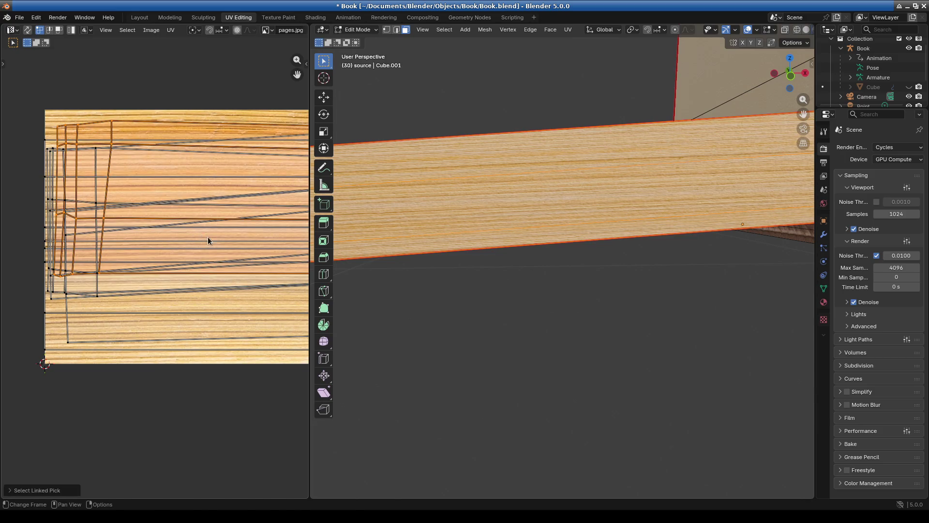
scroll(441, 312, down, 3)
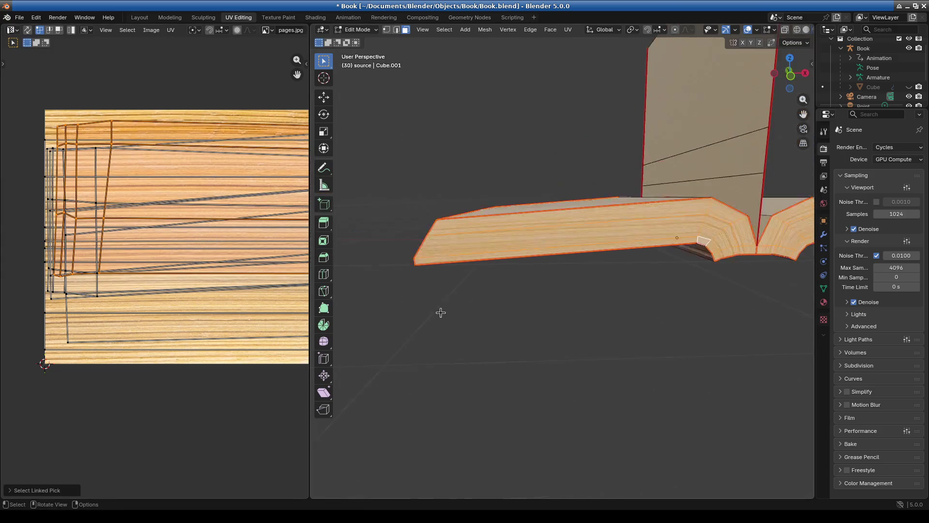
scroll(440, 312, down, 2)
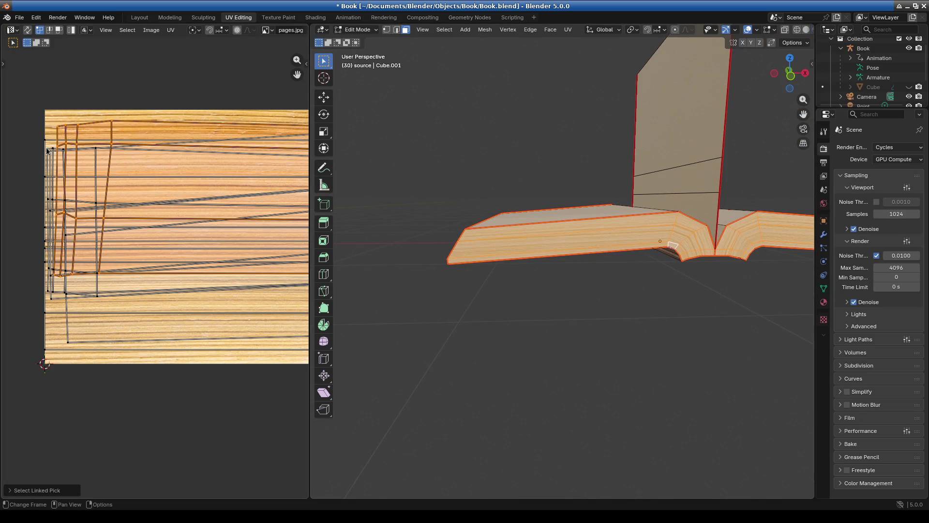
click(19, 171)
key(l)
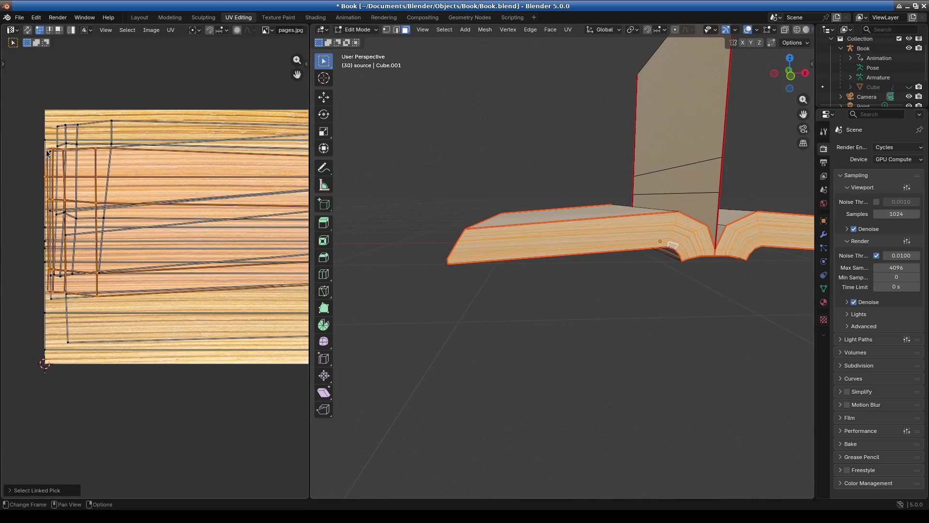
key(r)
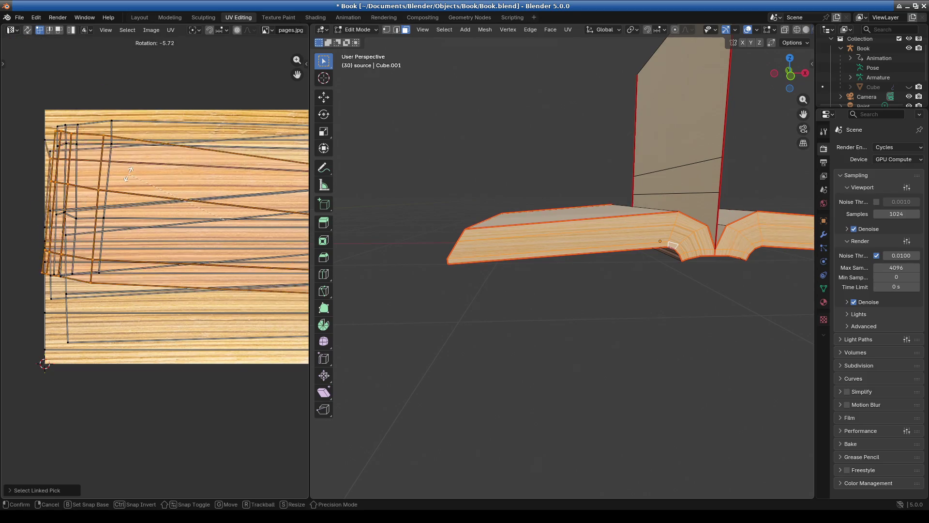
key(Escape)
key(shift+l)
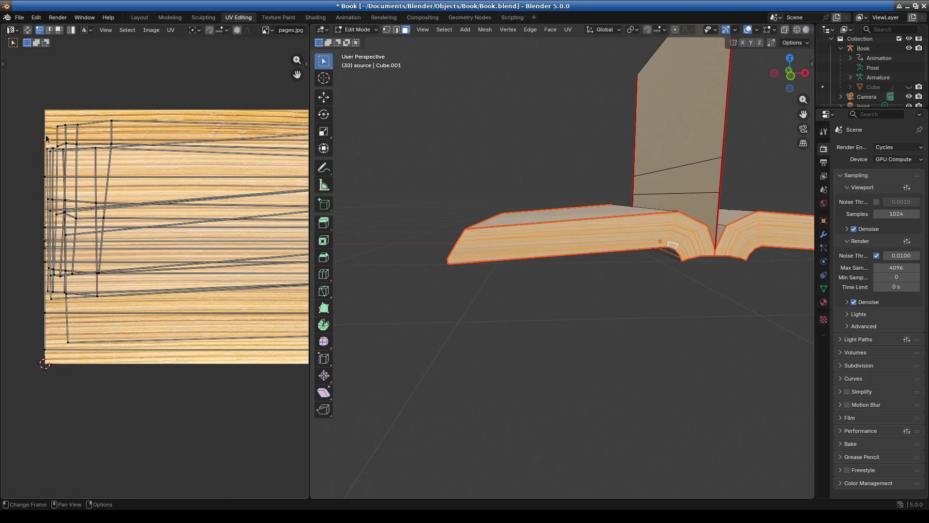
key(l)
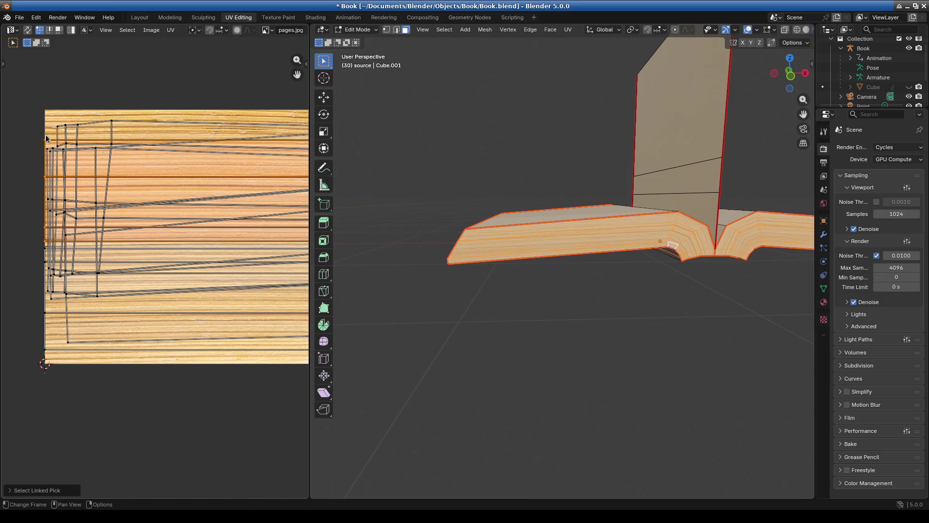
key(r)
key(Escape)
key(l)
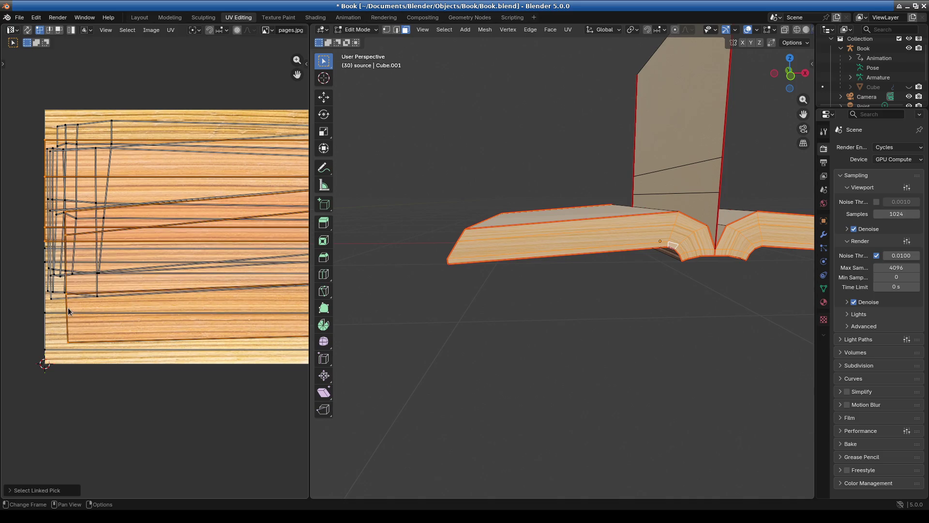
key(r)
key(Escape)
middle_drag(197, 317, 110, 321)
key(alt+a)
key(b)
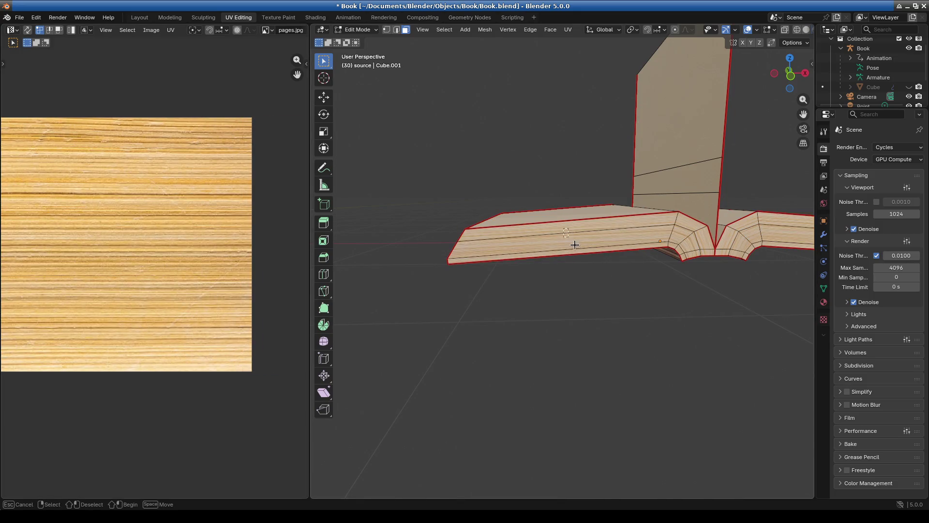
Step: Select the left page strip and its bend faces, then slightly rotate their UV island
drag(577, 253, 577, 252)
shift+click(690, 240)
shift+click(704, 251)
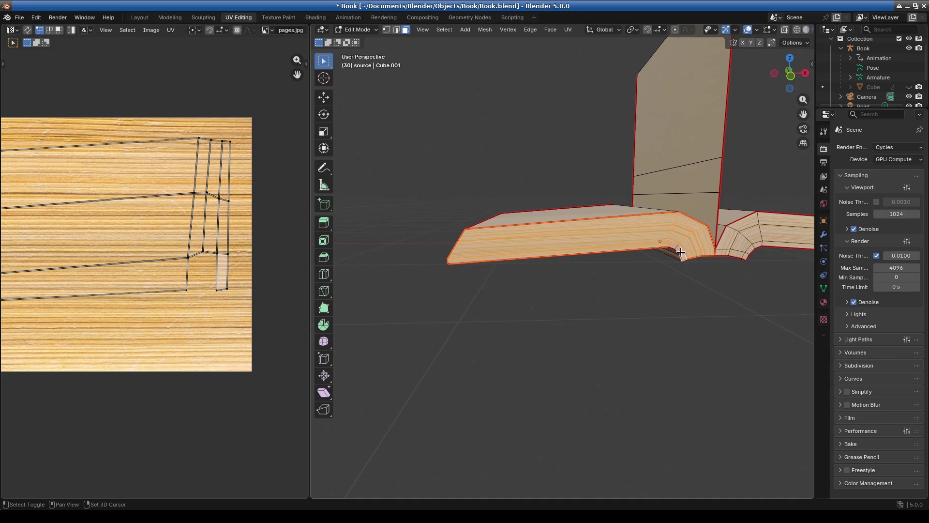
scroll(208, 273, down, 3)
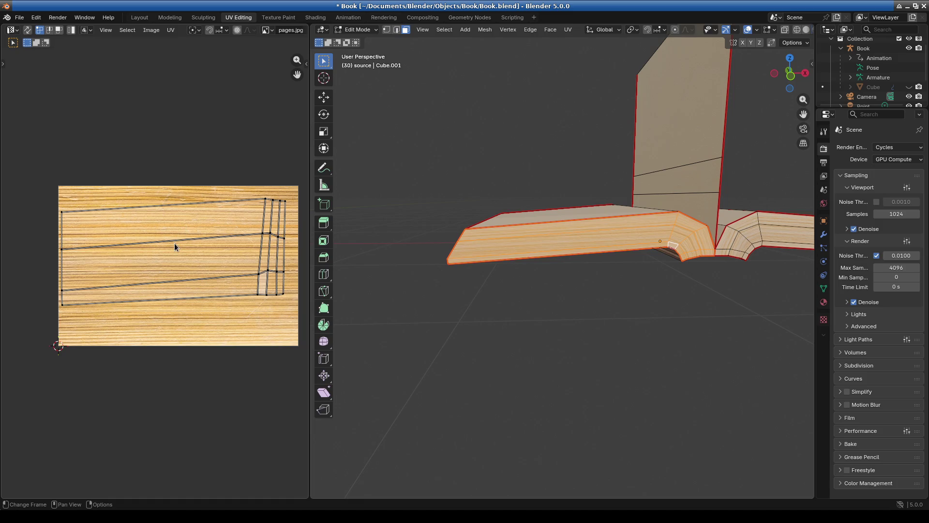
key(l)
key(r)
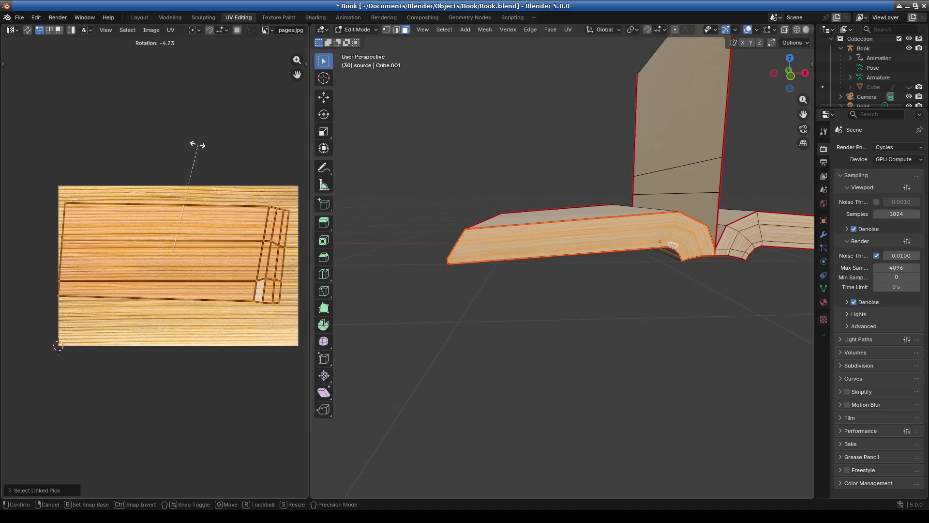
click(195, 144)
Step: Inspect the texture around the spine and deselect the mesh faces
mouse_move(629, 267)
middle_down()
mouse_move(677, 271)
mouse_move(507, 254)
middle_up()
scroll(586, 255, up, 2)
scroll(228, 205, up, 5)
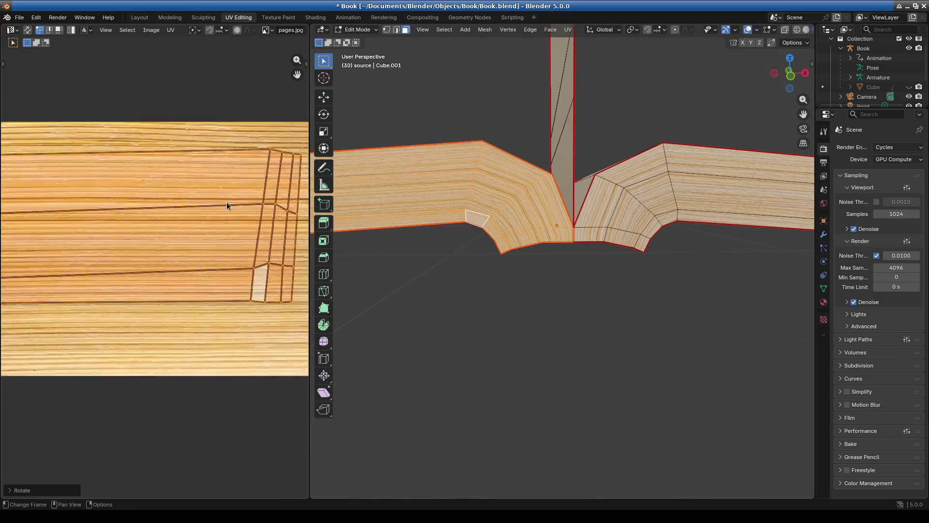
scroll(234, 252, down, 5)
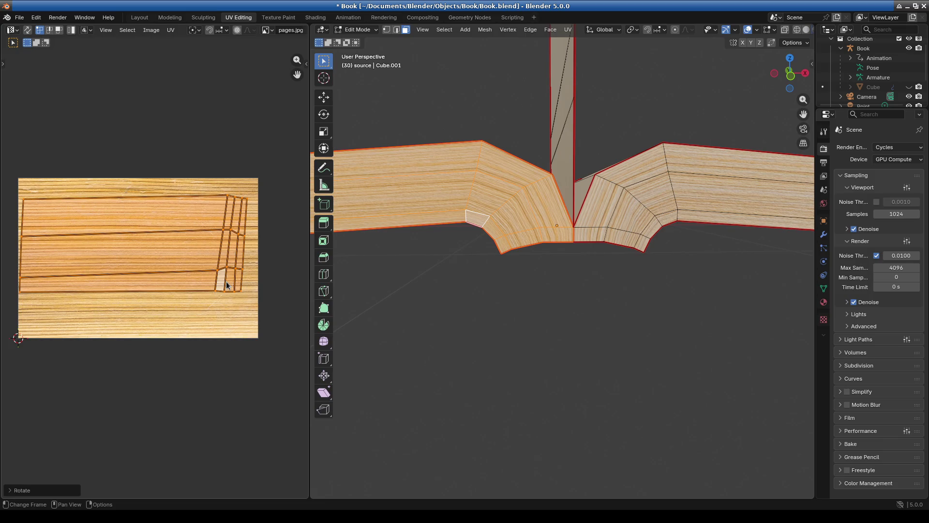
scroll(228, 286, up, 4)
mouse_move(482, 287)
middle_down()
mouse_move(546, 326)
mouse_move(674, 317)
mouse_move(554, 317)
mouse_move(529, 301)
mouse_move(610, 274)
mouse_move(568, 288)
middle_up()
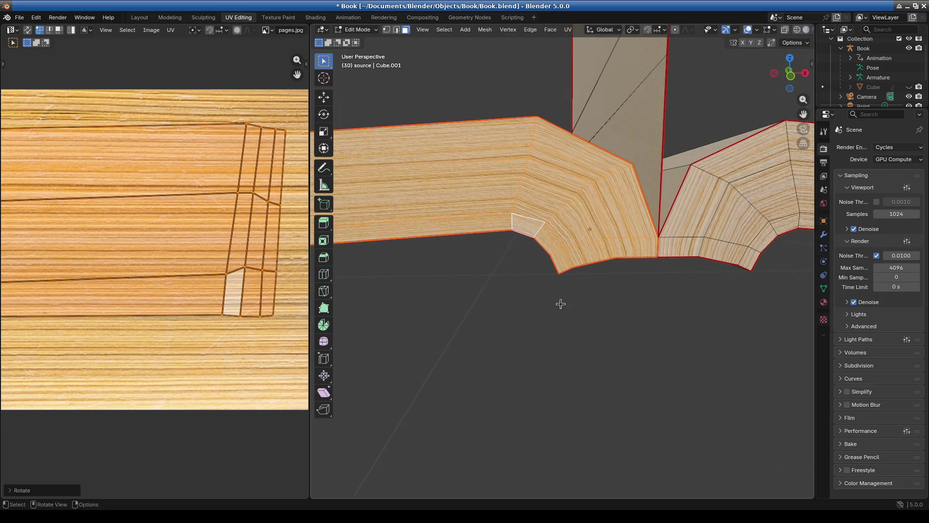
click(561, 304)
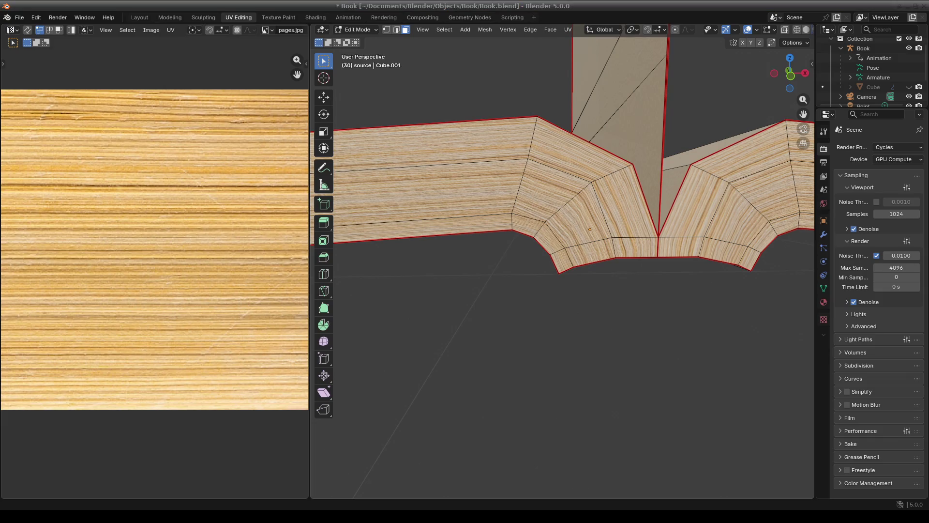
scroll(589, 347, down, 8)
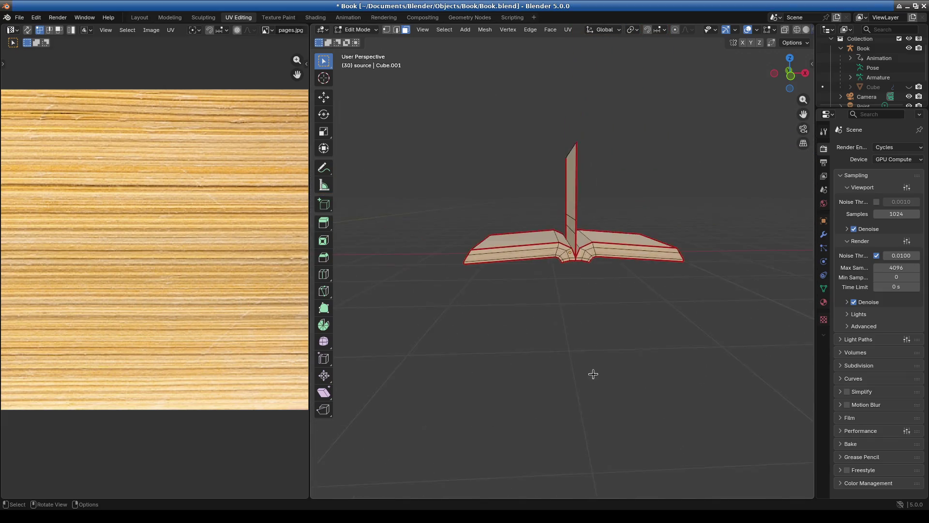
Step: Save Book.blend with Ctrl+S
mouse_move(492, 228)
middle_down()
mouse_move(490, 202)
mouse_move(601, 342)
mouse_move(633, 266)
mouse_move(442, 310)
mouse_move(571, 306)
mouse_move(554, 286)
middle_up()
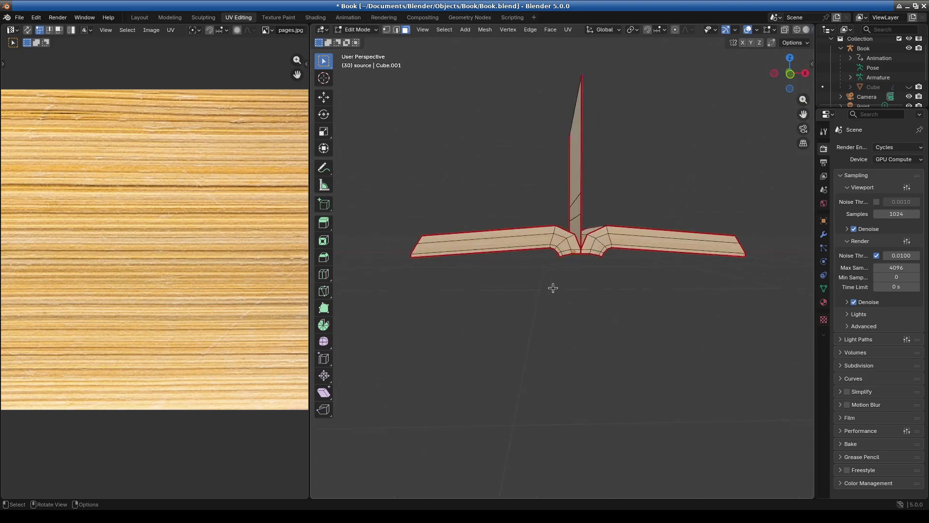
scroll(589, 257, up, 8)
scroll(660, 232, down, 6)
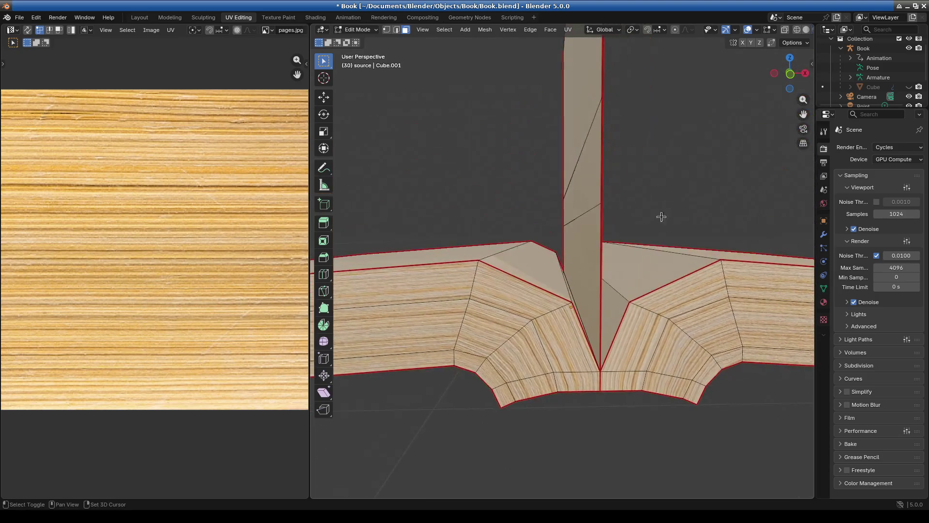
mouse_move(684, 259)
middle_down()
mouse_move(625, 285)
mouse_move(631, 299)
mouse_move(394, 324)
middle_up()
scroll(187, 300, down, 10)
scroll(155, 305, up, 5)
middle_drag(148, 310, 217, 290)
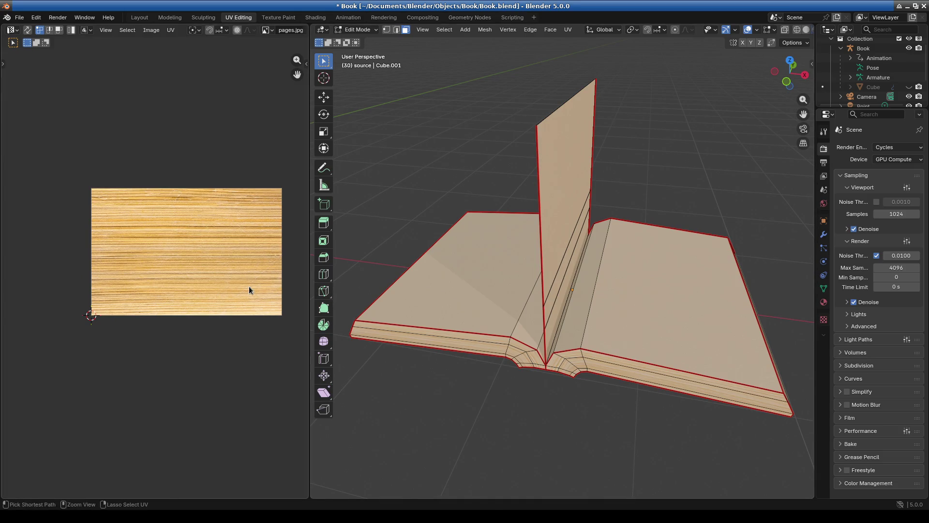
key(ctrl+s)
Step: Enlarge the outliner to reveal the Baking collection and widen the 3D view
drag(871, 109, 871, 365)
mouse_move(697, 292)
middle_down()
mouse_move(639, 293)
mouse_move(734, 223)
middle_up()
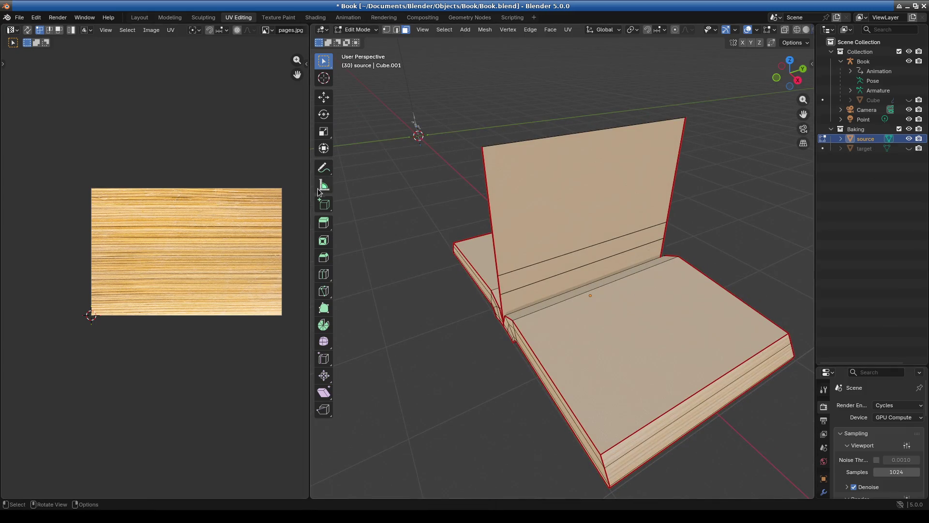
drag(309, 188, 168, 189)
mouse_move(643, 228)
middle_down()
mouse_move(565, 300)
mouse_move(575, 296)
mouse_move(529, 305)
middle_up()
scroll(565, 315, up, 3)
scroll(501, 303, up, 4)
scroll(612, 328, down, 5)
mouse_move(612, 327)
middle_down()
mouse_move(492, 357)
mouse_move(510, 361)
mouse_move(443, 388)
mouse_move(501, 393)
middle_up()
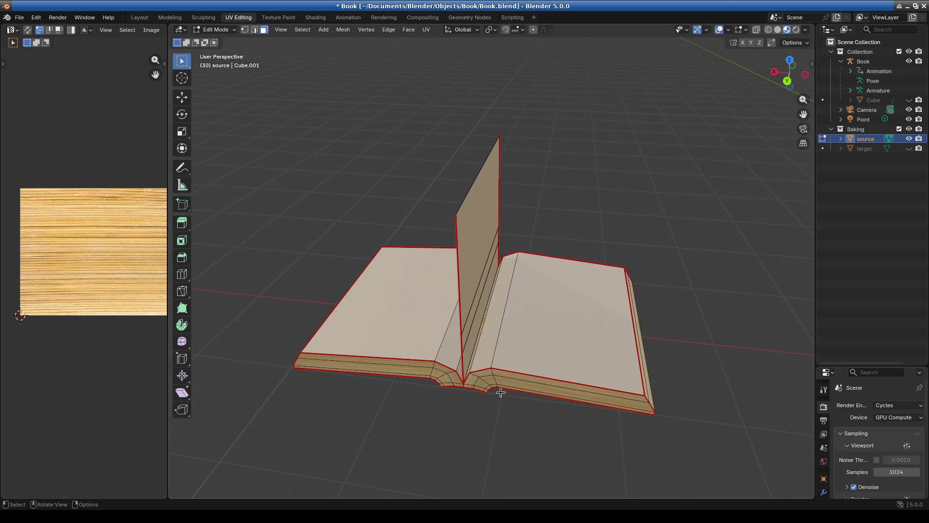
Step: Unhide the target mesh, select it with source, and enlarge the Outliner and Properties areas
click(909, 149)
ctrl+click(866, 149)
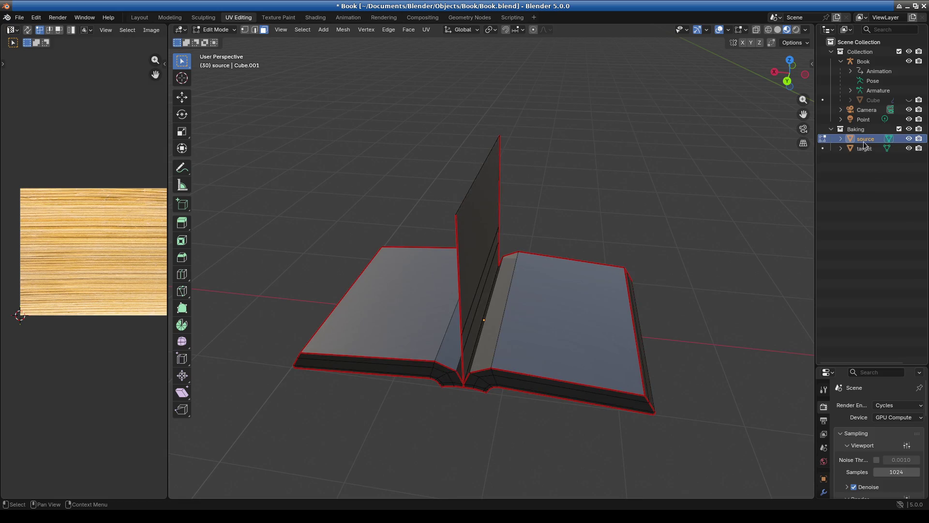
drag(815, 261, 731, 251)
drag(780, 366, 780, 155)
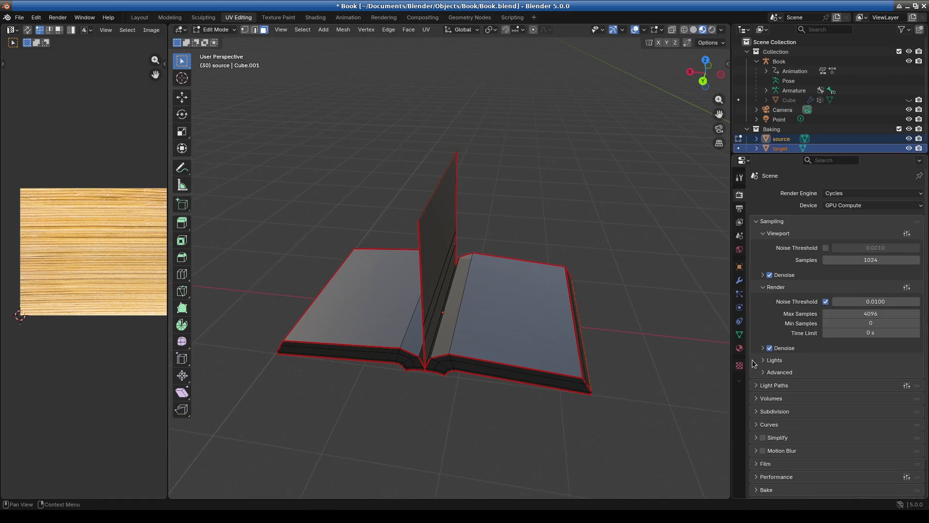
Step: Expand the Bake panel in Render Properties and run the diffuse bake twice
click(739, 335)
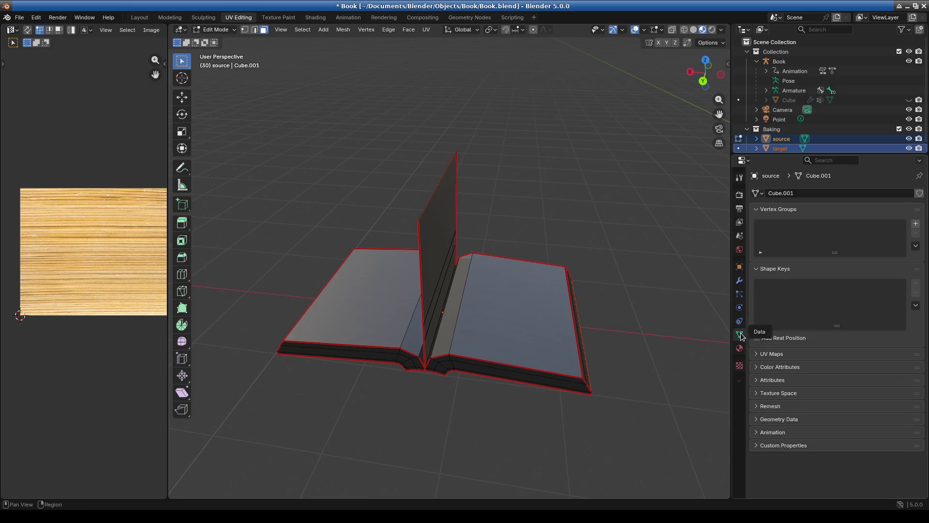
click(740, 194)
scroll(812, 376, down, 2)
click(757, 454)
scroll(847, 367, down, 8)
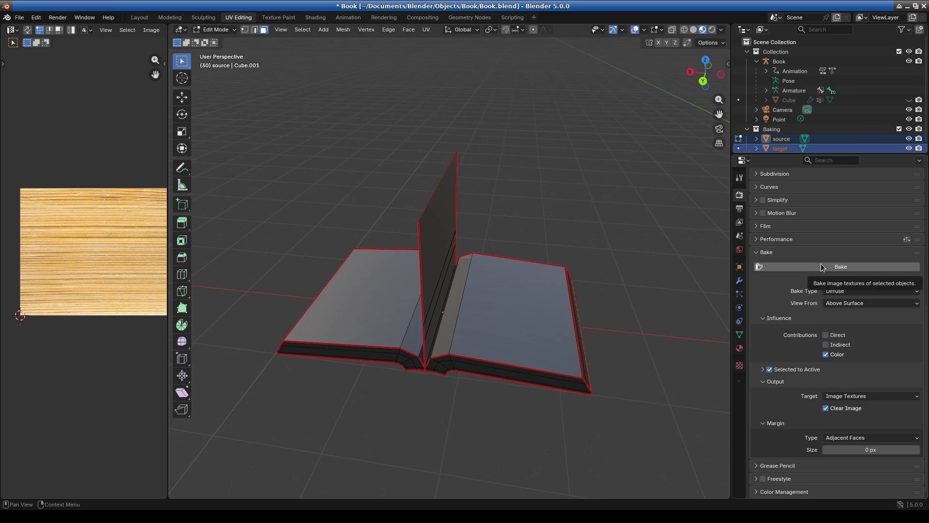
click(804, 267)
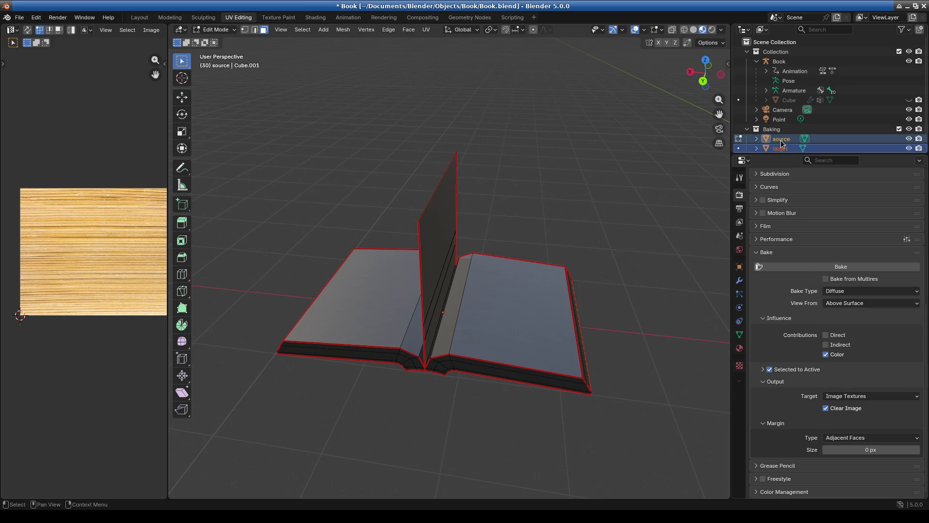
click(801, 266)
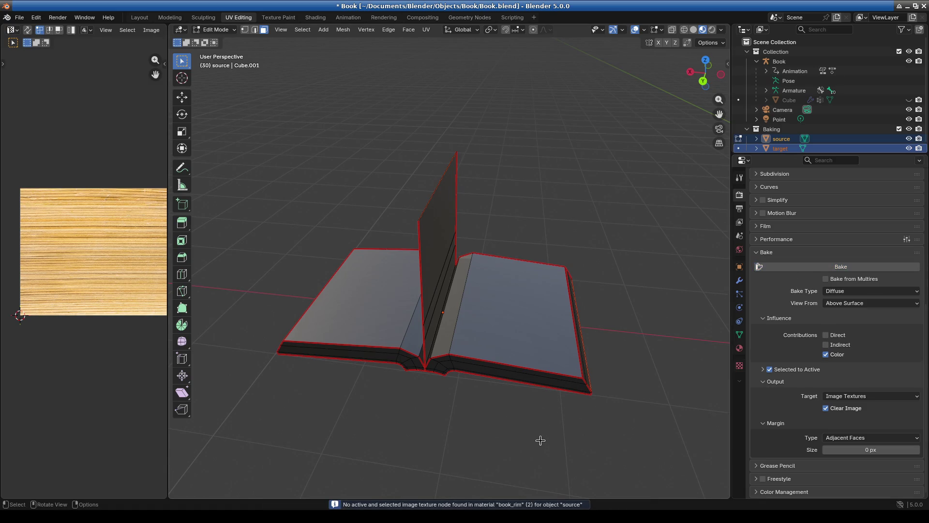
Step: Select only the source mesh in the Outliner and switch to the Shading workspace
middle_drag(540, 440, 545, 439)
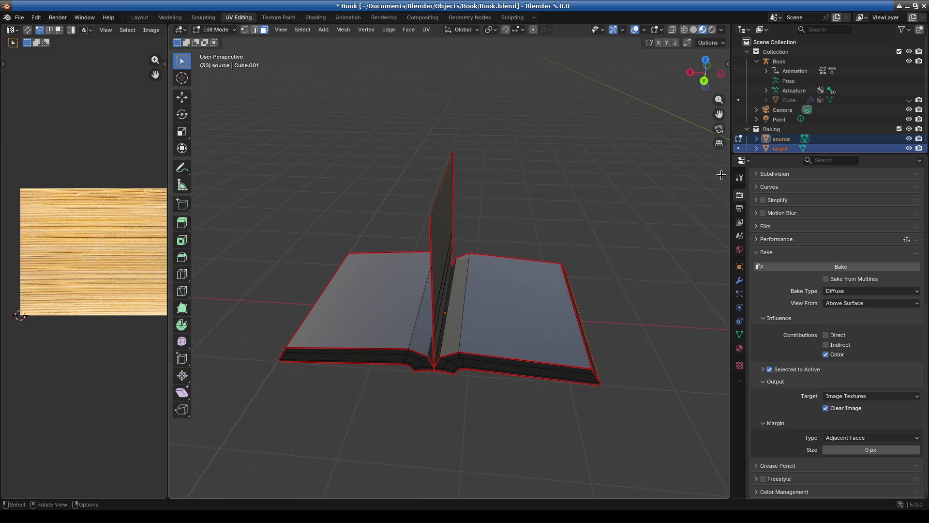
click(781, 139)
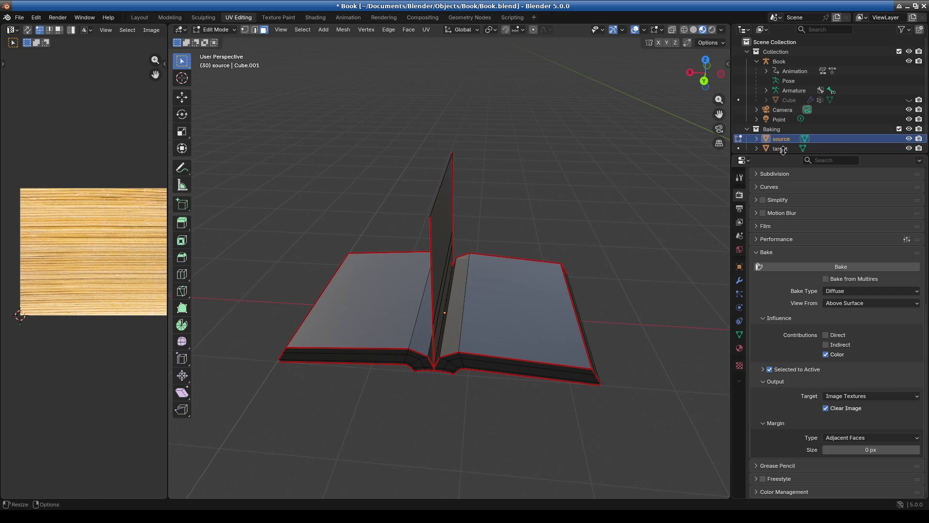
click(312, 16)
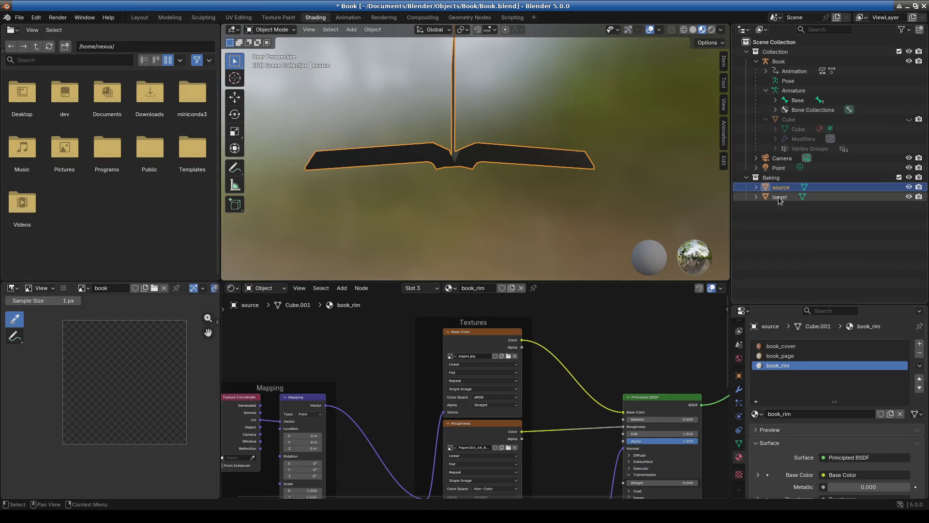
Step: Ctrl-select target as the active object alongside source, and show the Render Properties bake options
ctrl+click(780, 198)
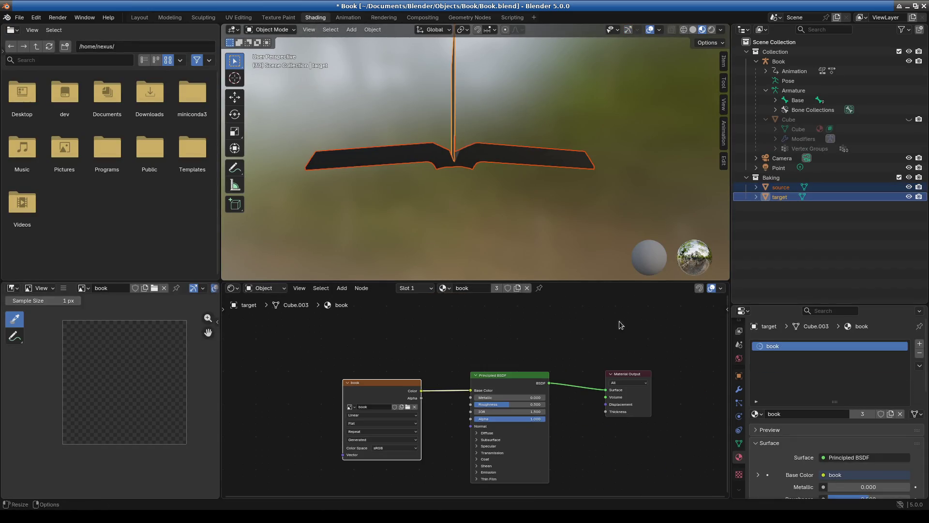
scroll(819, 484, down, 10)
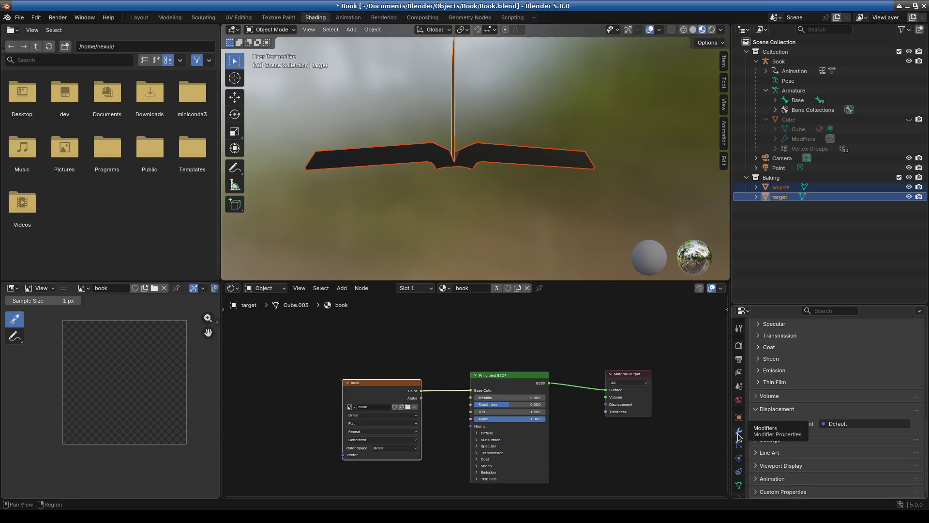
click(742, 346)
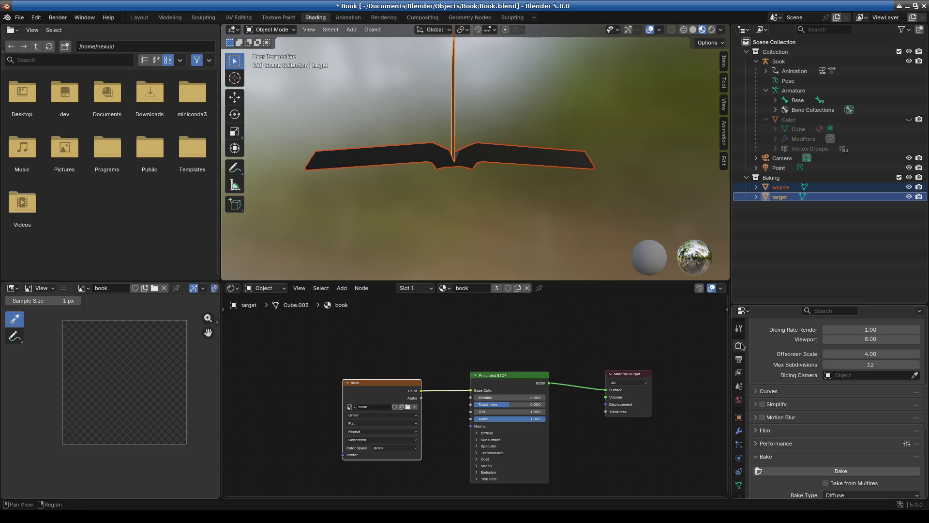
Step: Bake the diffuse colour onto the target's book image and orbit to inspect the textured book
click(806, 472)
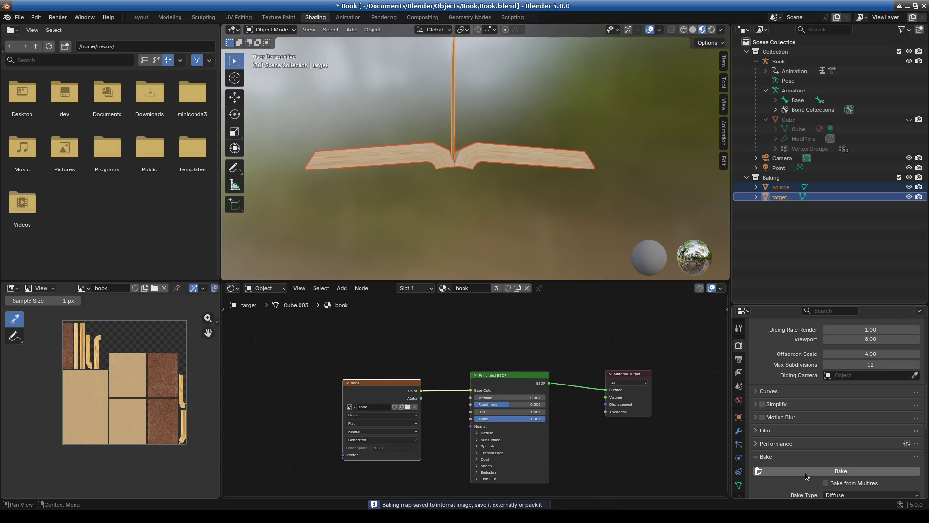
mouse_move(435, 155)
middle_down()
mouse_move(396, 209)
mouse_move(415, 135)
mouse_move(522, 130)
mouse_move(564, 203)
mouse_move(623, 217)
mouse_move(629, 245)
mouse_move(608, 243)
middle_up()
scroll(522, 183, up, 5)
mouse_move(544, 191)
middle_down()
mouse_move(536, 230)
mouse_move(507, 231)
mouse_move(466, 184)
mouse_move(397, 188)
mouse_move(521, 196)
mouse_move(535, 167)
mouse_move(494, 108)
mouse_move(488, 202)
mouse_move(471, 164)
mouse_move(461, 176)
mouse_move(588, 207)
mouse_move(531, 235)
mouse_move(502, 180)
mouse_move(570, 196)
mouse_move(547, 170)
middle_up()
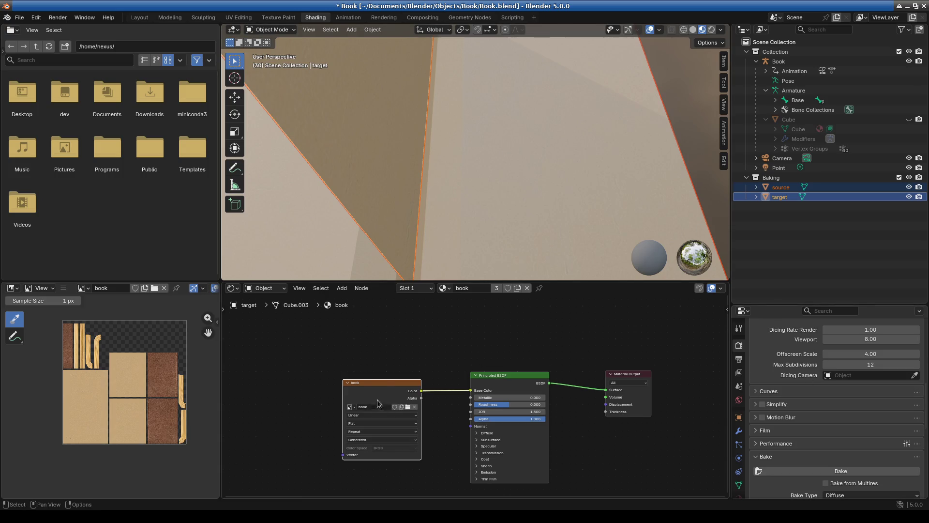
Step: Add an Image Texture node to the book material, placed above the book node
right_click(377, 340)
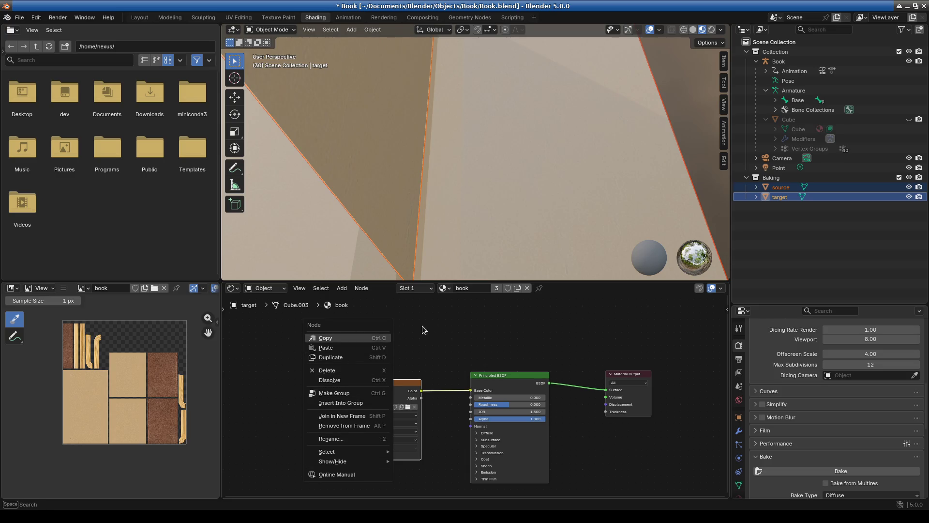
click(342, 288)
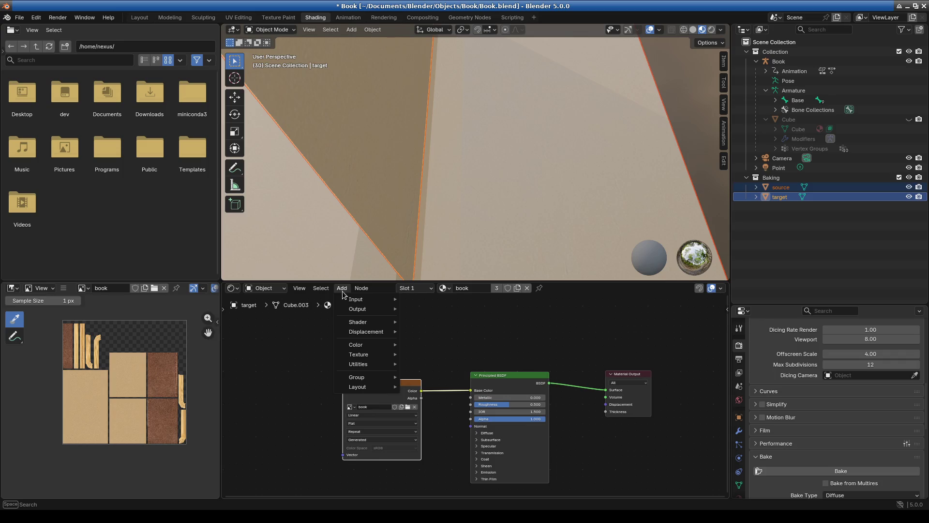
text(image tex)
key(Return)
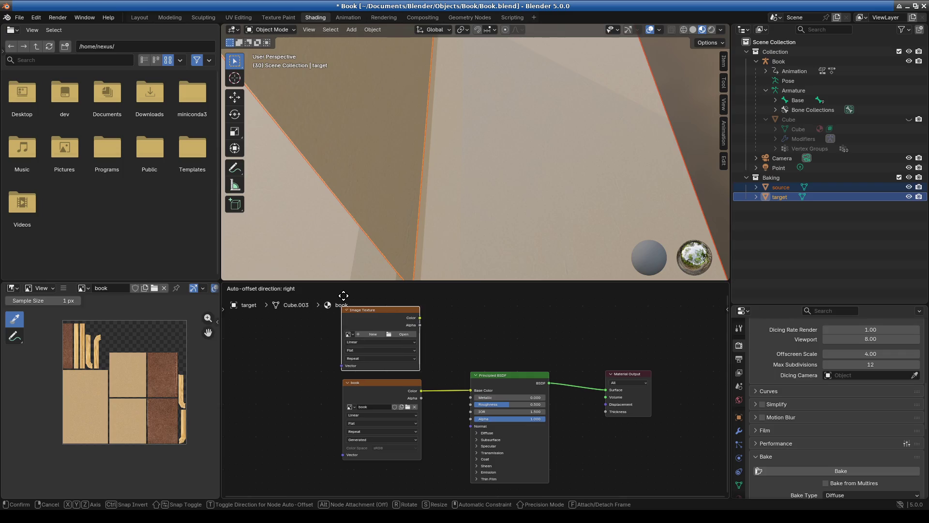
click(342, 295)
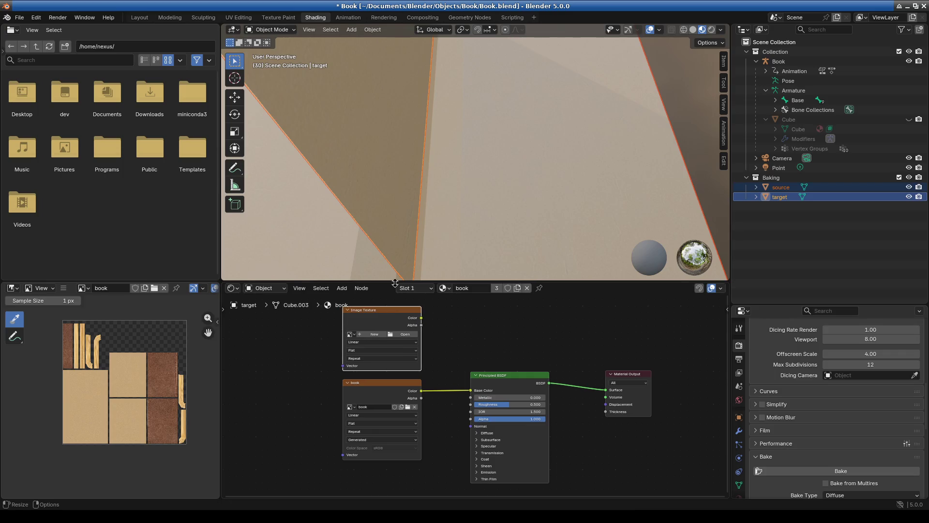
Step: Add a Normal Map node beside the Image Texture, discarding a mistakenly picked Normal node
click(345, 289)
text(norm)
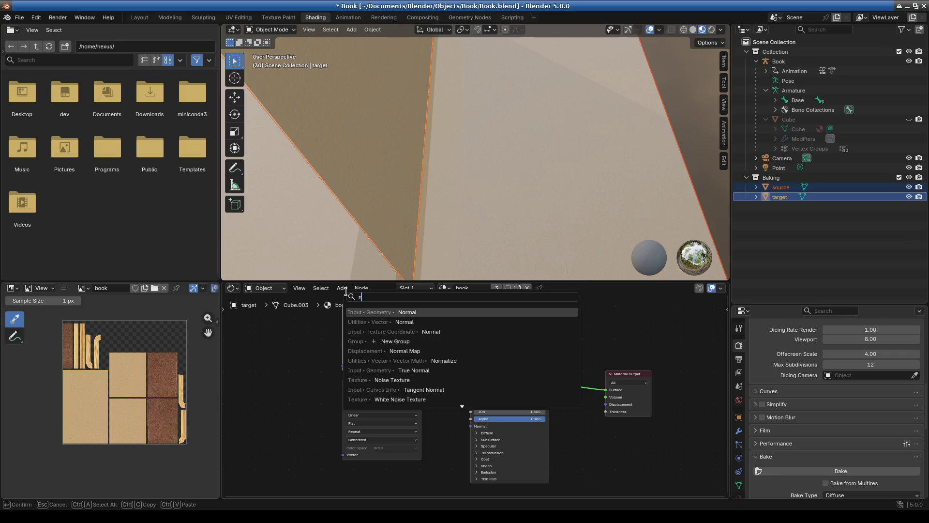
key(Return)
right_click(491, 313)
click(336, 286)
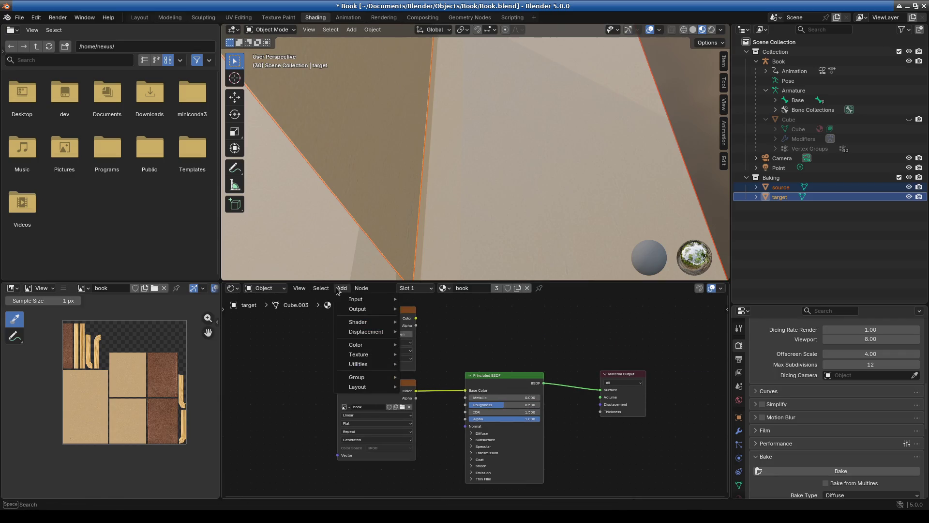
text(normal m)
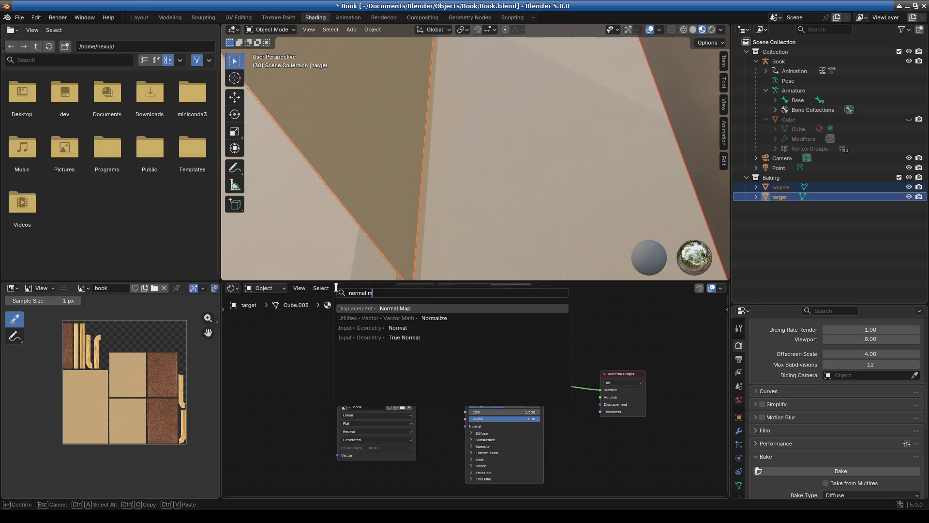
key(Return)
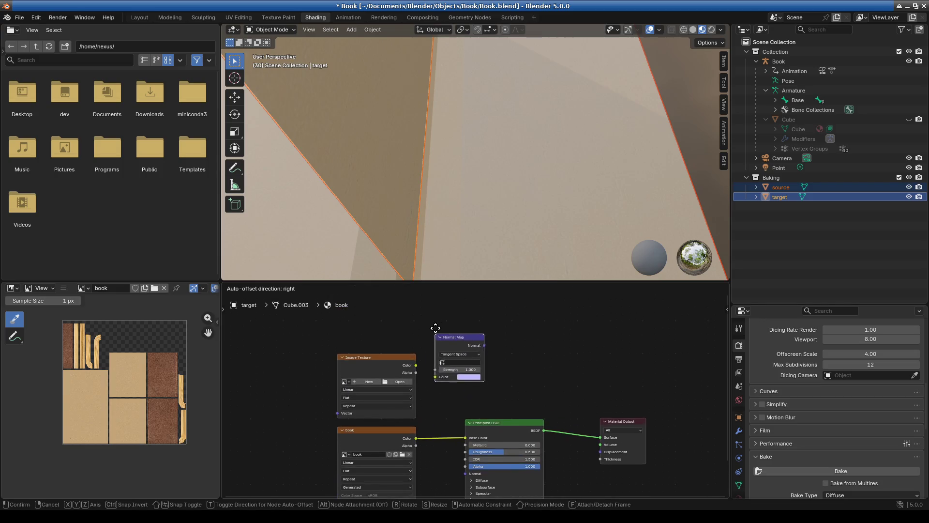
click(426, 342)
Step: Link Image Color to Normal Map Color and Normal Map to Principled BSDF Normal, spacing nodes apart
drag(416, 365, 433, 377)
scroll(562, 385, down, 1)
mouse_move(498, 374)
middle_down()
mouse_move(408, 312)
mouse_move(412, 330)
middle_up()
mouse_move(405, 308)
mouse_down()
mouse_move(390, 436)
mouse_move(391, 417)
mouse_up()
drag(440, 383, 468, 373)
drag(539, 376, 574, 368)
drag(452, 364, 485, 366)
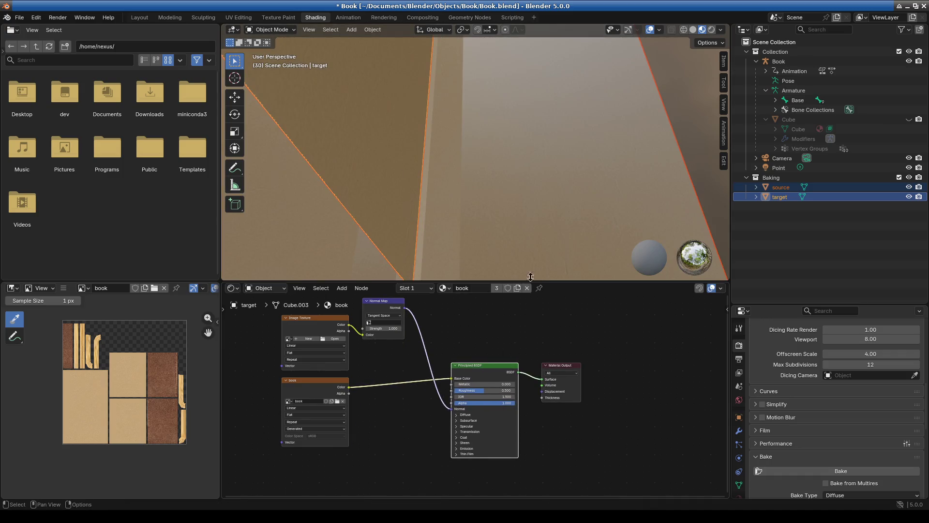
scroll(472, 215, down, 5)
mouse_move(444, 220)
middle_down()
mouse_move(589, 108)
mouse_move(513, 139)
mouse_move(489, 168)
mouse_move(412, 187)
mouse_move(450, 185)
mouse_move(419, 173)
mouse_move(403, 190)
mouse_move(441, 165)
mouse_move(463, 94)
mouse_move(451, 128)
mouse_move(462, 195)
mouse_move(612, 203)
middle_up()
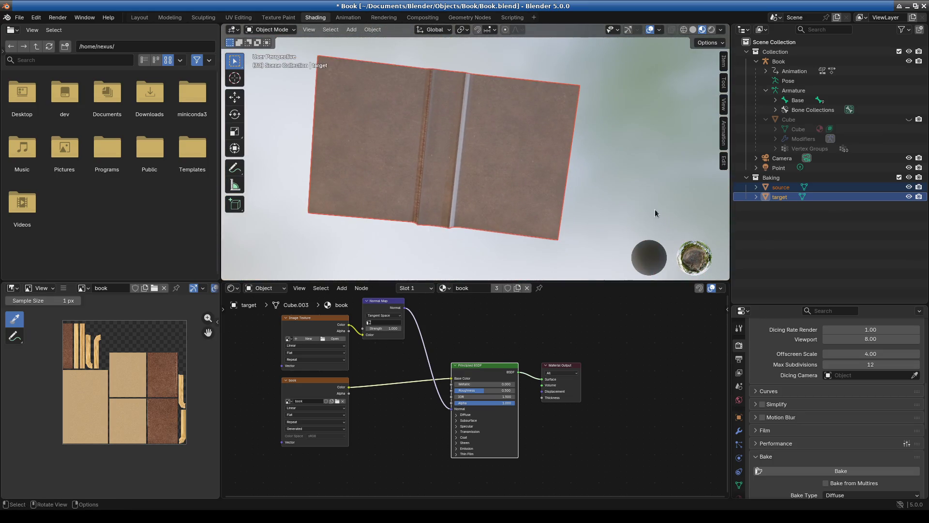
Step: Make the new Image Texture node active, then select source and make target active
click(316, 325)
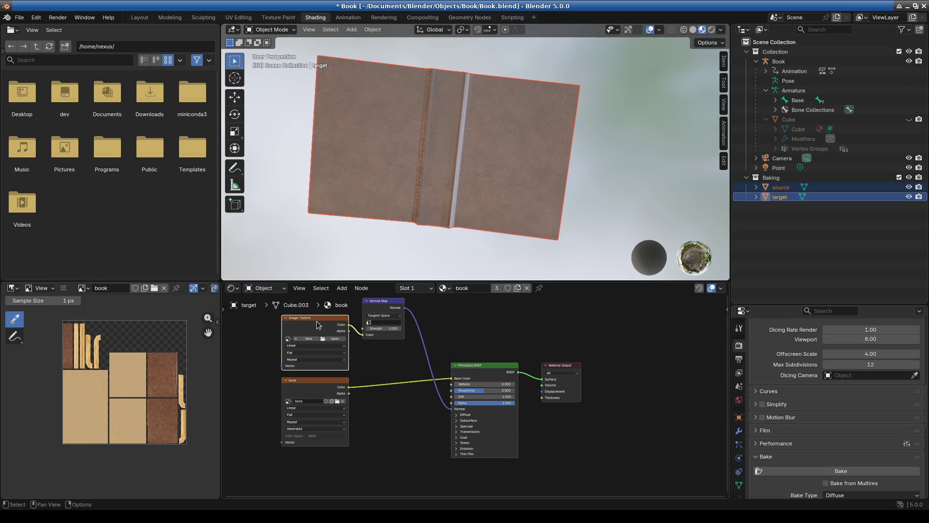
scroll(768, 378, up, 3)
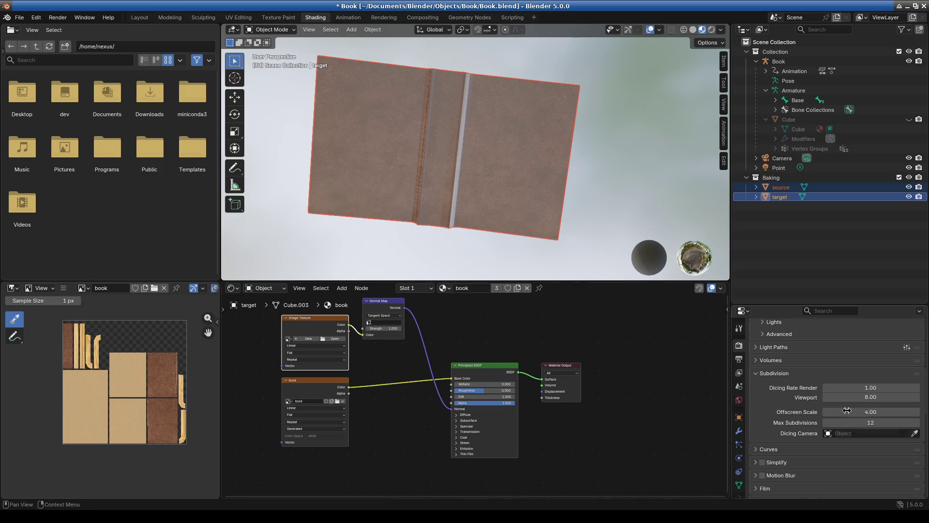
scroll(767, 378, down, 5)
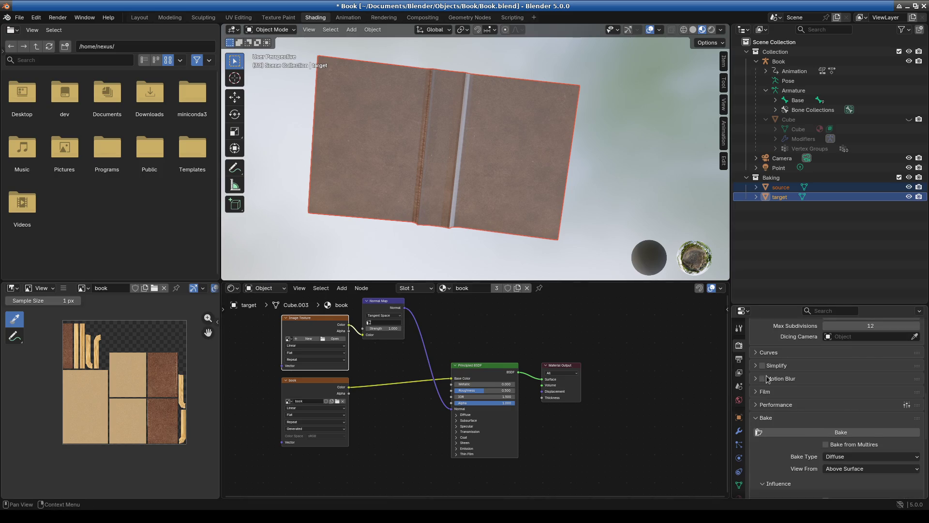
click(780, 188)
ctrl+click(780, 197)
Step: Set the bake type to Normal and attempt the bake
scroll(791, 405, down, 5)
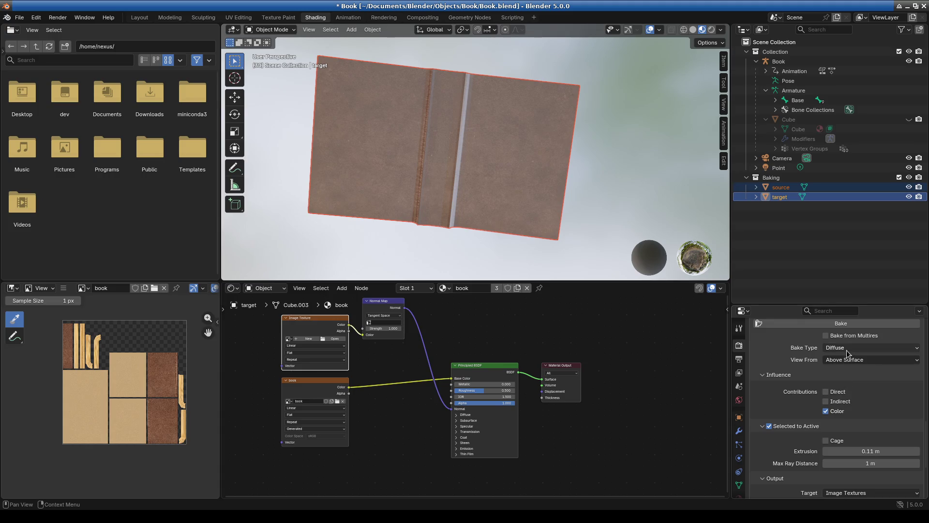
click(851, 352)
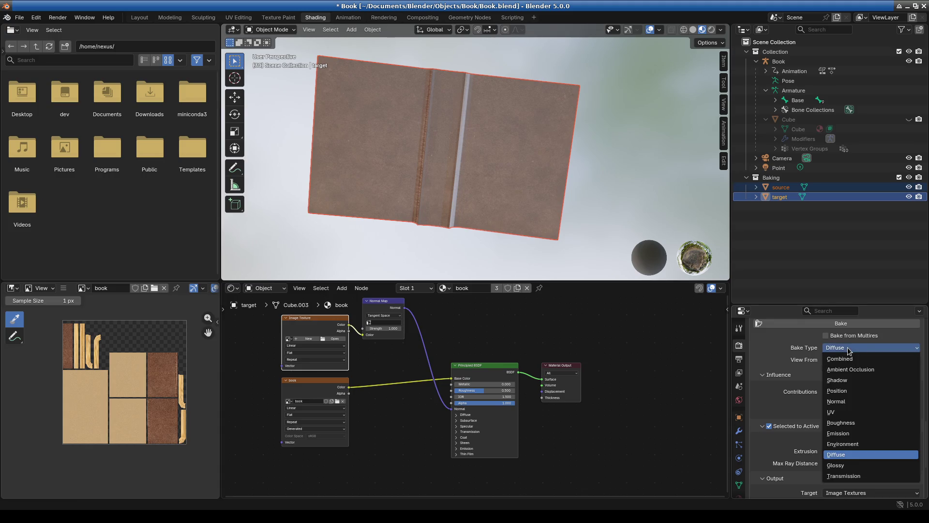
click(847, 404)
click(806, 326)
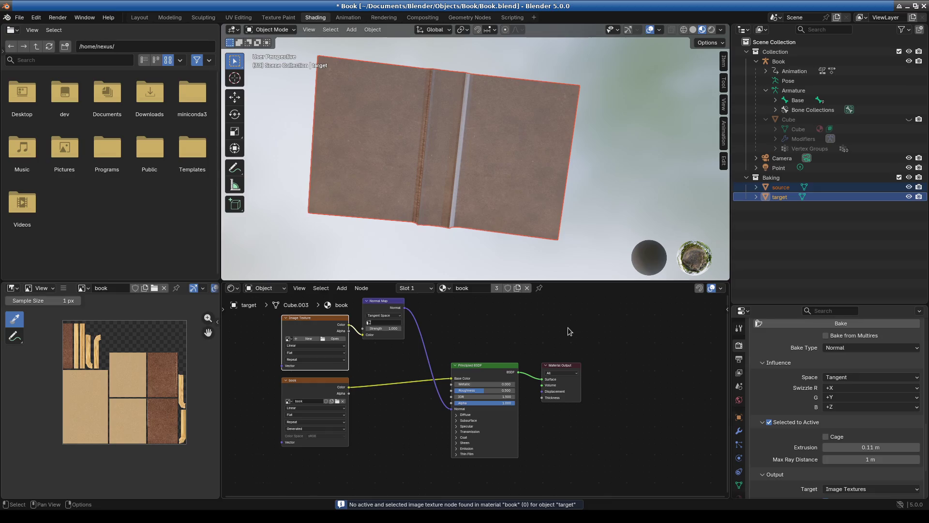
Step: Create a new Untitled image on the Image Texture node and bake the source's normals into it
scroll(388, 368, up, 2)
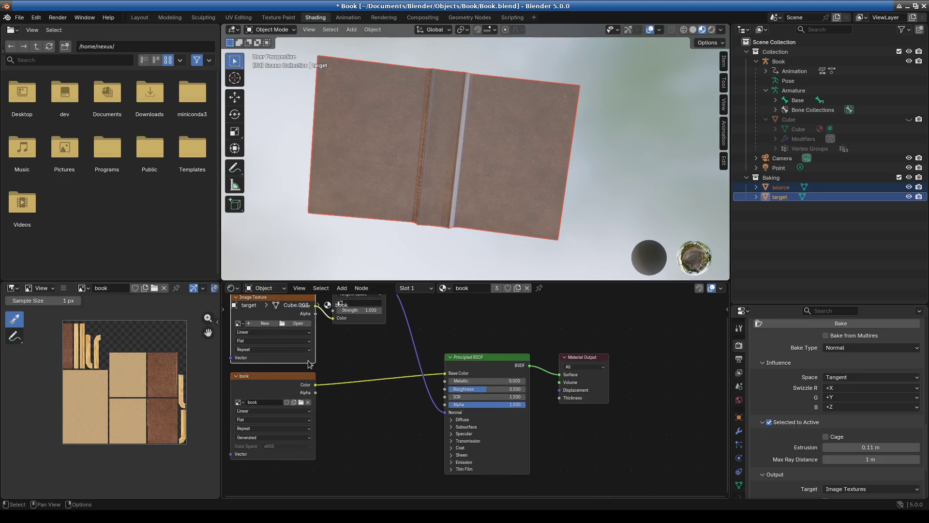
middle_drag(387, 368, 460, 400)
scroll(460, 400, up, 1)
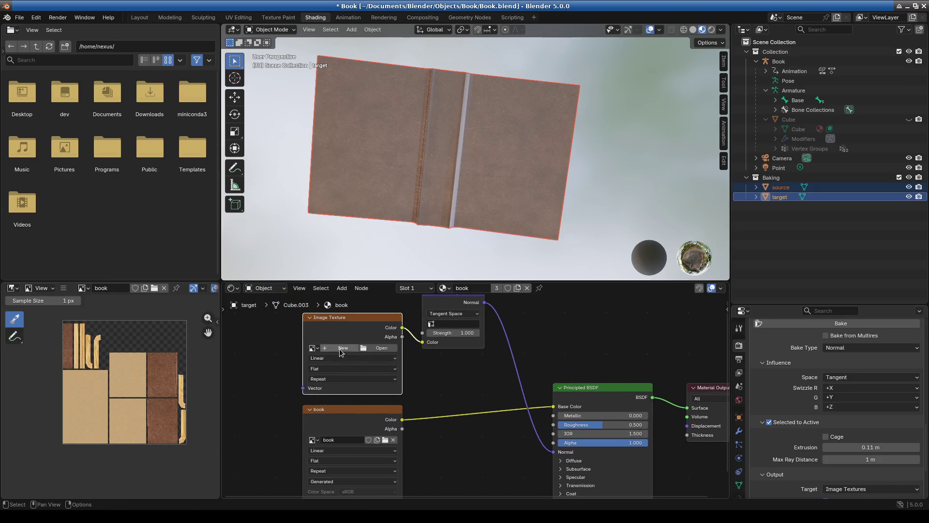
click(344, 347)
click(316, 444)
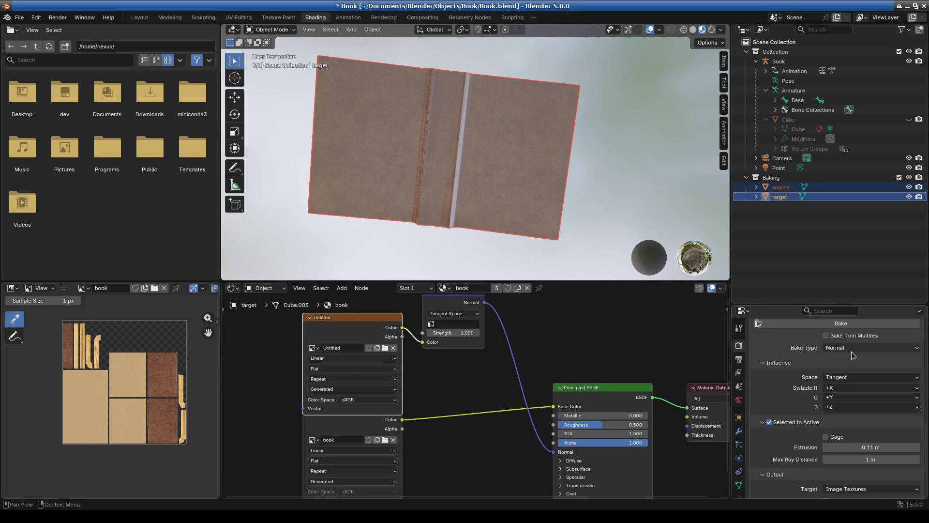
click(828, 328)
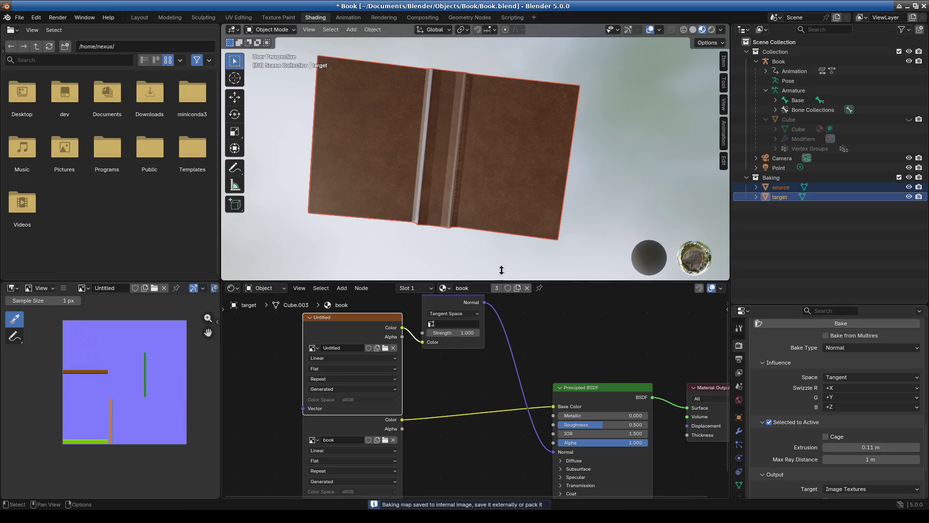
mouse_move(542, 146)
middle_down()
mouse_move(541, 238)
mouse_move(469, 197)
mouse_move(437, 124)
mouse_move(498, 174)
mouse_move(483, 155)
mouse_move(602, 158)
mouse_move(452, 175)
mouse_move(400, 148)
mouse_move(359, 205)
mouse_move(404, 161)
mouse_move(457, 194)
middle_up()
Step: Click source, then target in the Outliner, and switch to the UV Editing workspace
scroll(452, 175, up, 3)
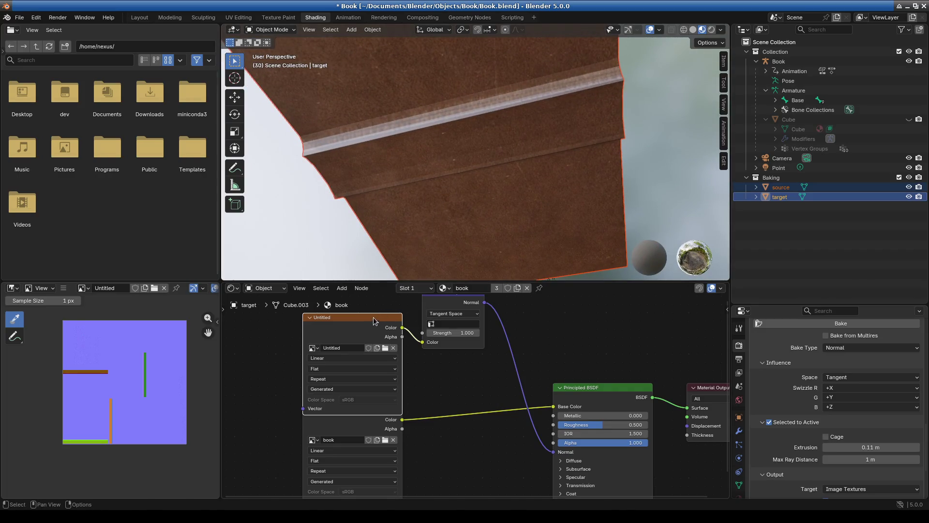
drag(374, 318, 371, 307)
key(Escape)
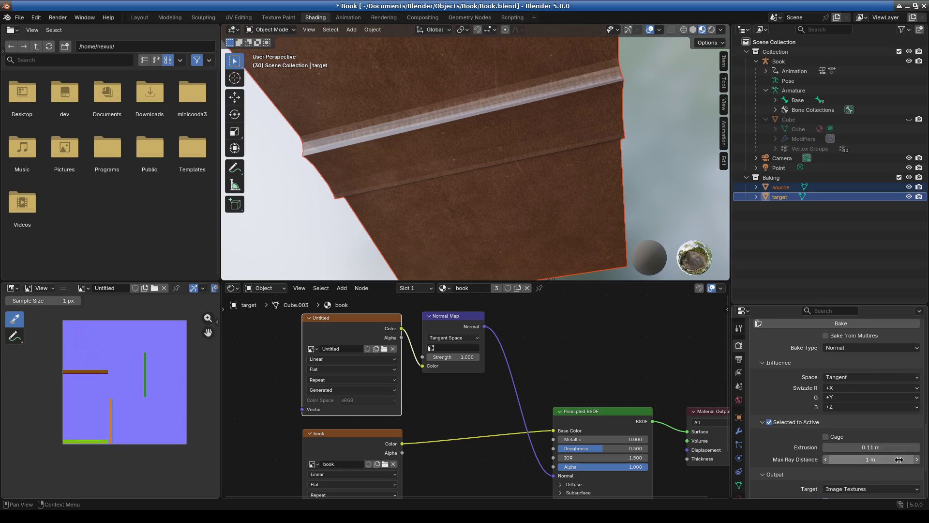
scroll(877, 419, up, 2)
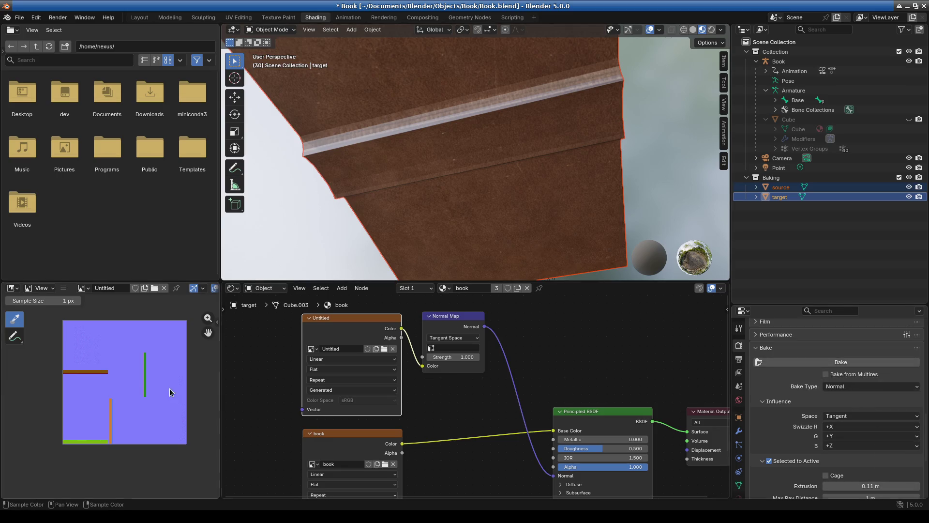
scroll(122, 408, up, 8)
scroll(122, 407, down, 5)
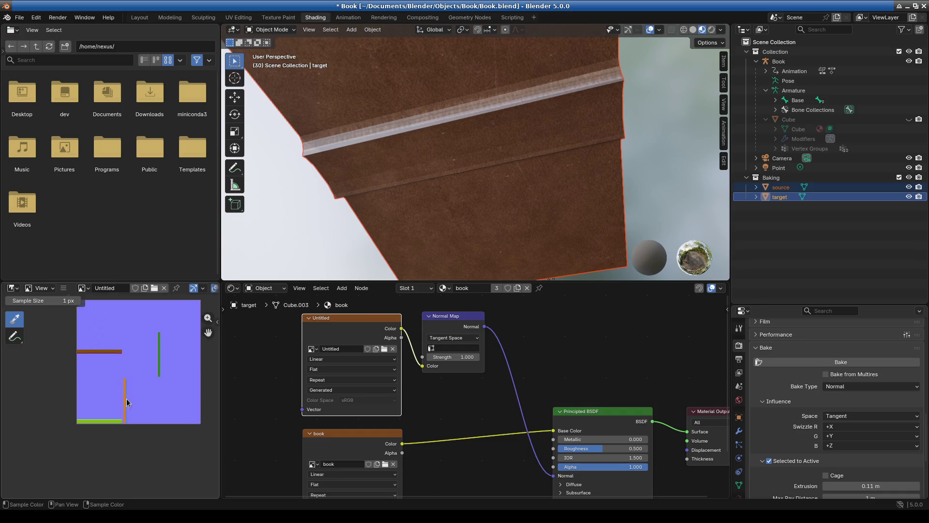
scroll(124, 398, up, 4)
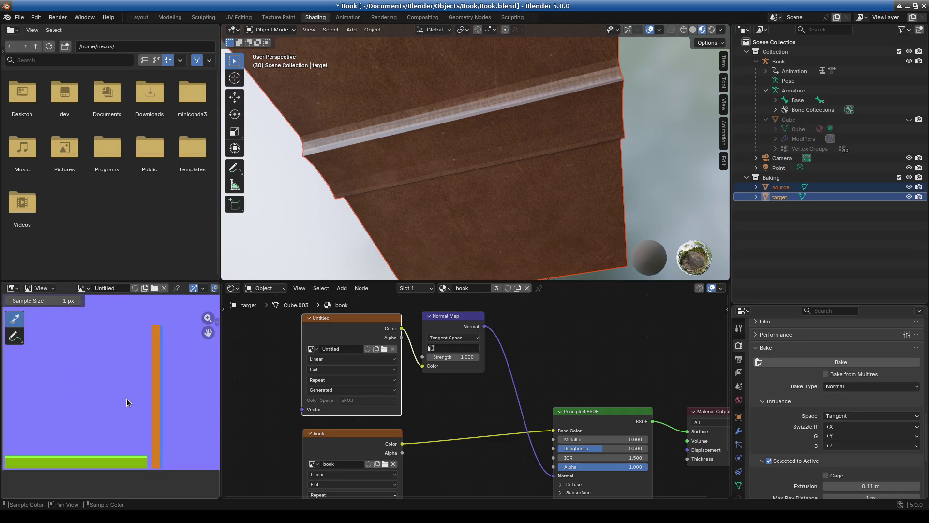
ctrl+click(788, 189)
ctrl+click(787, 189)
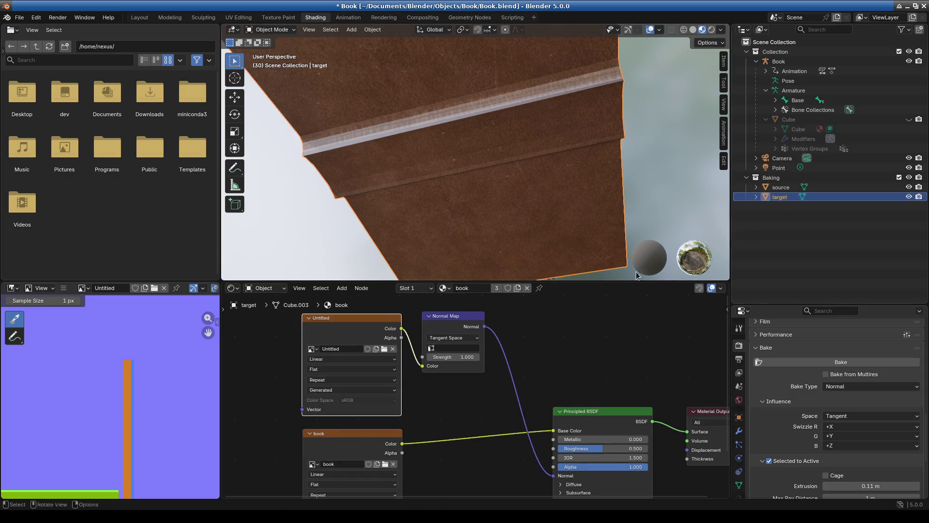
click(239, 17)
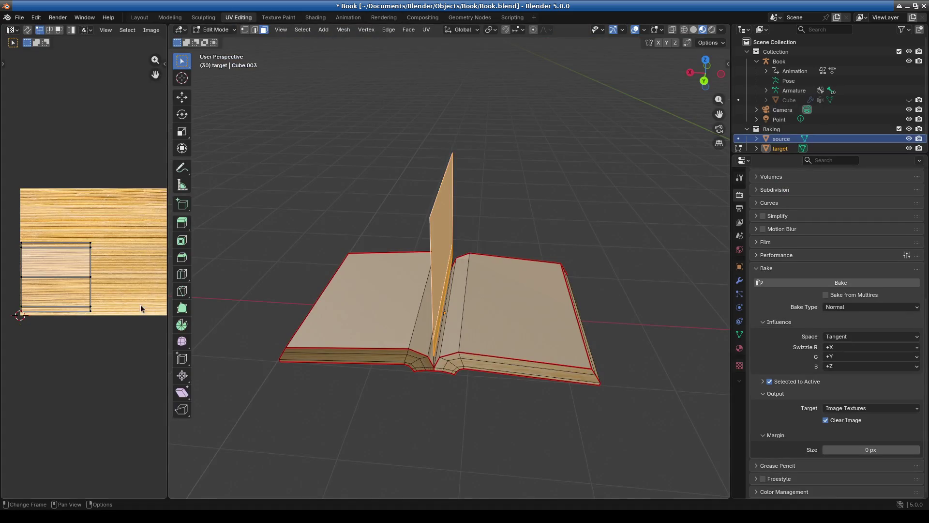
Step: Select the entire target mesh with A and widen the UV editor area
middle_drag(109, 336, 100, 336)
key(a)
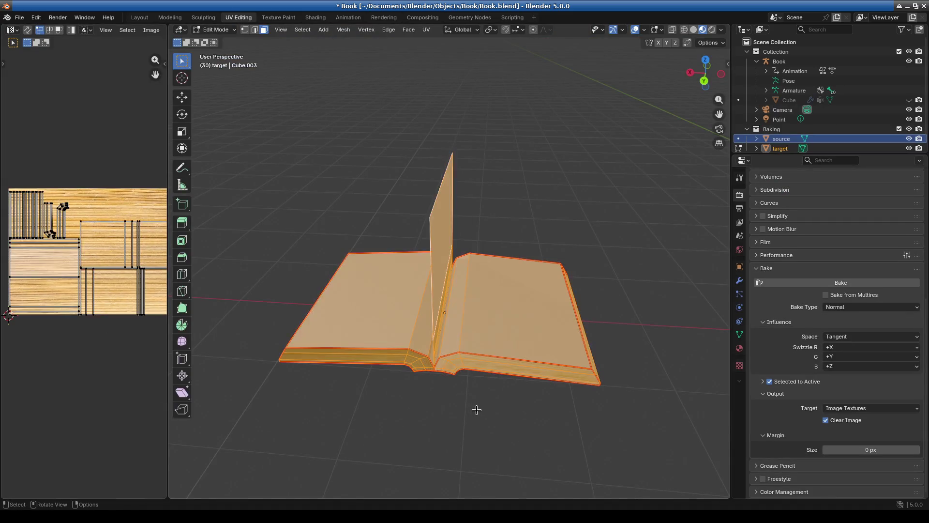
middle_drag(116, 332, 70, 338)
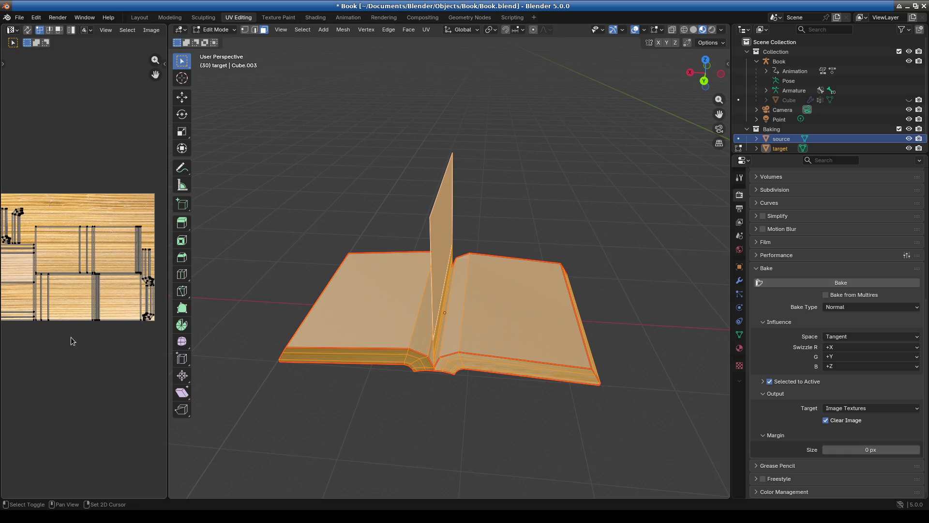
scroll(80, 350, up, 5)
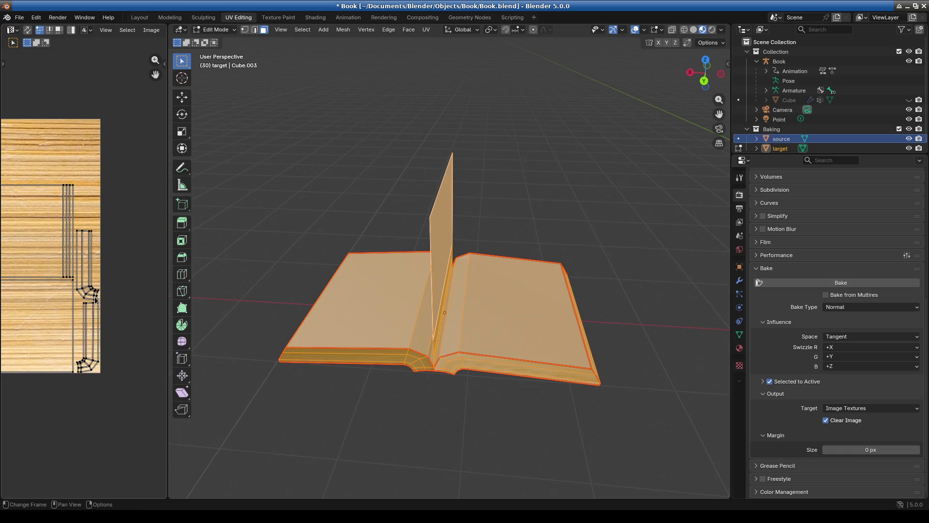
scroll(95, 300, down, 5)
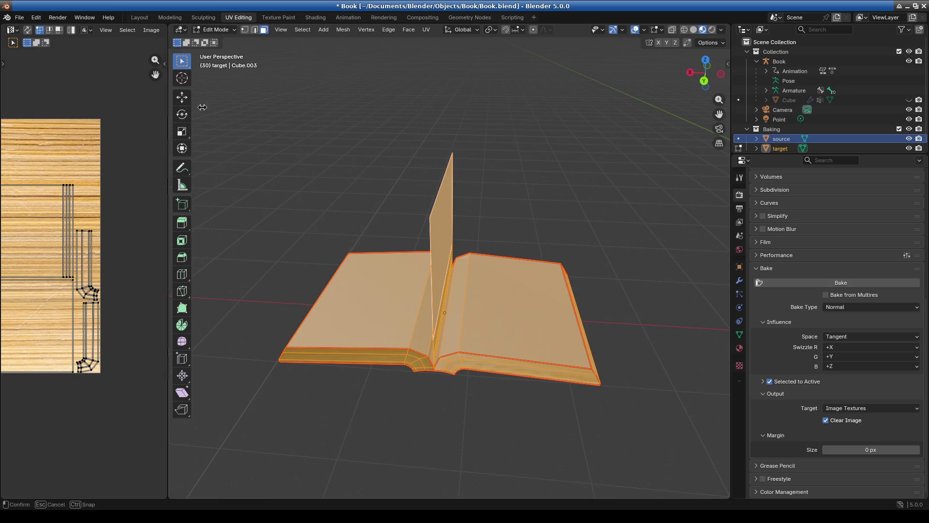
drag(168, 146, 433, 146)
Step: Show the baked 'book' image in the UV editor and orbit around the book's spine
click(272, 30)
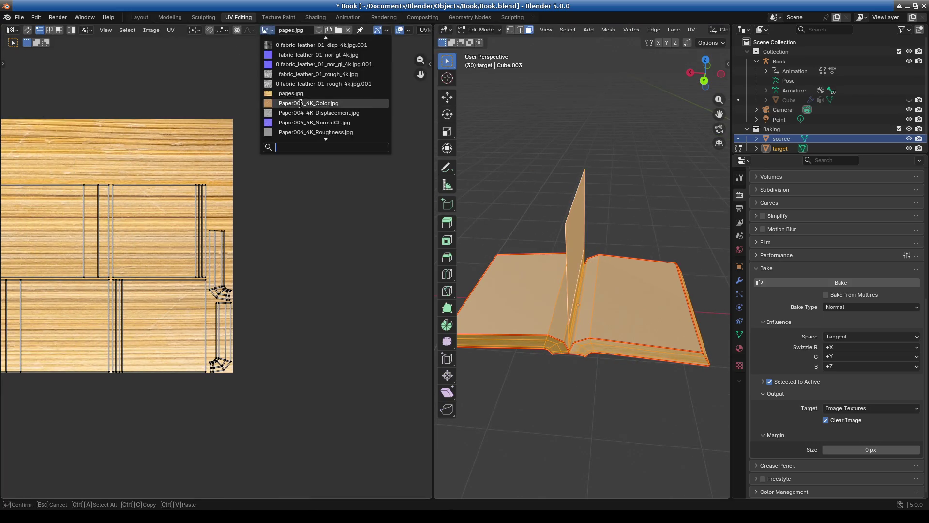
scroll(308, 128, up, 6)
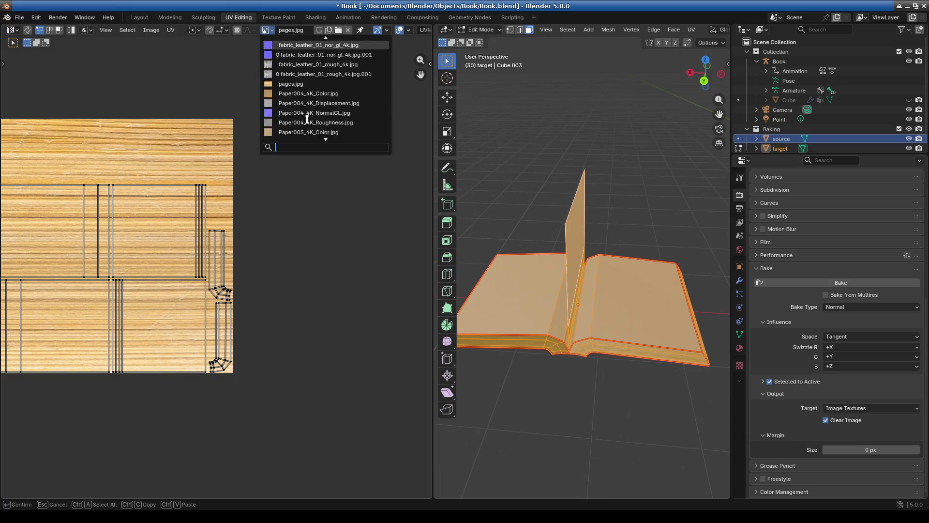
click(296, 45)
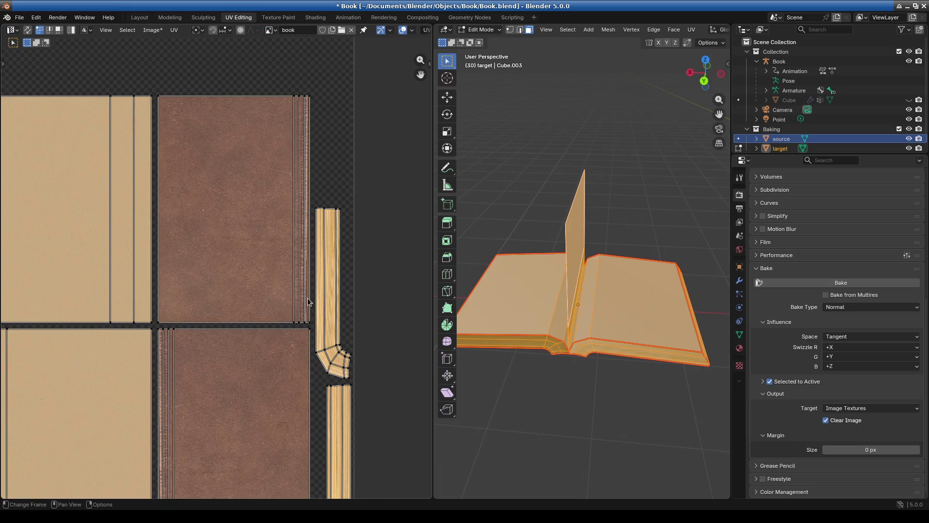
scroll(308, 300, down, 2)
scroll(303, 299, up, 6)
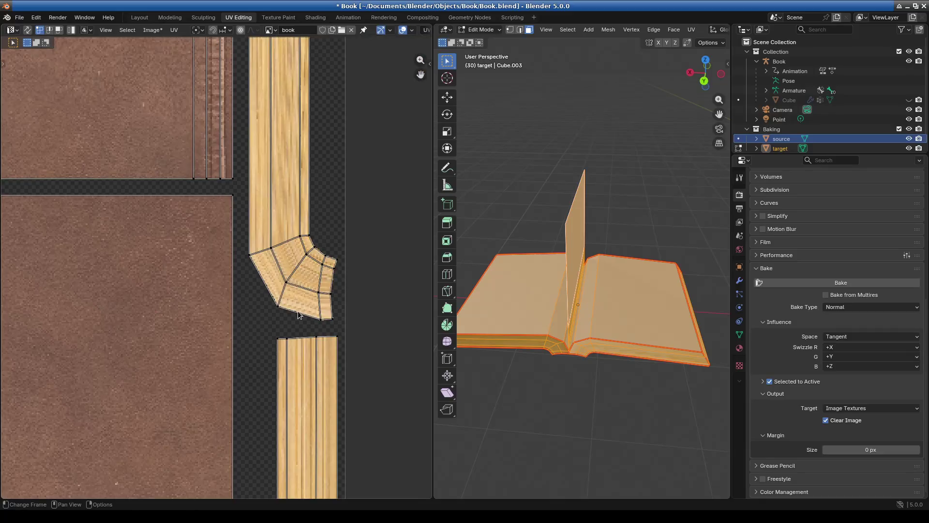
scroll(298, 315, up, 2)
scroll(363, 313, up, 2)
middle_drag(615, 358, 639, 342)
scroll(616, 349, up, 3)
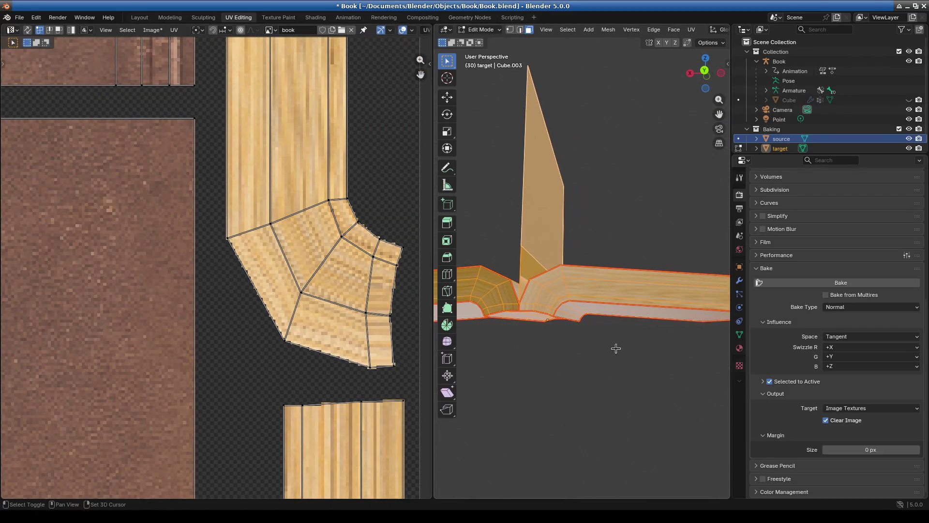
scroll(616, 349, up, 5)
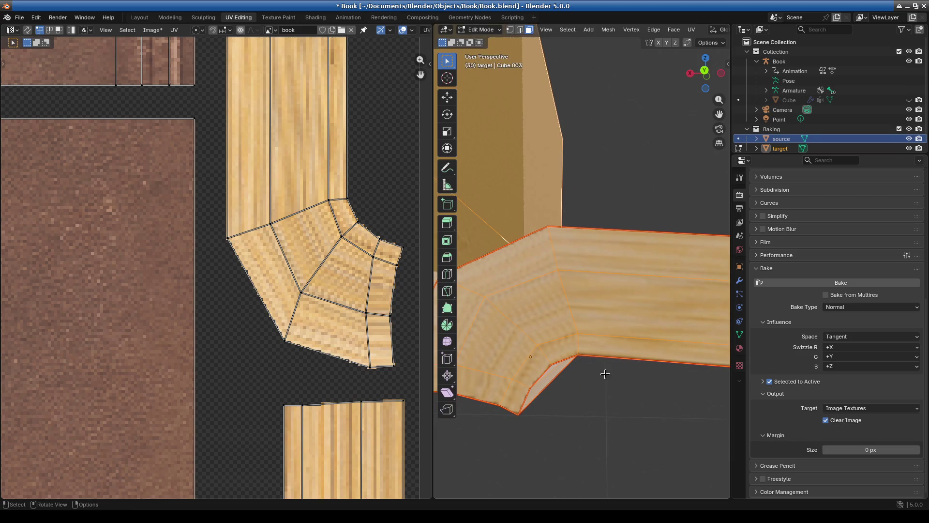
scroll(300, 318, down, 10)
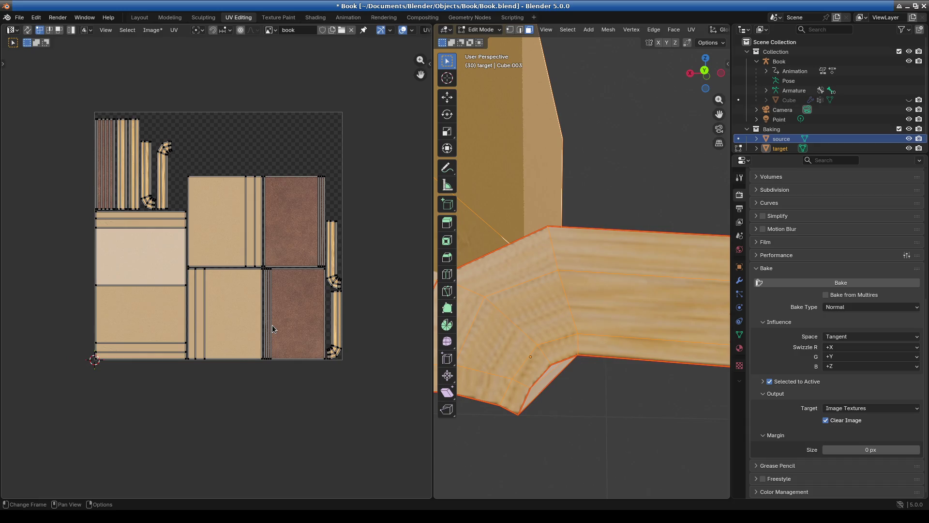
mouse_move(610, 405)
middle_down()
mouse_move(612, 390)
mouse_move(576, 400)
mouse_move(623, 409)
mouse_move(614, 403)
mouse_move(620, 336)
mouse_move(619, 392)
middle_up()
scroll(620, 337, up, 5)
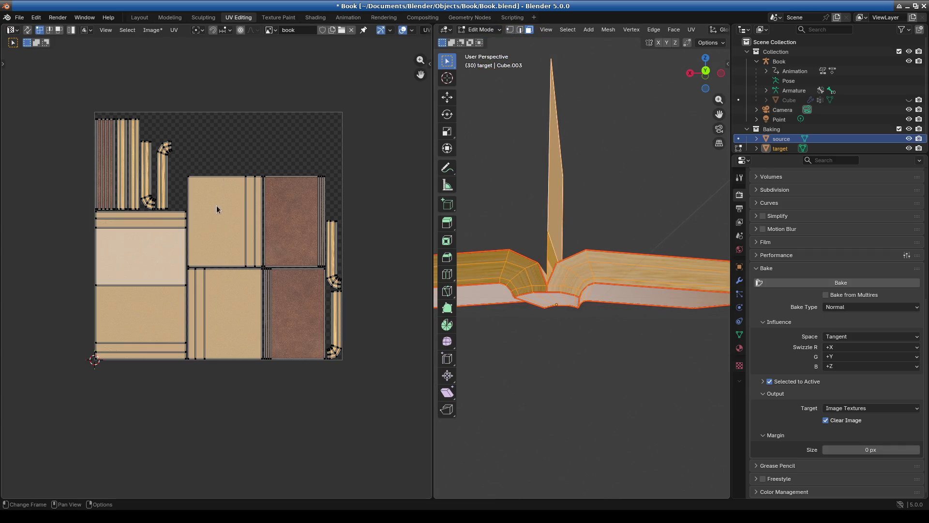
scroll(152, 164, up, 3)
scroll(594, 326, up, 6)
scroll(593, 325, down, 6)
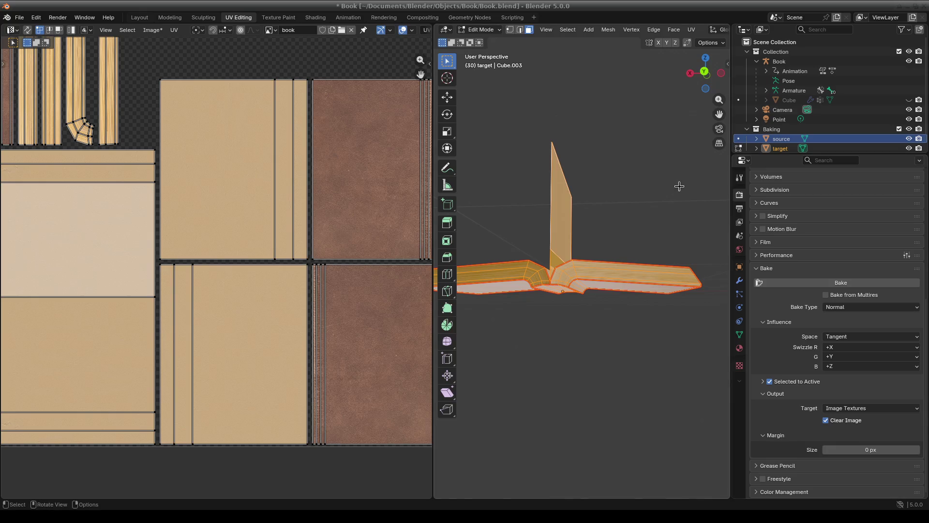
Step: Orbit to a higher view of the book and deselect the whole target mesh
scroll(601, 326, up, 6)
scroll(600, 343, down, 6)
mouse_move(591, 356)
middle_down()
mouse_move(549, 369)
mouse_move(606, 348)
middle_up()
scroll(569, 371, down, 2)
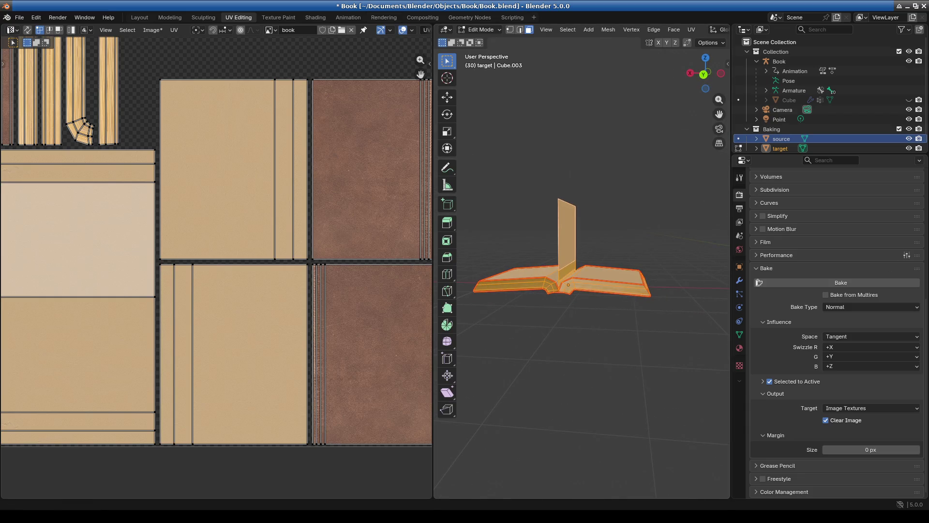
scroll(549, 277, up, 1)
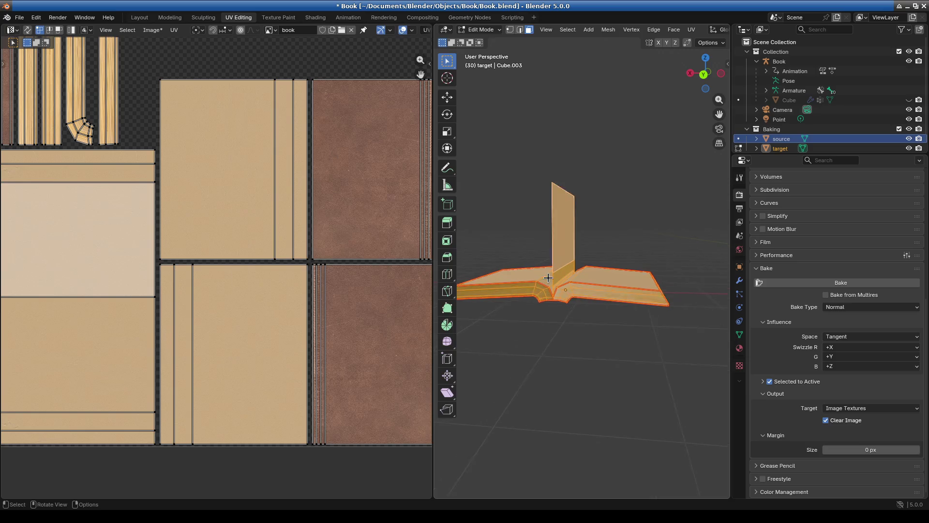
scroll(548, 278, up, 3)
scroll(585, 367, down, 2)
click(576, 382)
Step: Inspect the book from above and both sides, then enlarge the Outliner and unhide the Cube
middle_drag(575, 386, 607, 368)
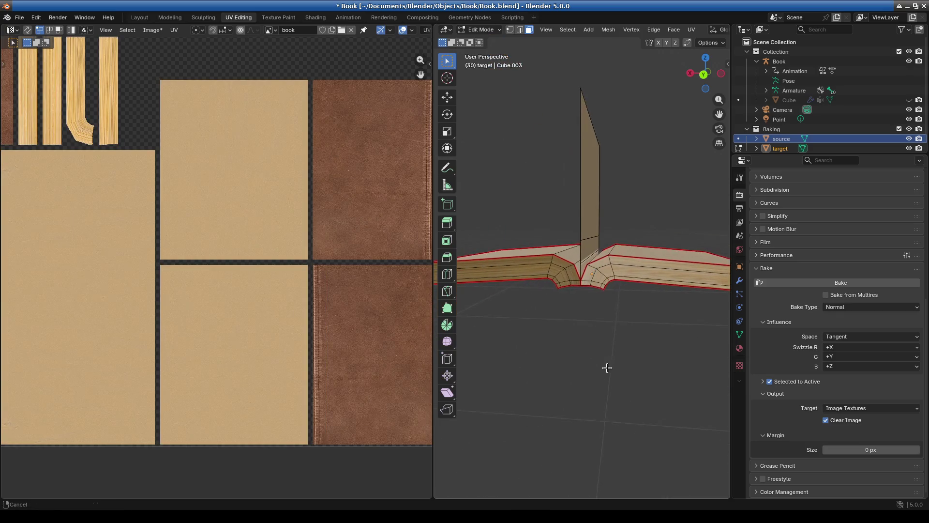
mouse_move(378, 350)
middle_down()
mouse_move(274, 382)
mouse_move(274, 336)
mouse_move(371, 338)
mouse_move(365, 363)
middle_up()
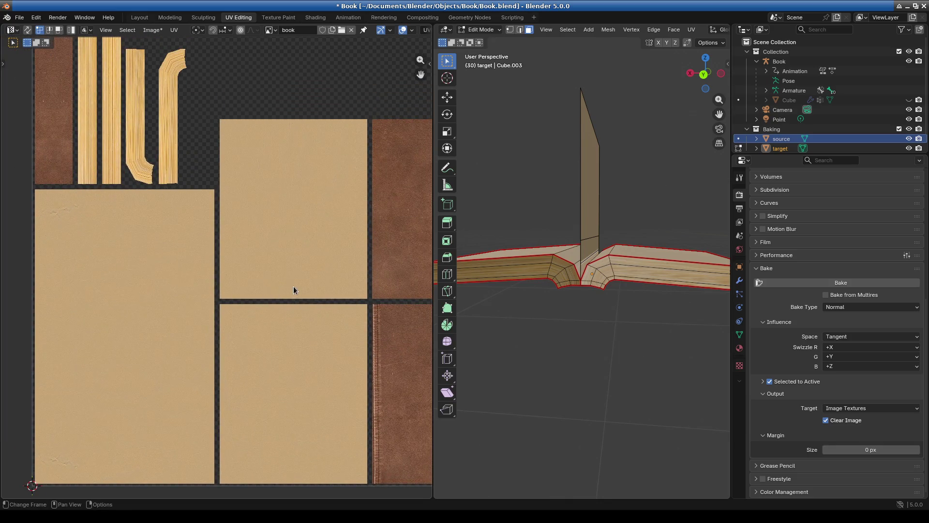
scroll(294, 289, down, 2)
mouse_move(547, 339)
middle_down()
mouse_move(573, 294)
mouse_move(562, 310)
middle_up()
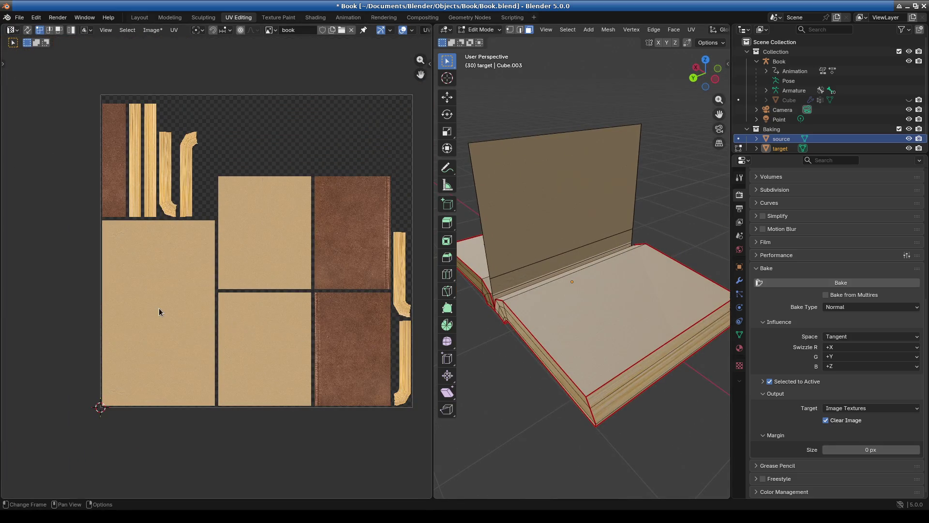
mouse_move(542, 368)
middle_down()
mouse_move(614, 338)
mouse_move(688, 368)
mouse_move(628, 385)
middle_up()
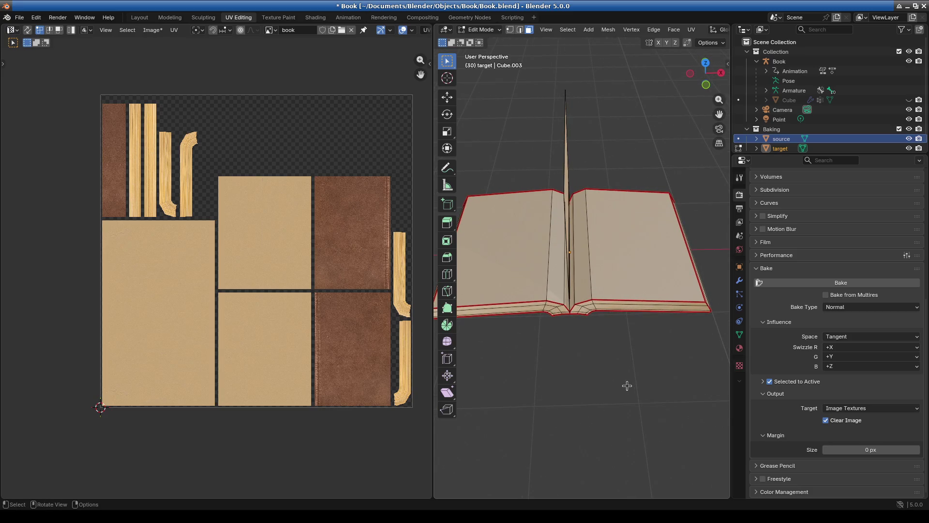
scroll(193, 148, up, 4)
scroll(233, 186, down, 3)
scroll(243, 216, up, 3)
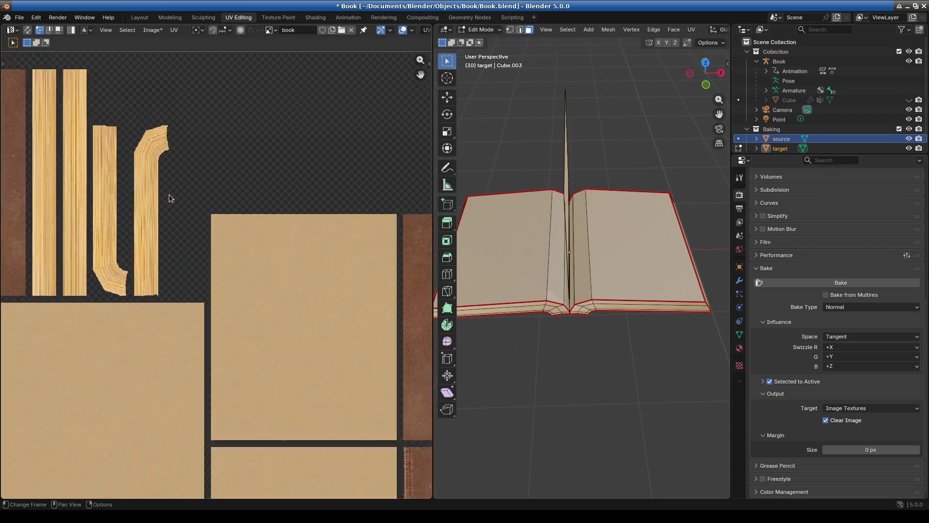
middle_drag(228, 264, 296, 305)
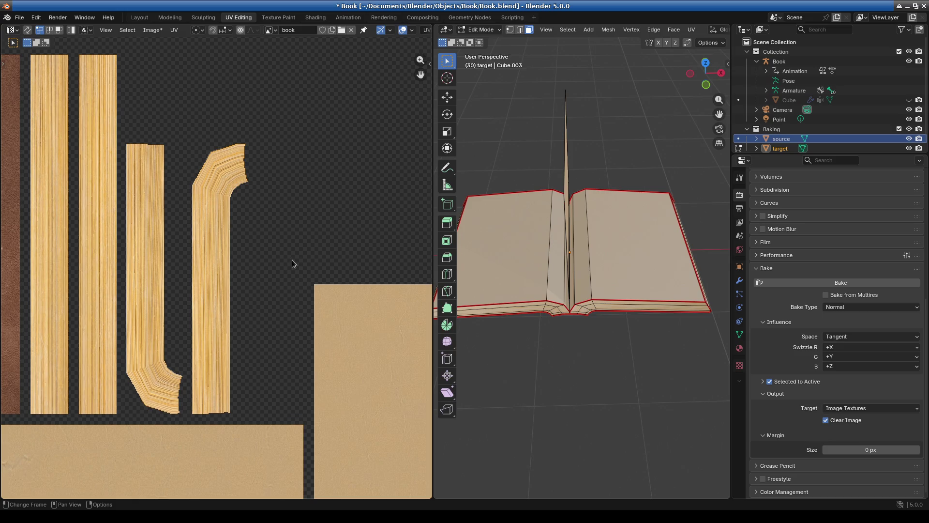
scroll(293, 260, down, 3)
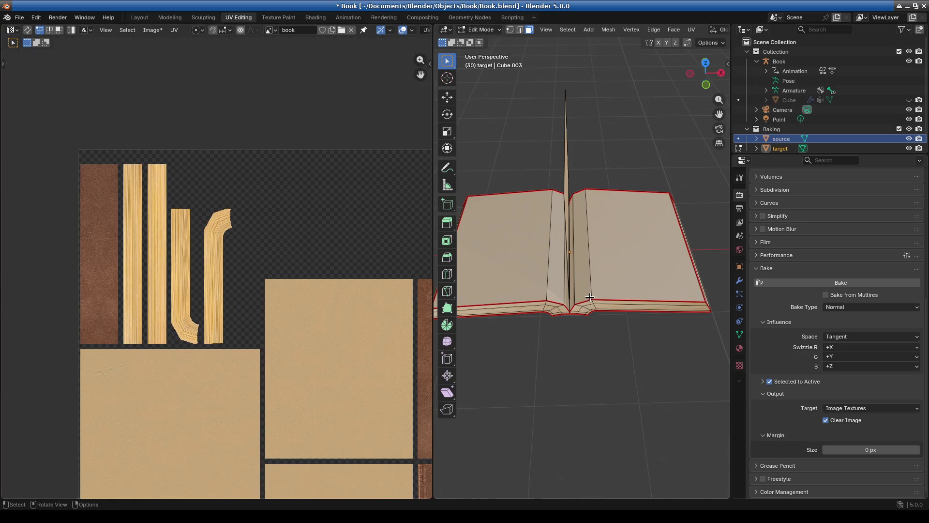
mouse_move(808, 154)
mouse_down()
mouse_move(811, 275)
mouse_move(812, 246)
mouse_up()
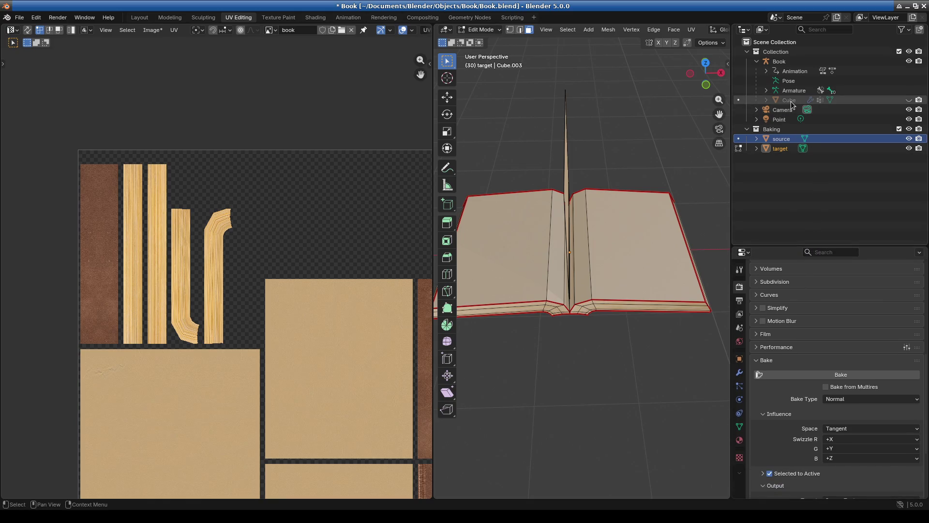
click(909, 100)
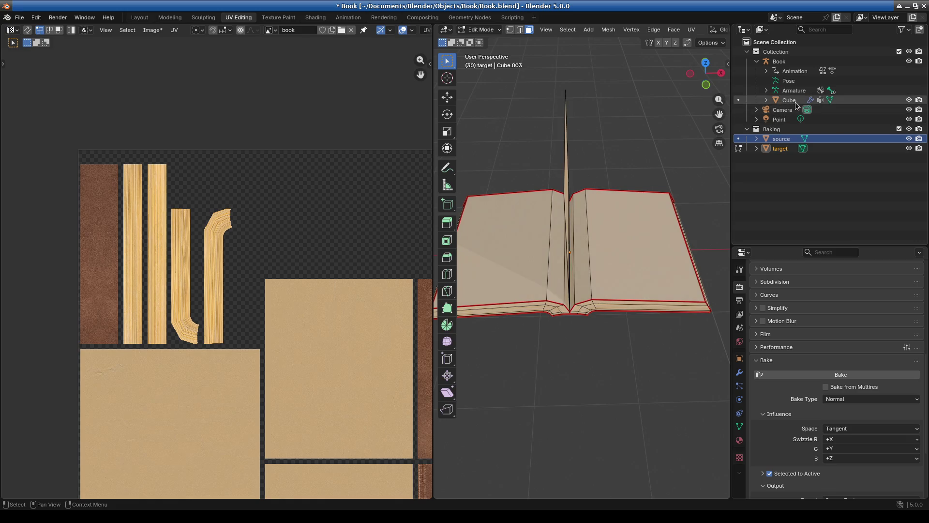
drag(795, 102, 791, 141)
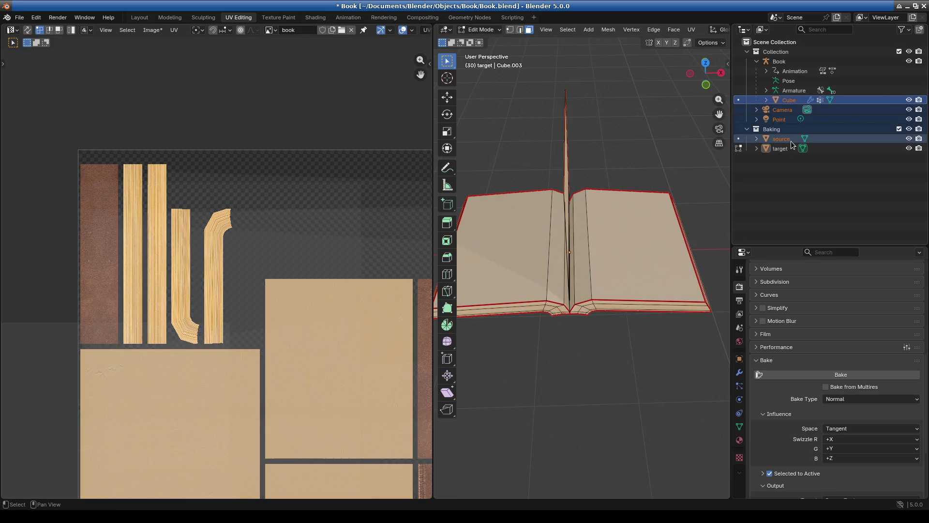
scroll(294, 304, down, 6)
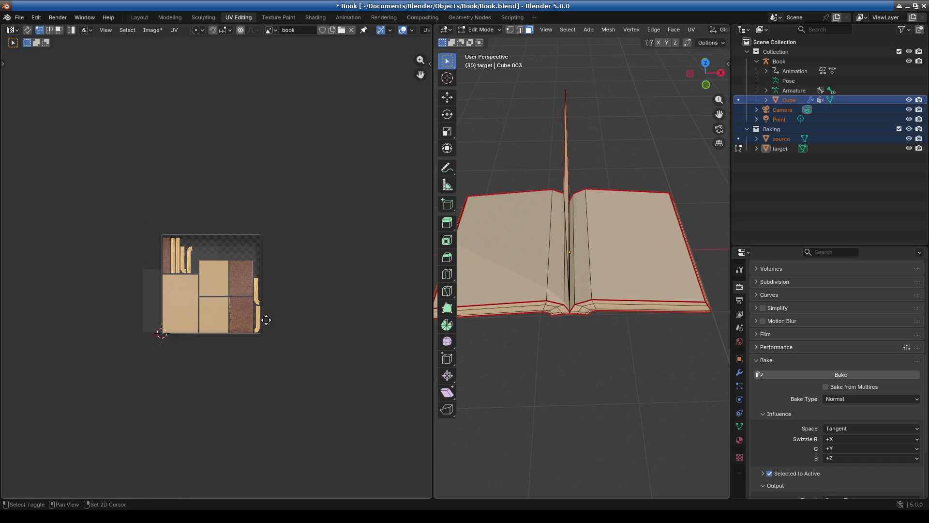
scroll(205, 292, up, 2)
scroll(205, 292, up, 1)
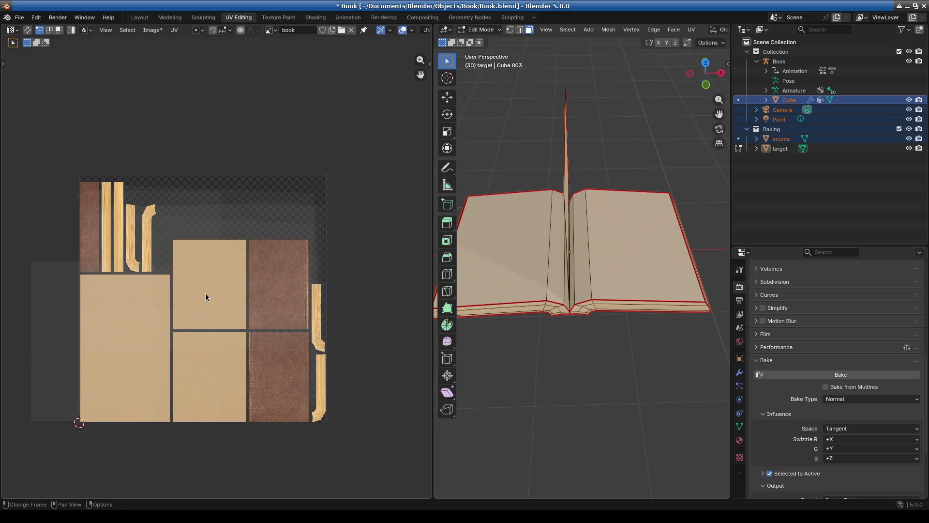
click(785, 141)
ctrl+click(792, 101)
click(3, 64)
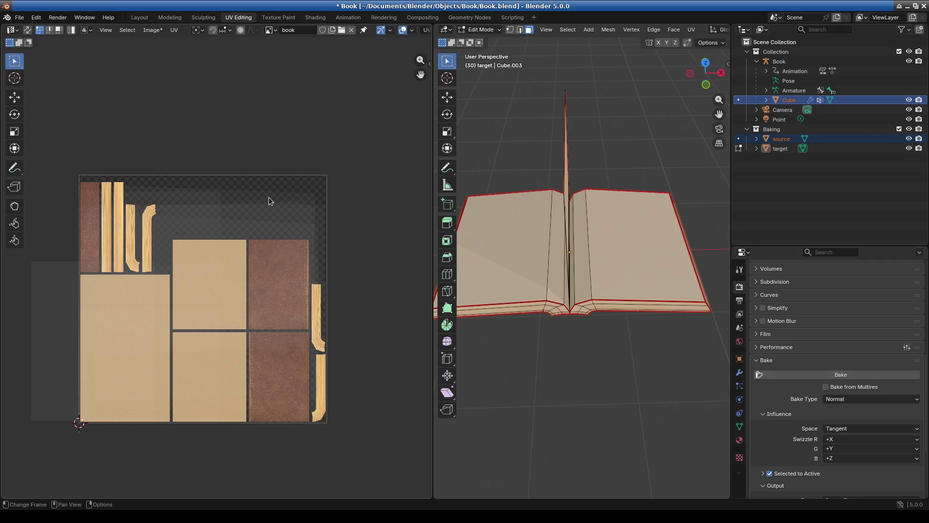
mouse_move(647, 278)
middle_down()
mouse_move(618, 315)
mouse_move(619, 274)
middle_up()
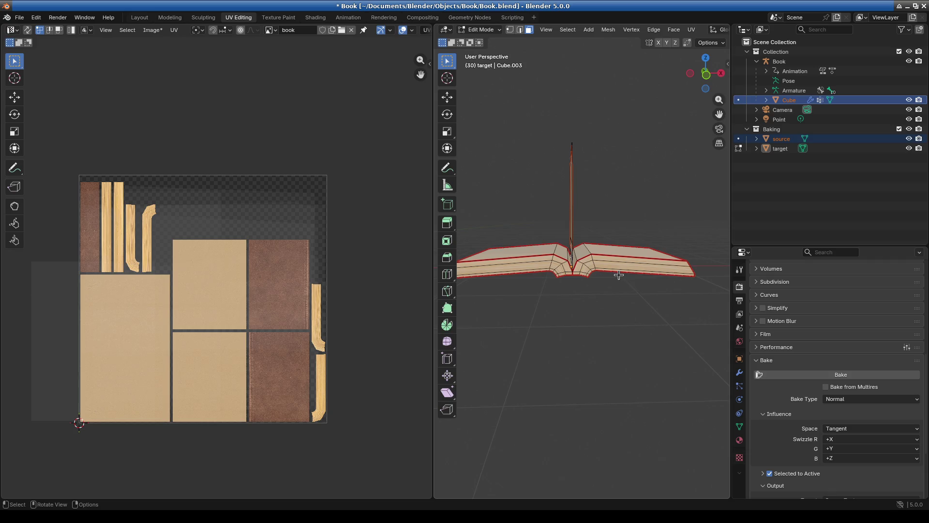
Step: Orbit and zoom around the book to inspect its brown cover, page edge and spine
scroll(612, 288, up, 6)
mouse_move(611, 289)
middle_down()
mouse_move(495, 350)
mouse_move(568, 322)
mouse_move(564, 330)
middle_up()
scroll(496, 350, down, 4)
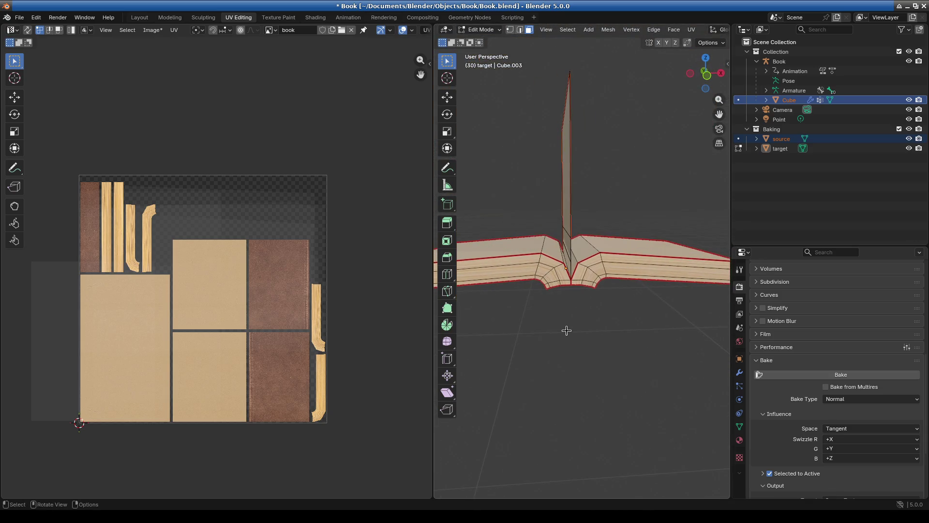
middle_drag(605, 373, 597, 366)
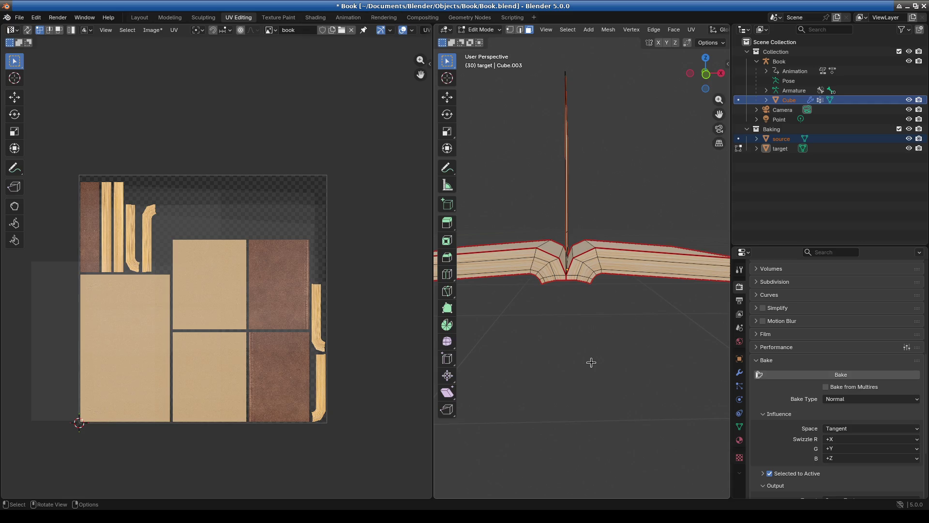
scroll(605, 314, up, 4)
mouse_move(598, 322)
middle_down()
mouse_move(612, 272)
mouse_move(629, 285)
mouse_move(616, 274)
mouse_move(620, 220)
mouse_move(604, 259)
mouse_move(618, 312)
mouse_move(509, 313)
mouse_move(544, 222)
mouse_move(656, 271)
mouse_move(577, 302)
mouse_move(586, 290)
mouse_move(543, 293)
middle_up()
scroll(577, 284, up, 6)
mouse_move(616, 281)
middle_down()
mouse_move(591, 317)
mouse_move(629, 353)
mouse_move(550, 356)
mouse_move(565, 342)
mouse_move(505, 331)
mouse_move(617, 336)
mouse_move(587, 326)
mouse_move(589, 287)
middle_up()
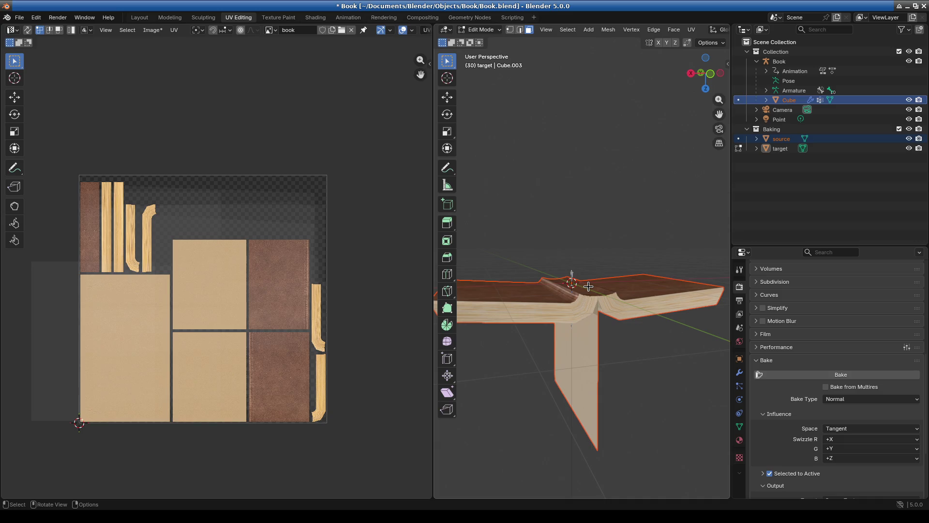
mouse_move(589, 286)
middle_down()
mouse_move(565, 334)
mouse_move(560, 272)
mouse_move(562, 363)
mouse_move(562, 315)
mouse_move(660, 316)
mouse_move(639, 363)
middle_up()
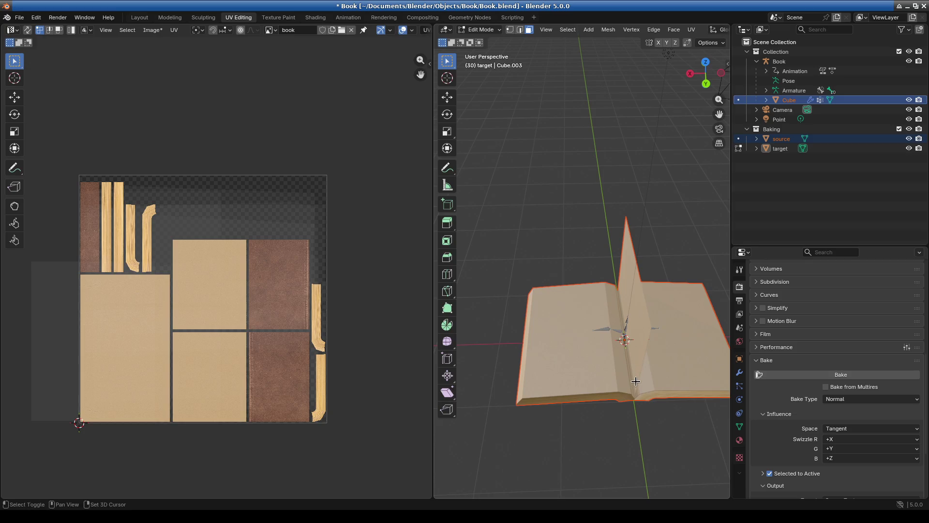
scroll(568, 306, up, 3)
scroll(606, 317, up, 3)
scroll(580, 346, down, 3)
Step: View the open pages and the cover from below, then switch to the Layout workspace
shift+middle_drag(581, 346, 604, 305)
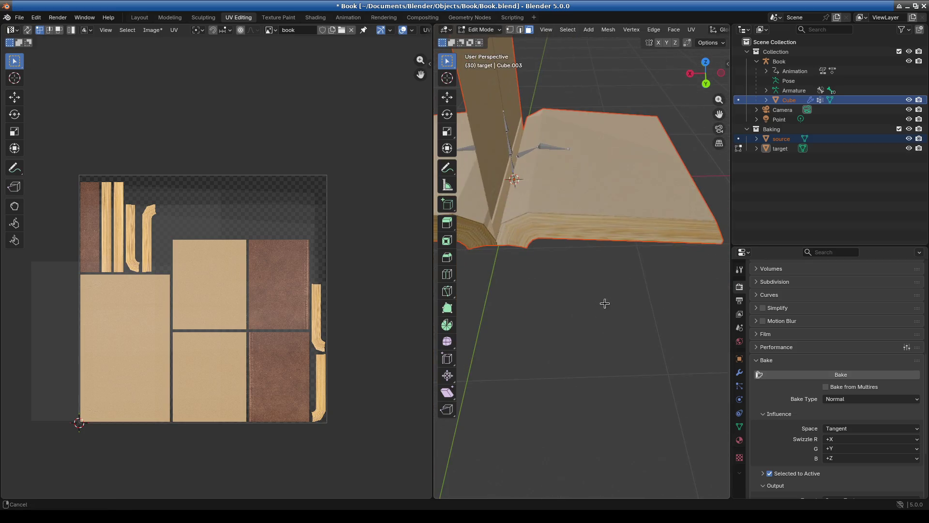
scroll(516, 245, up, 4)
scroll(517, 245, down, 5)
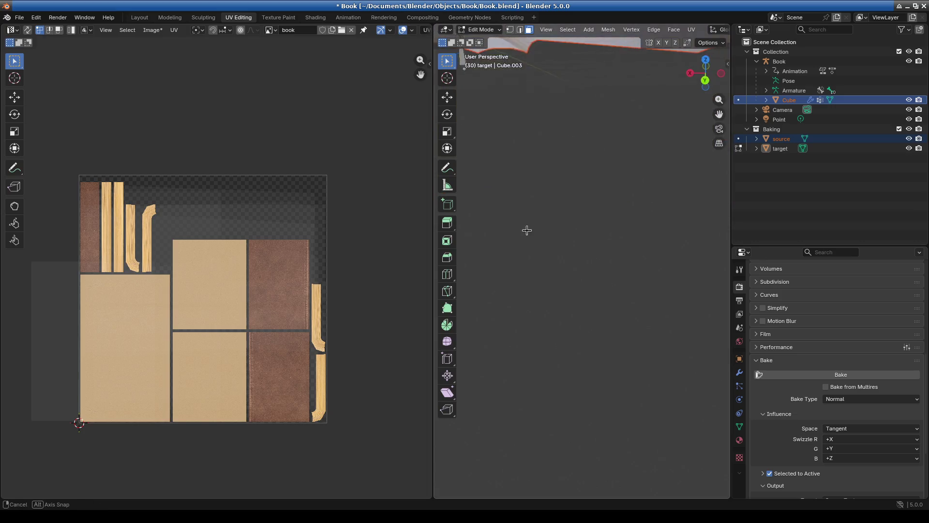
shift+middle_drag(525, 230, 543, 215)
scroll(543, 215, down, 3)
scroll(599, 205, up, 4)
mouse_move(599, 205)
middle_down()
mouse_move(622, 299)
mouse_move(633, 277)
mouse_move(569, 298)
mouse_move(670, 292)
mouse_move(560, 303)
mouse_move(656, 298)
mouse_move(543, 285)
mouse_move(600, 269)
middle_up()
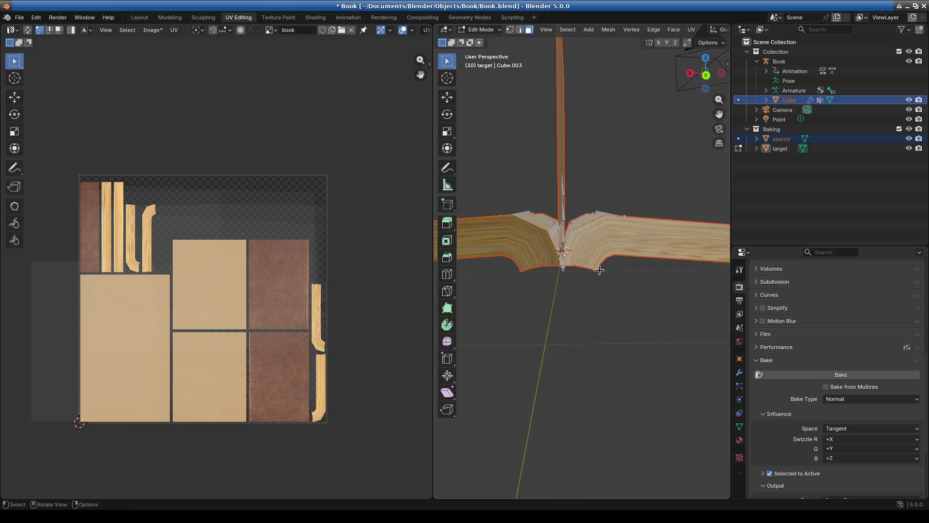
mouse_move(599, 270)
middle_down()
mouse_move(632, 298)
mouse_move(646, 165)
middle_up()
mouse_move(581, 194)
middle_down()
mouse_move(531, 257)
mouse_move(598, 365)
mouse_move(668, 326)
mouse_move(595, 303)
mouse_move(595, 314)
mouse_move(618, 325)
middle_up()
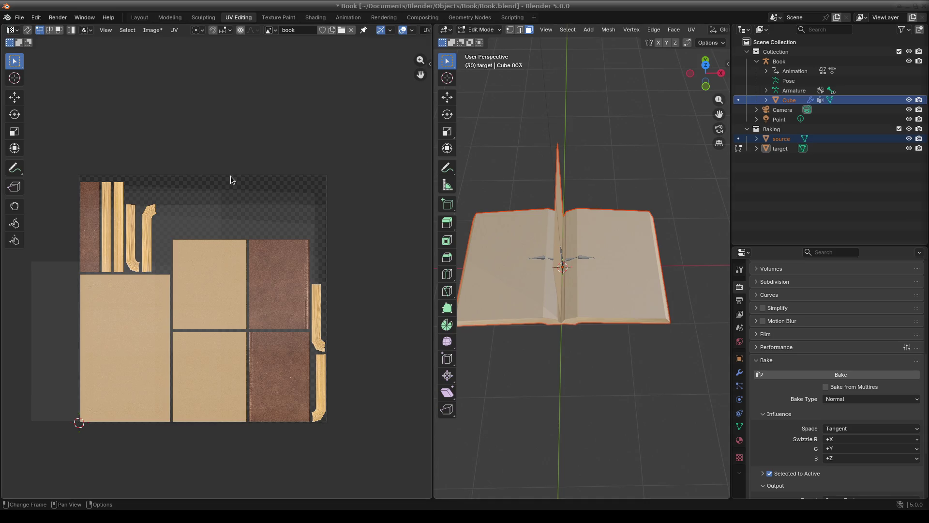
mouse_move(608, 276)
middle_down()
mouse_move(651, 240)
mouse_move(587, 257)
mouse_move(636, 241)
mouse_move(621, 269)
middle_up()
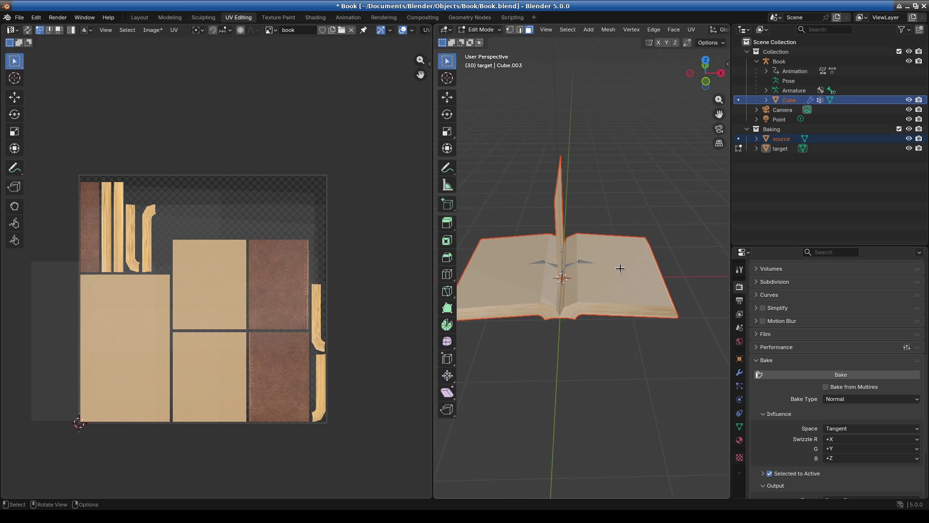
click(139, 17)
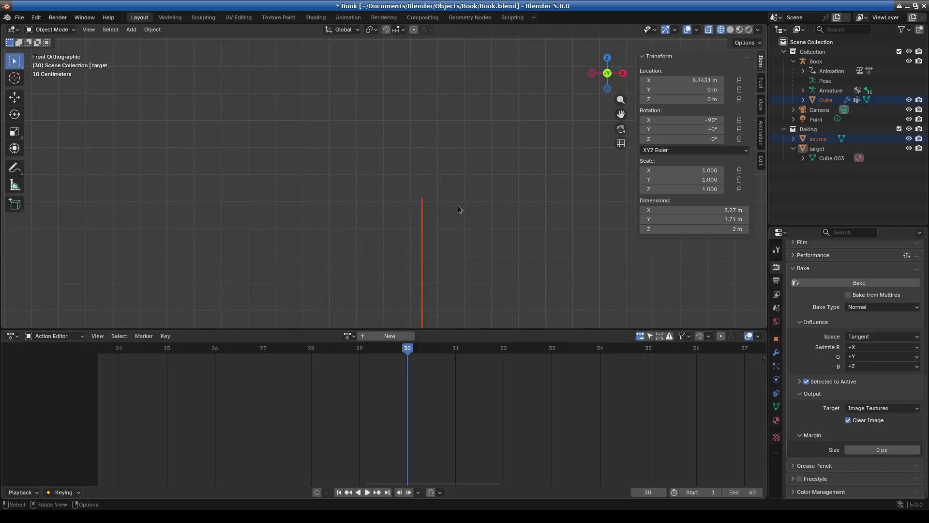
Step: Hide the Baking collection and switch the viewport to Material Preview shading
mouse_move(460, 257)
middle_down()
mouse_move(468, 291)
mouse_move(464, 264)
middle_up()
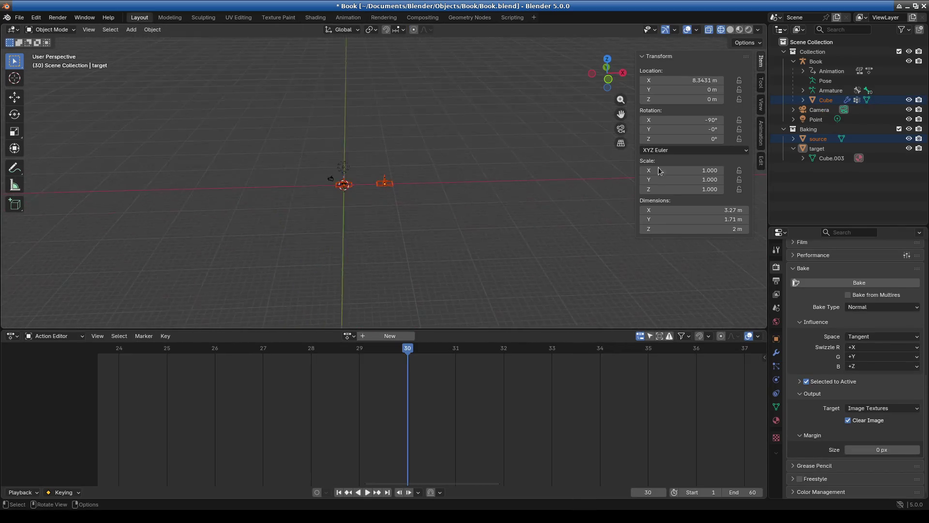
click(909, 129)
mouse_move(445, 199)
middle_down()
mouse_move(430, 194)
mouse_move(538, 119)
middle_up()
click(740, 30)
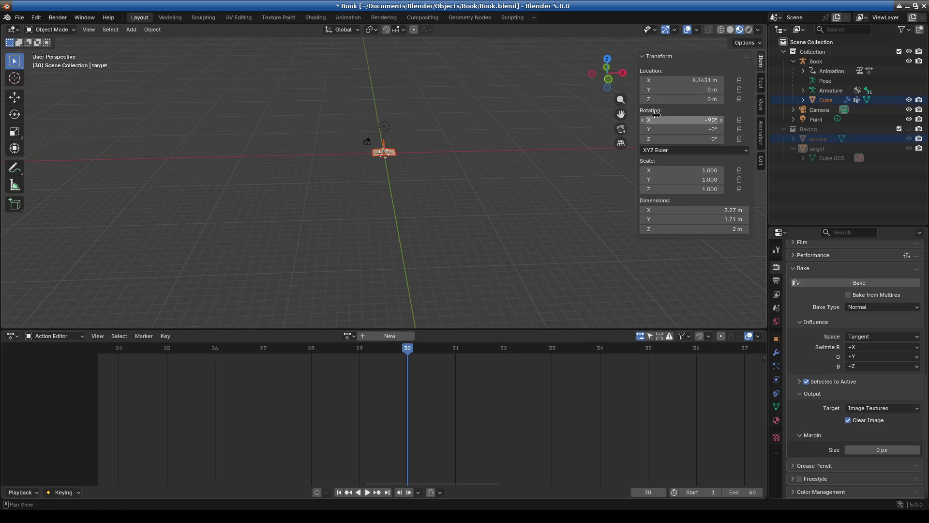
Step: Frame the book, camera and light, then open the Shading workspace with only the target selected
key(a)
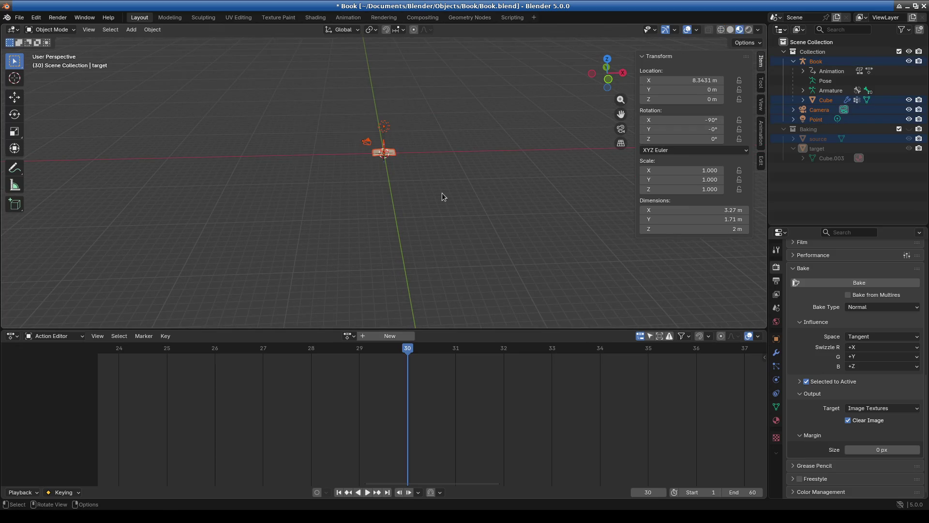
key(KP_Decimal)
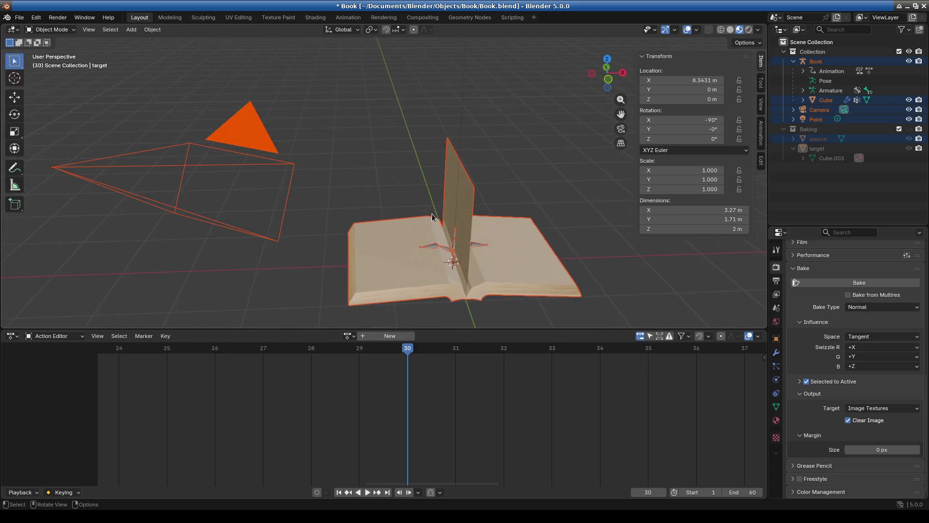
mouse_move(447, 227)
middle_down()
mouse_move(510, 225)
mouse_move(484, 245)
mouse_move(352, 199)
mouse_move(481, 188)
mouse_move(371, 143)
mouse_move(369, 214)
mouse_move(339, 216)
mouse_move(356, 237)
mouse_move(362, 217)
mouse_move(350, 244)
mouse_move(364, 251)
middle_up()
mouse_move(318, 199)
middle_down()
mouse_move(330, 187)
mouse_move(474, 244)
mouse_move(543, 251)
mouse_move(526, 251)
middle_up()
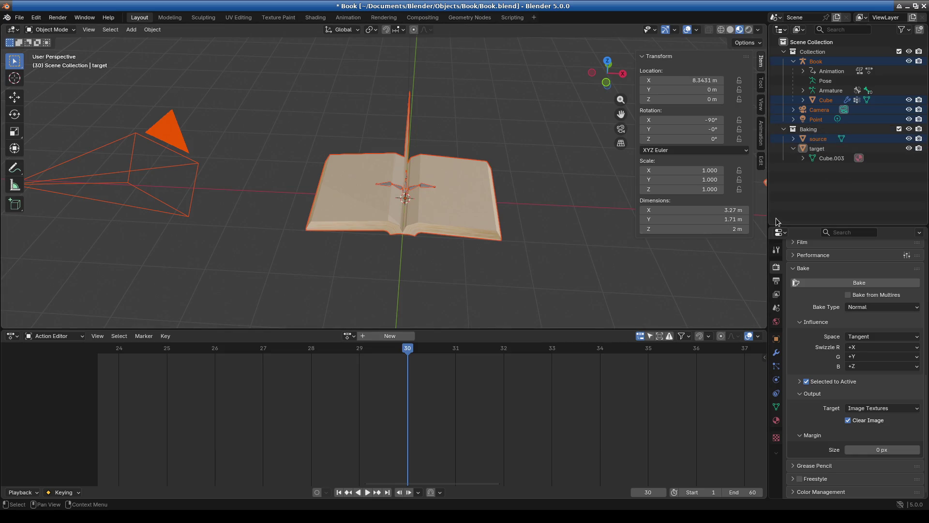
click(823, 151)
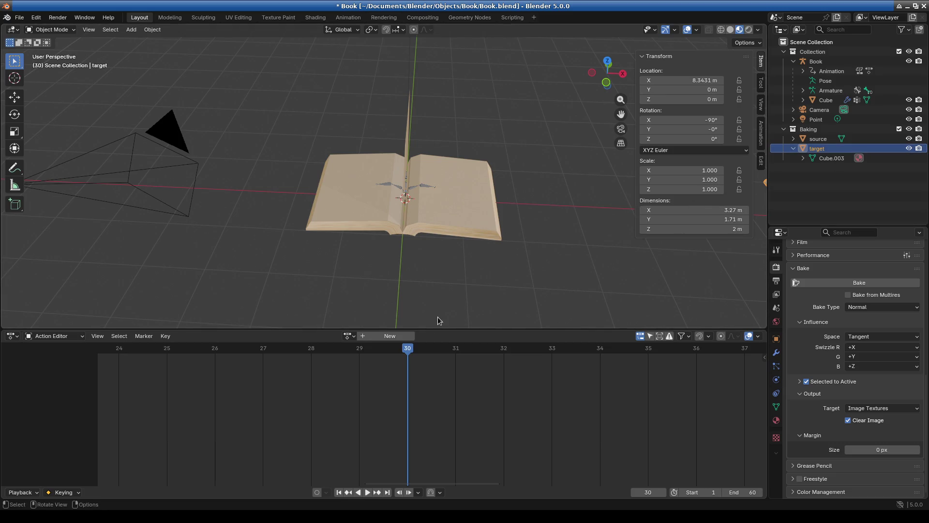
click(308, 19)
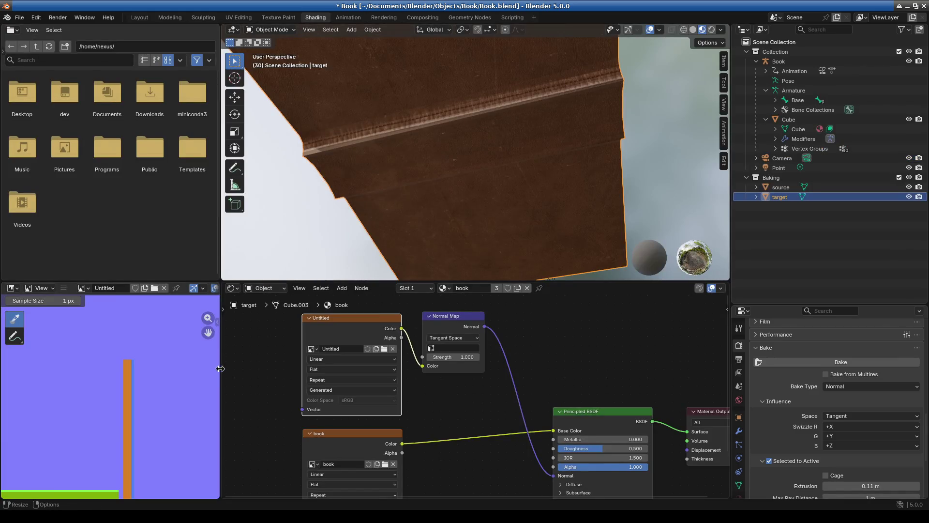
Step: Resize the image and node editors and orbit around the open book
drag(221, 369, 328, 382)
key(Home)
scroll(175, 419, up, 3)
drag(249, 282, 249, 229)
key(Escape)
mouse_move(484, 227)
middle_down()
mouse_move(504, 240)
mouse_move(534, 194)
mouse_move(539, 228)
mouse_move(514, 237)
mouse_move(553, 222)
middle_up()
mouse_move(498, 227)
middle_down()
mouse_move(641, 240)
mouse_move(557, 242)
mouse_move(574, 234)
mouse_move(623, 240)
mouse_move(554, 245)
middle_up()
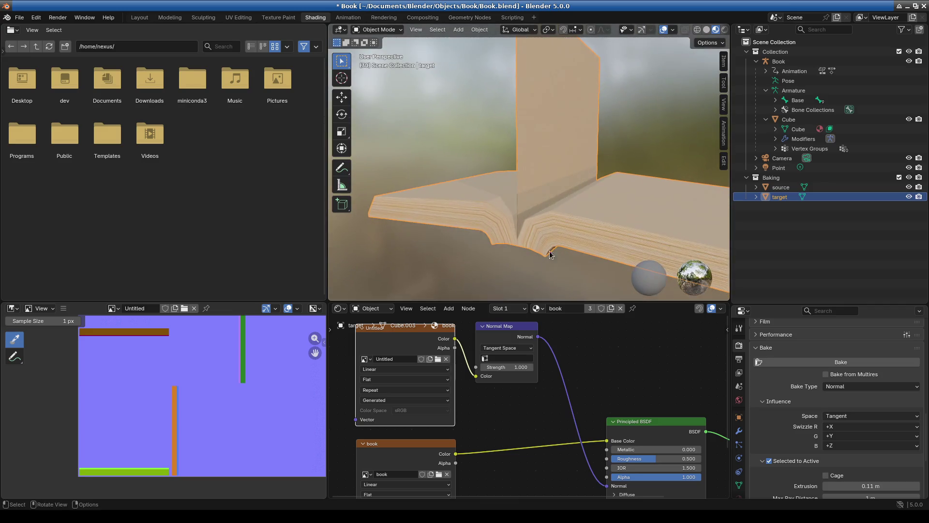
scroll(190, 405, down, 3)
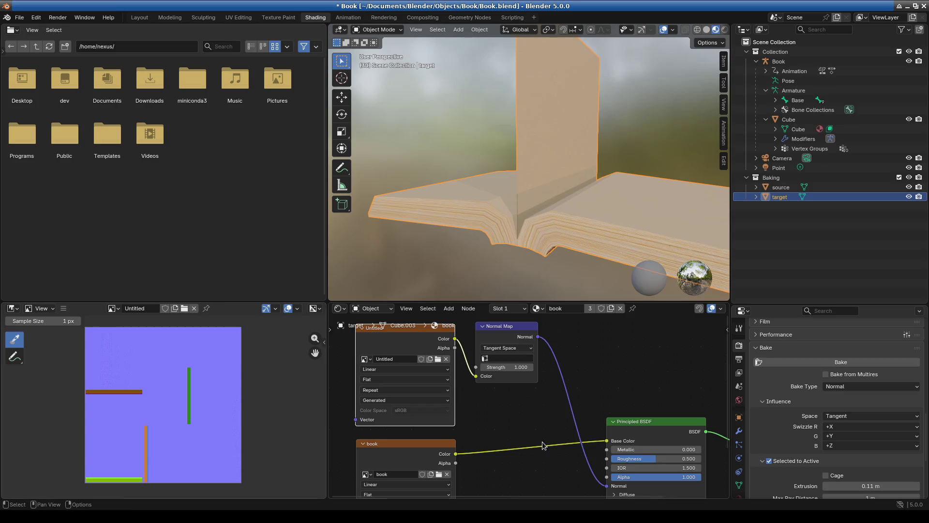
middle_drag(595, 392, 580, 383)
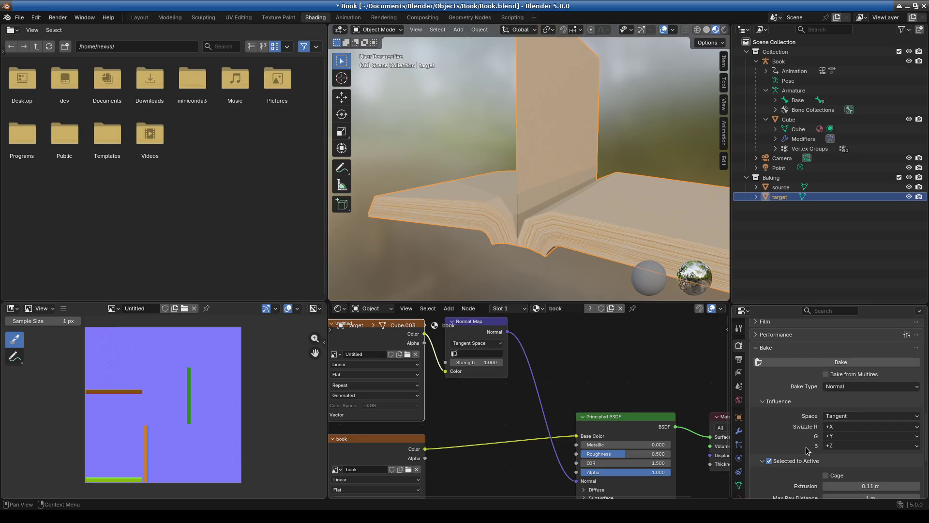
scroll(806, 446, down, 3)
scroll(804, 422, up, 3)
Step: Set the normal bake space to Object, select source then target, and bake
click(853, 387)
scroll(819, 437, down, 2)
click(852, 383)
click(851, 390)
click(851, 382)
click(846, 391)
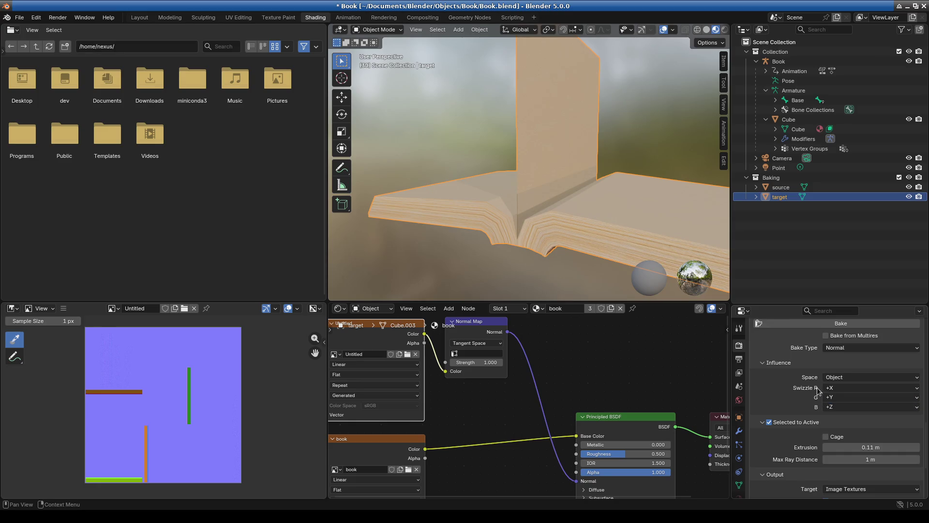
scroll(784, 395, up, 1)
click(780, 187)
ctrl+click(780, 197)
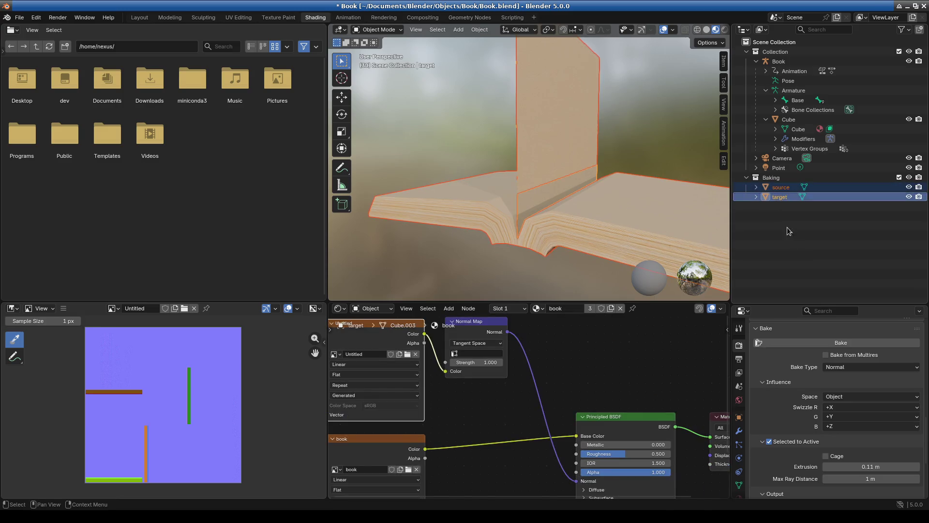
click(803, 345)
scroll(538, 429, down, 1)
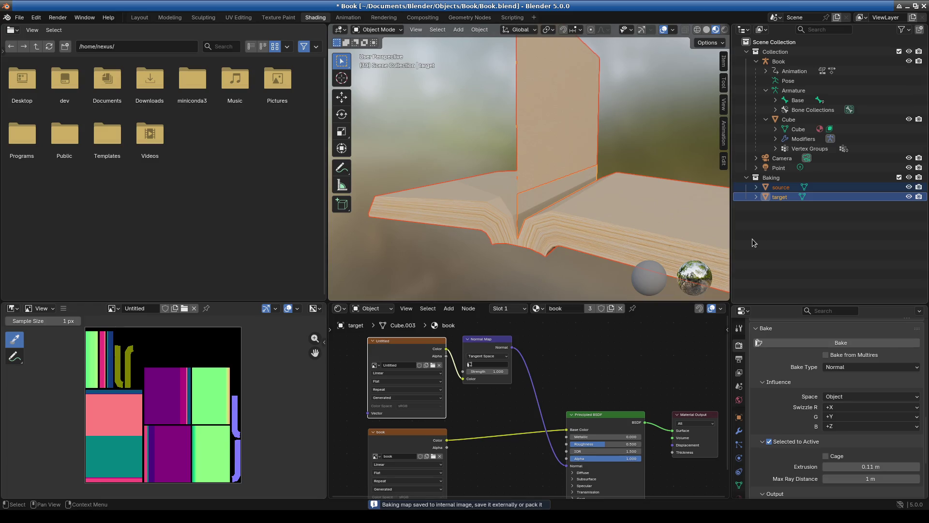
Step: Inspect the baked normal texture and the book, briefly hiding the source mesh
scroll(548, 403, down, 1)
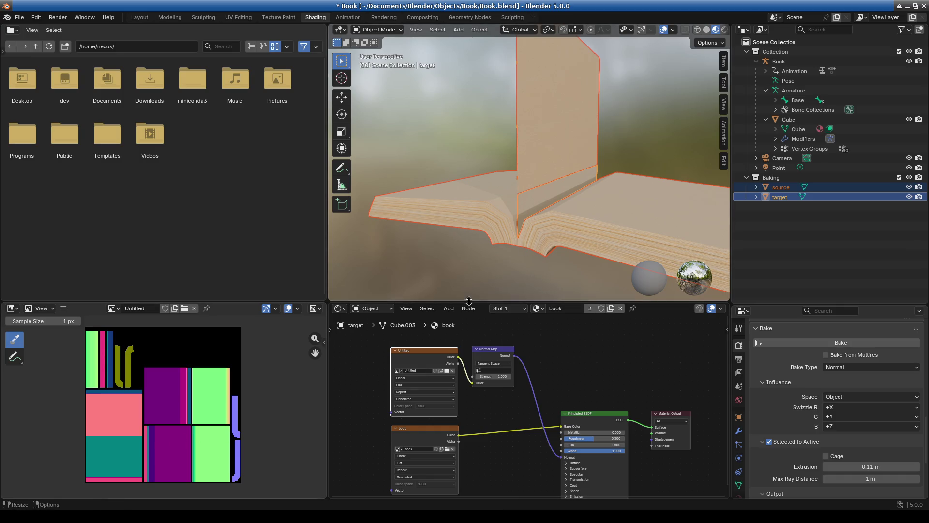
scroll(92, 438, up, 5)
scroll(184, 439, up, 2)
scroll(191, 441, down, 3)
middle_drag(197, 442, 230, 332)
scroll(210, 423, up, 4)
scroll(210, 423, down, 3)
mouse_move(557, 217)
middle_down()
mouse_move(588, 187)
mouse_move(598, 102)
mouse_move(487, 161)
mouse_move(437, 211)
mouse_move(377, 189)
mouse_move(452, 181)
mouse_move(612, 203)
mouse_move(556, 210)
mouse_move(472, 197)
middle_up()
mouse_move(557, 200)
middle_down()
mouse_move(502, 217)
mouse_move(461, 271)
mouse_move(495, 230)
mouse_move(495, 170)
mouse_move(489, 185)
mouse_move(499, 184)
middle_up()
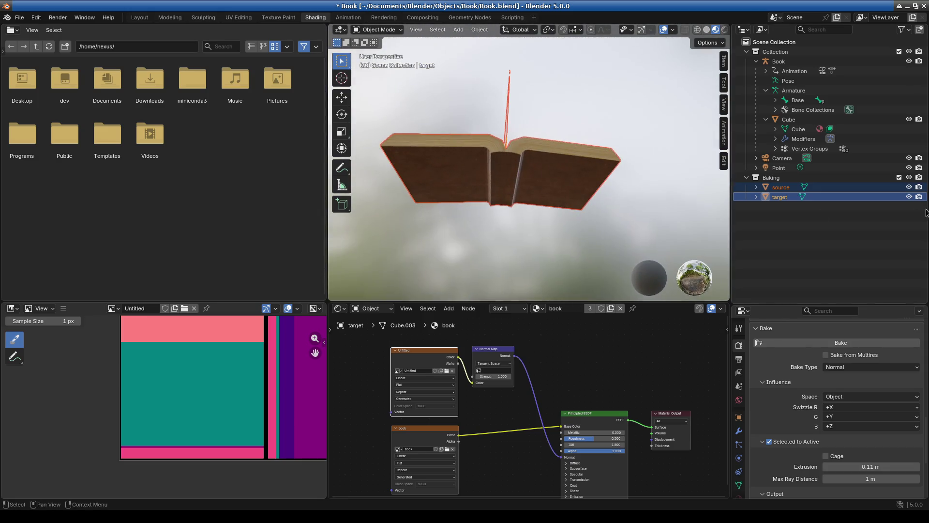
click(910, 187)
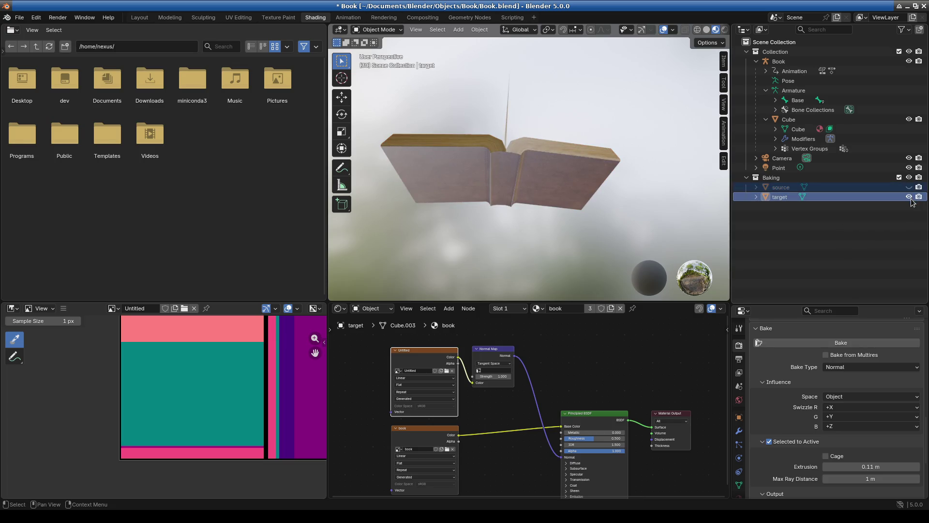
middle_drag(555, 370, 547, 357)
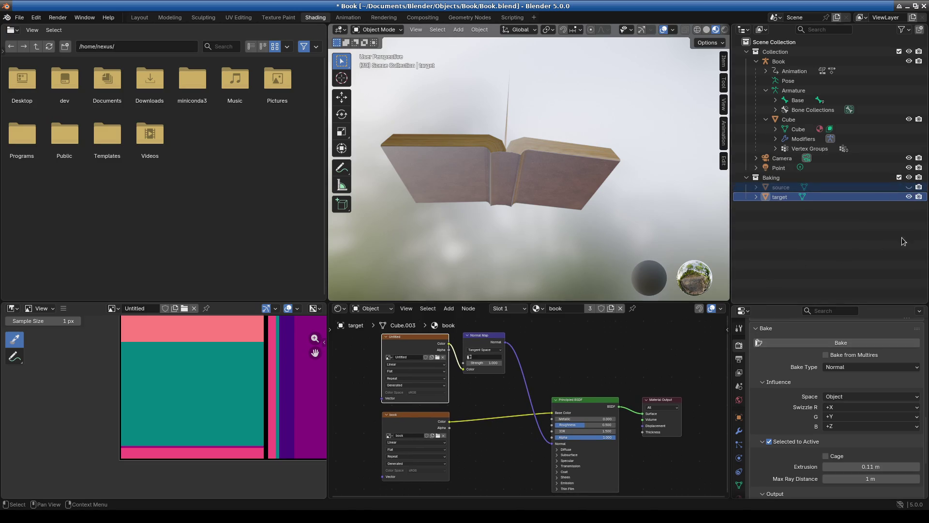
mouse_move(596, 214)
middle_down()
mouse_move(524, 225)
mouse_move(509, 246)
mouse_move(562, 227)
middle_up()
click(909, 187)
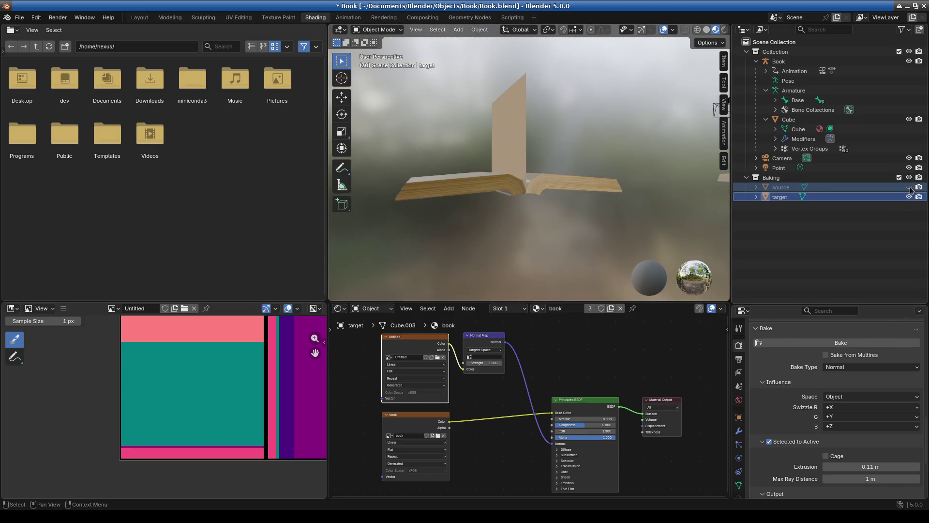
Step: Add an empty Image Texture node below the target material's existing nodes
drag(579, 299, 579, 126)
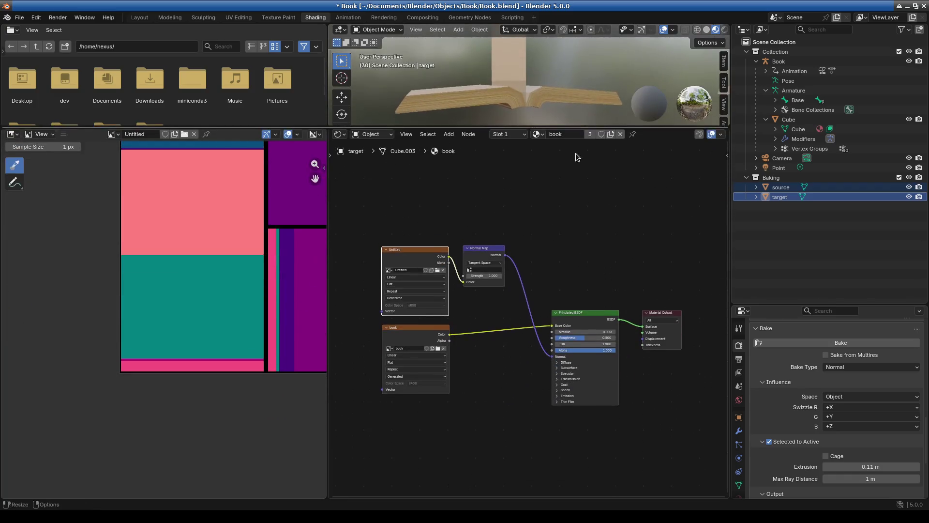
right_click(417, 430)
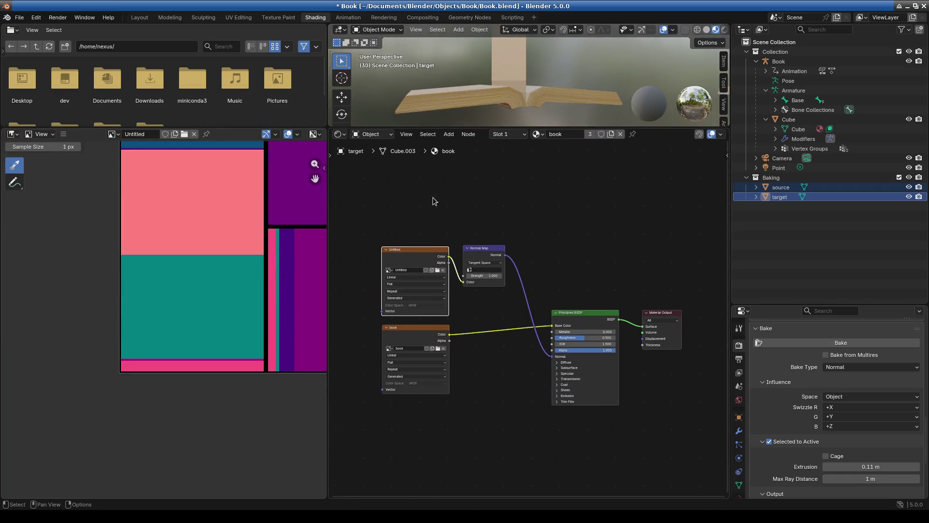
click(451, 136)
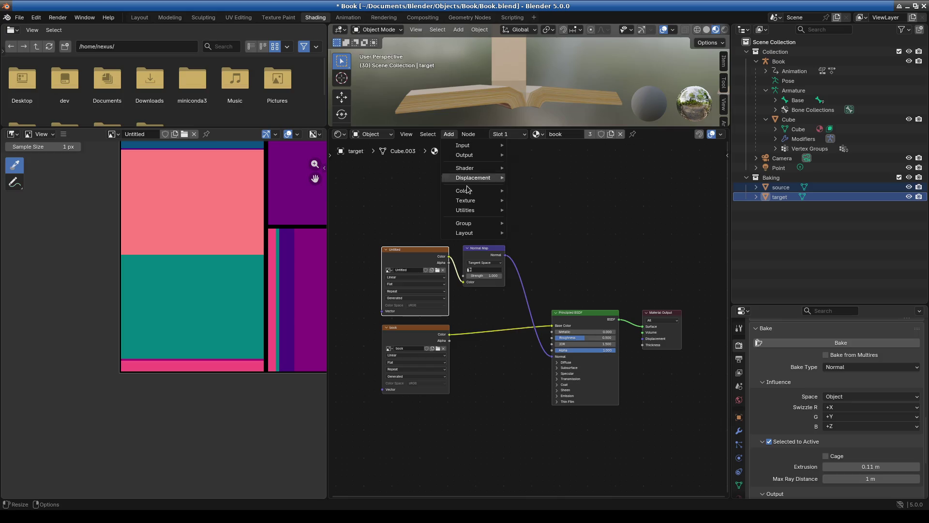
mouse_move(470, 151)
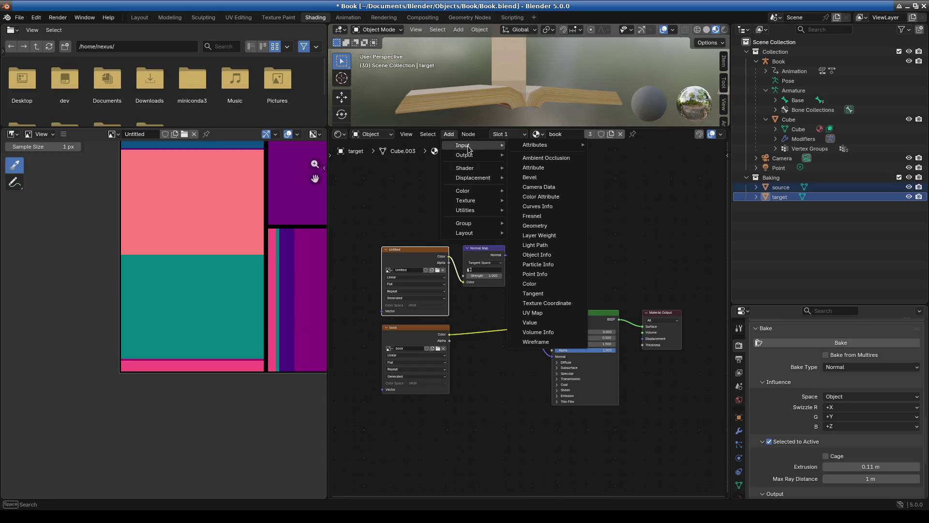
text(imag)
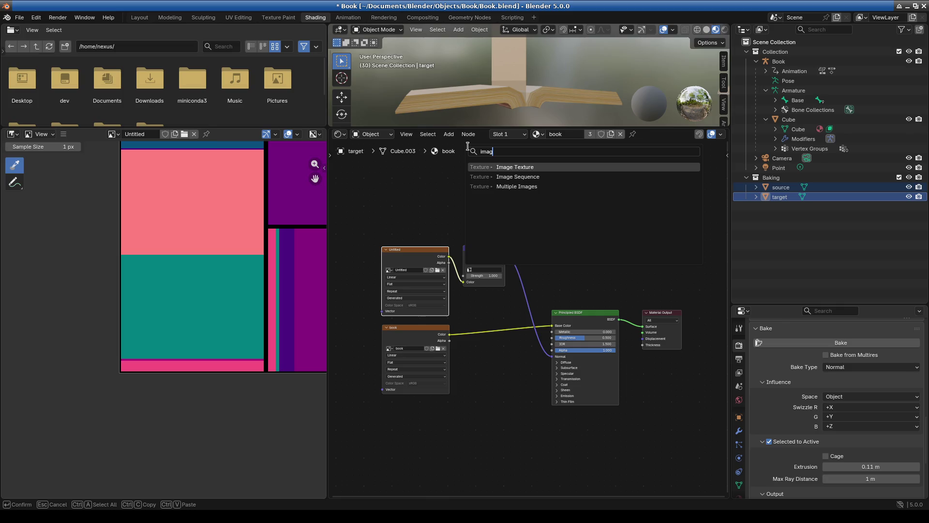
key(Return)
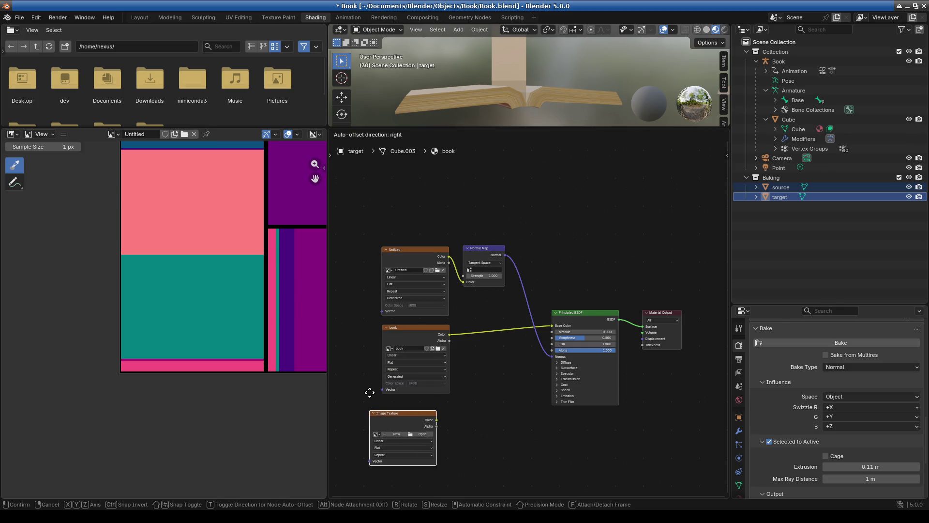
click(382, 391)
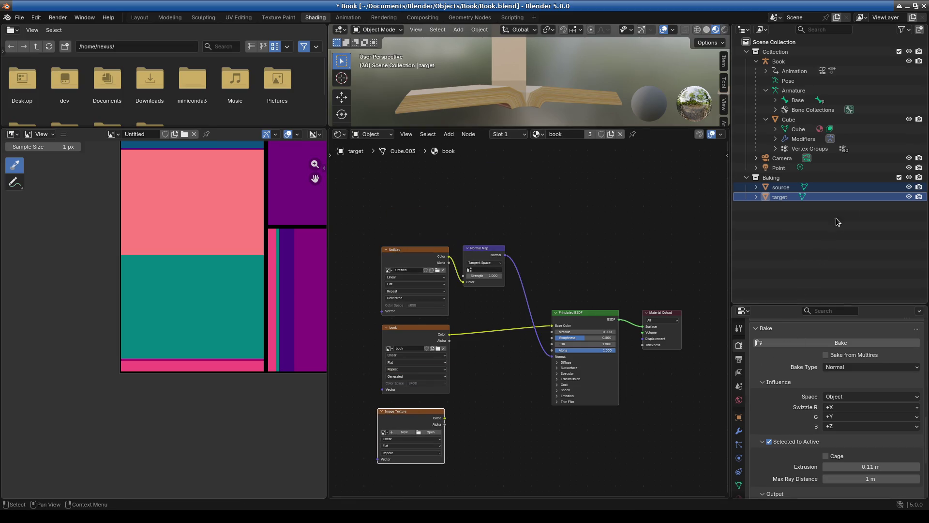
Step: Select the source's Mapping frame with its Texture Coordinate and Mapping nodes
click(819, 187)
key(KP_Decimal)
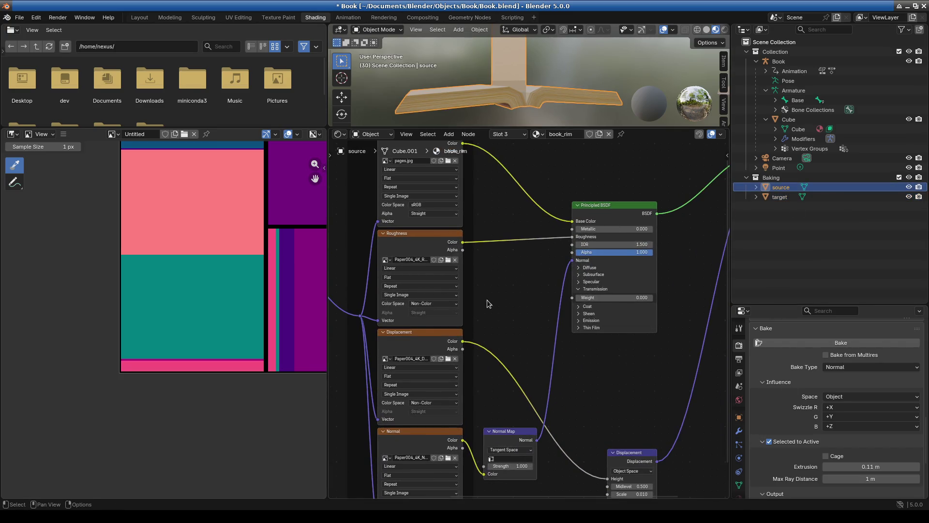
scroll(489, 297, left, 3)
middle_drag(389, 321, 600, 338)
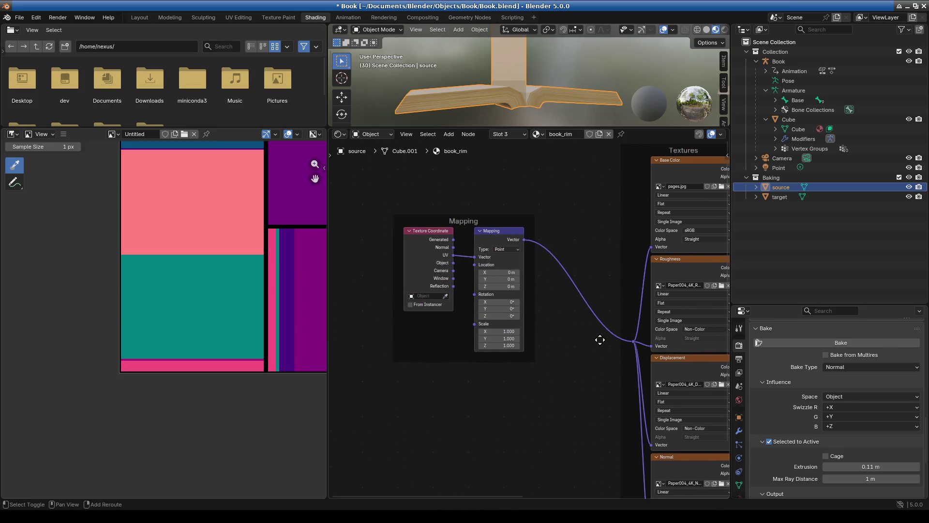
drag(378, 193, 561, 386)
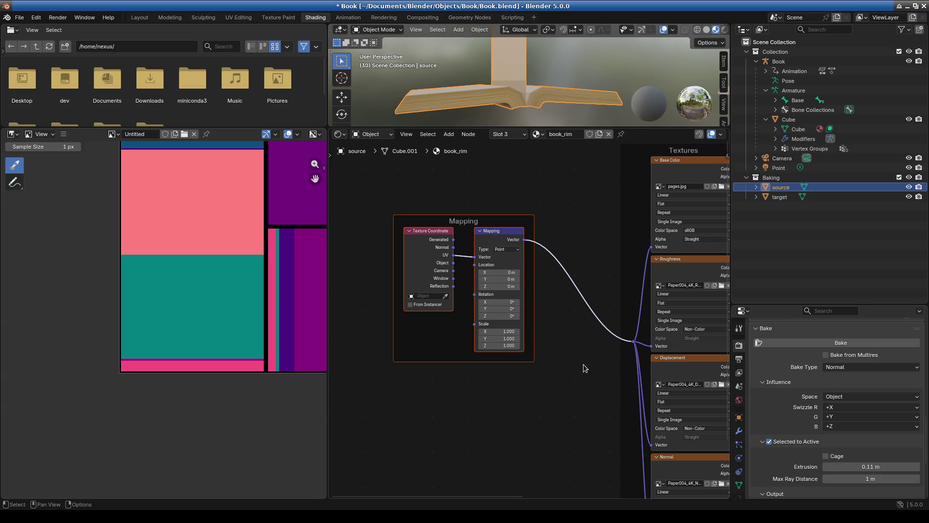
ctrl+scroll(562, 367, right, 2)
mouse_move(379, 224)
mouse_down()
mouse_move(429, 270)
mouse_move(383, 217)
mouse_up()
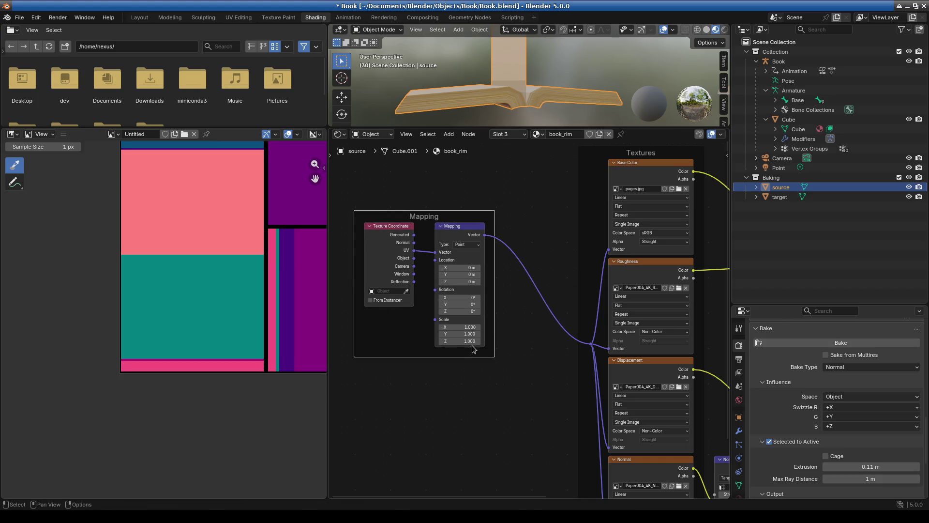
shift+click(371, 243)
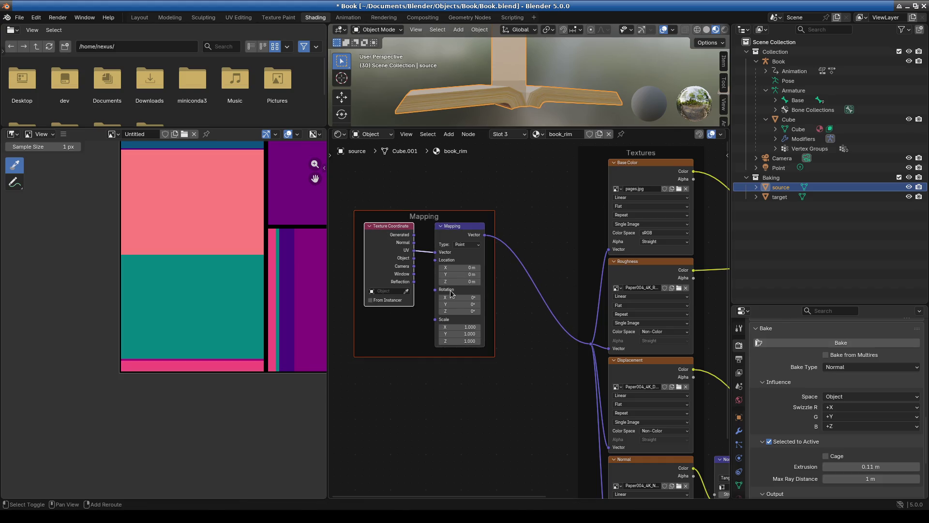
click(462, 235)
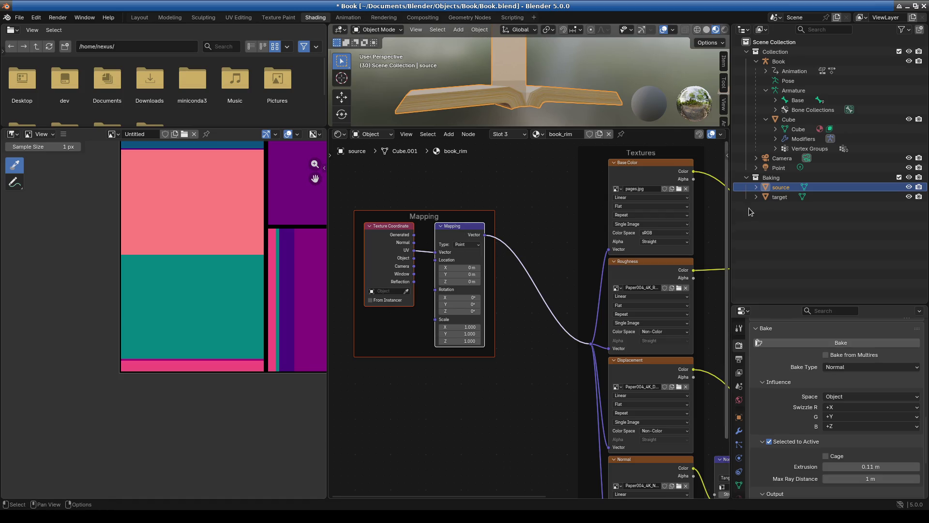
click(783, 197)
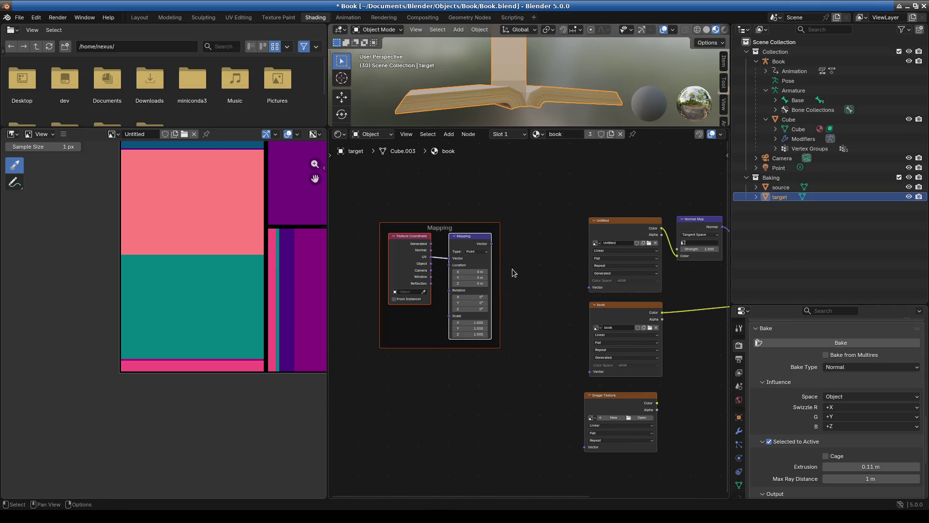
Step: Link the Mapping Vector output to the Untitled, book and new Image Texture nodes
mouse_move(492, 244)
mouse_down()
mouse_move(577, 291)
mouse_move(589, 288)
mouse_up()
mouse_move(492, 244)
mouse_down()
mouse_move(546, 359)
mouse_move(590, 372)
mouse_up()
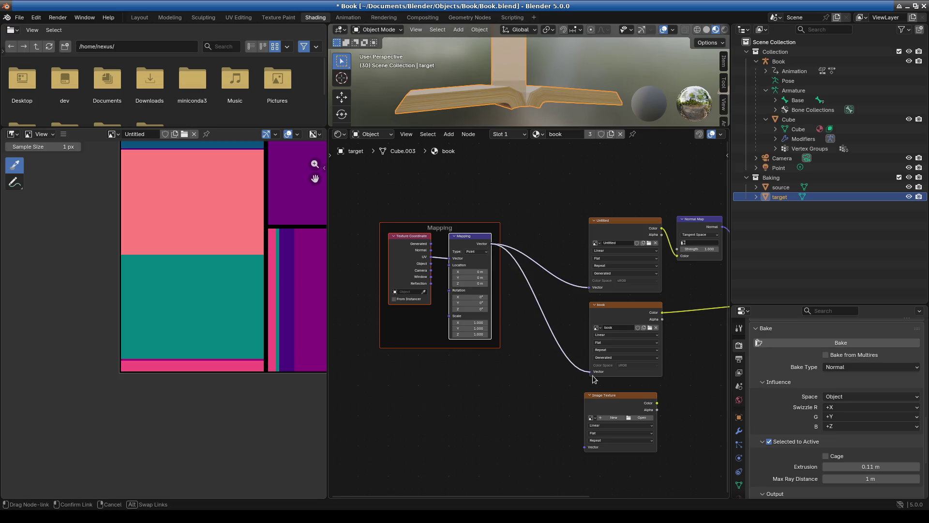
mouse_move(494, 248)
mouse_down()
mouse_move(545, 425)
mouse_move(585, 447)
mouse_up()
mouse_move(673, 342)
shift+middle_down()
mouse_move(476, 358)
mouse_move(528, 377)
shift+middle_up()
drag(545, 127, 544, 317)
mouse_move(573, 238)
middle_down()
mouse_move(551, 220)
mouse_move(531, 224)
mouse_move(515, 282)
mouse_move(535, 233)
middle_up()
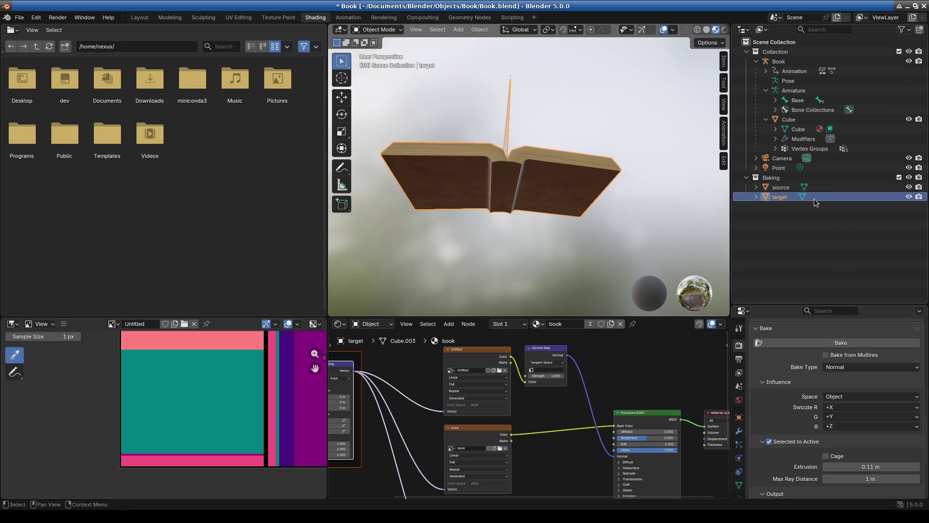
Step: Toggle the target and source mesh visibility to compare them
click(909, 197)
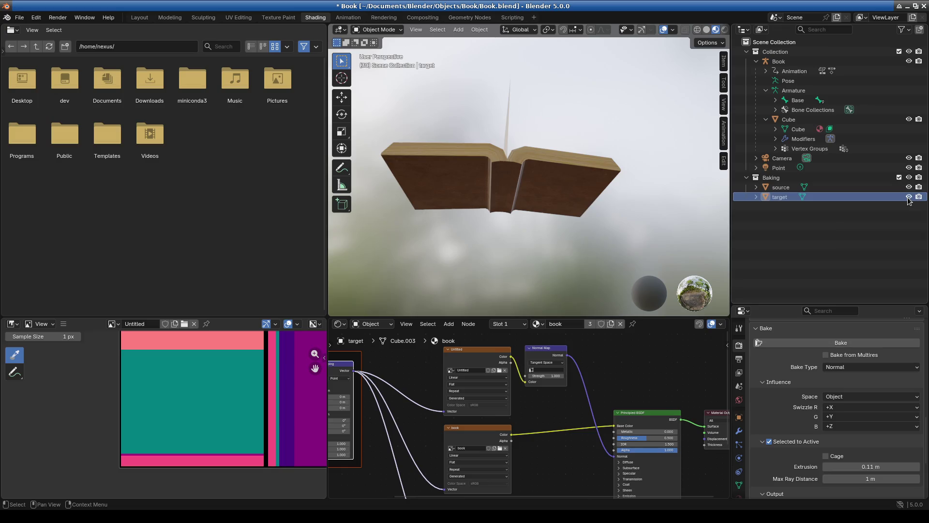
click(909, 197)
click(908, 188)
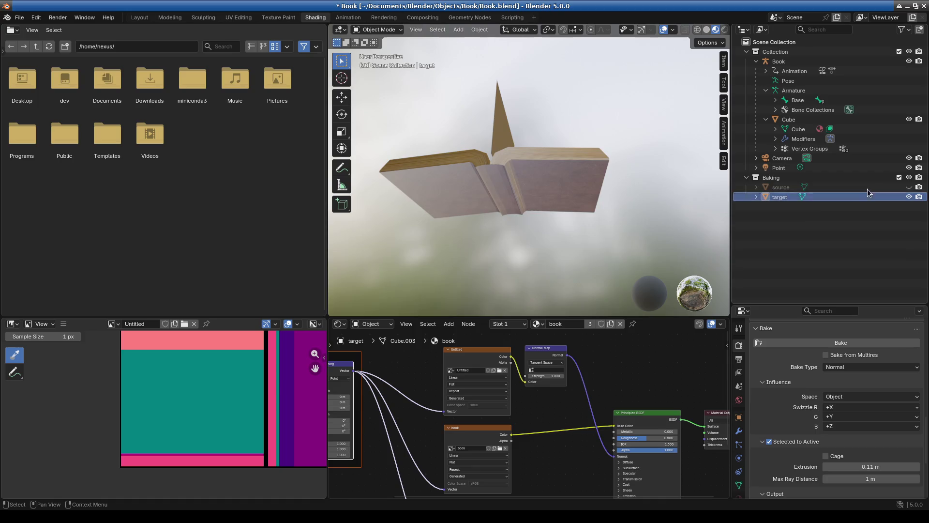
click(909, 187)
Step: Select source then target, make the Untitled node active, and re-bake the normal map
click(823, 188)
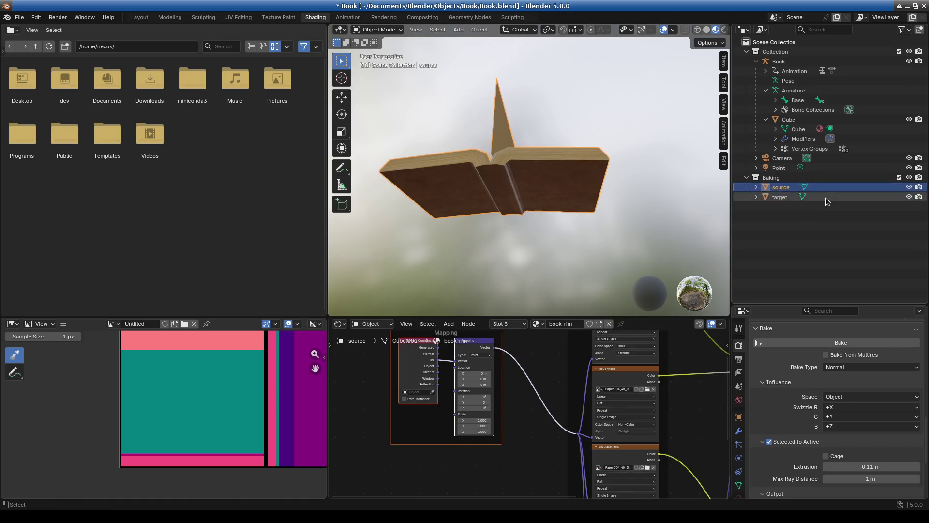
ctrl+click(829, 197)
scroll(598, 362, down, 3)
mouse_move(522, 479)
middle_down()
mouse_move(523, 384)
mouse_move(510, 429)
middle_up()
scroll(523, 384, up, 3)
click(459, 367)
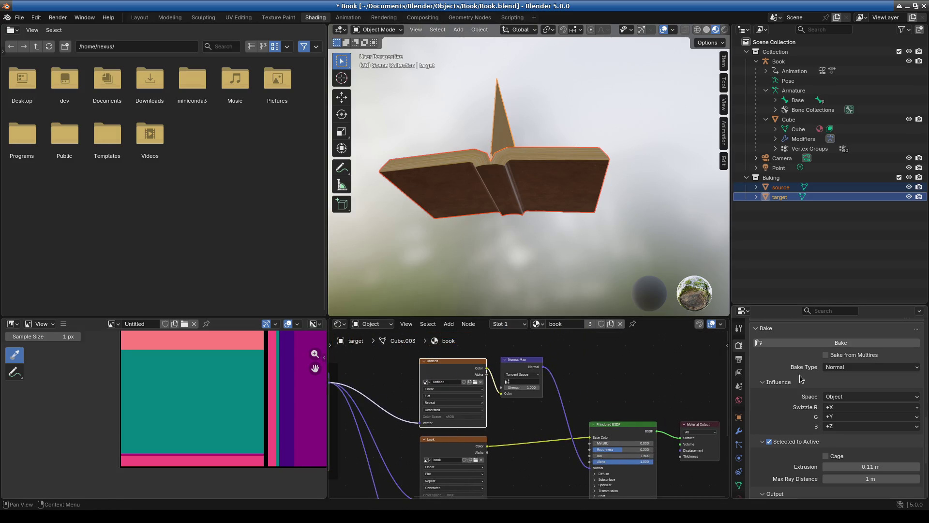
click(806, 343)
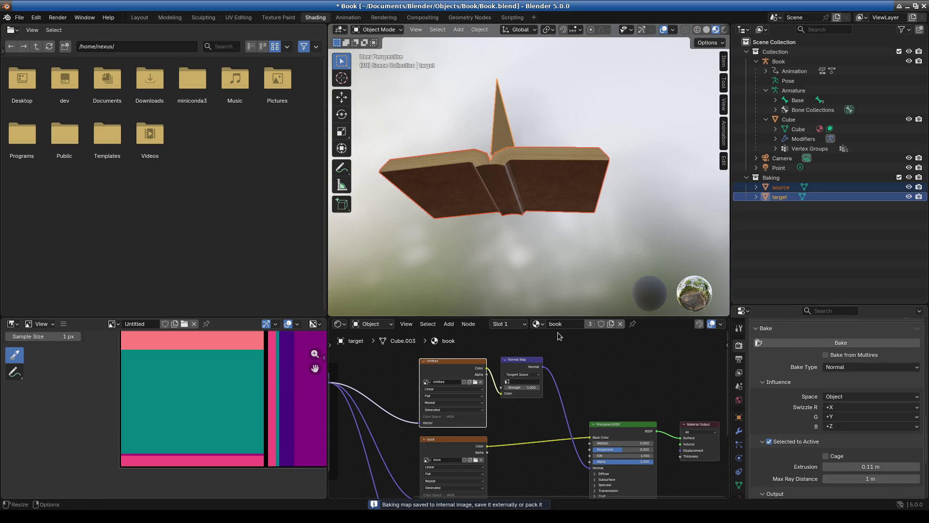
middle_drag(533, 459, 515, 375)
Step: Switch the bake type to Roughness and attempt a roughness bake
click(849, 368)
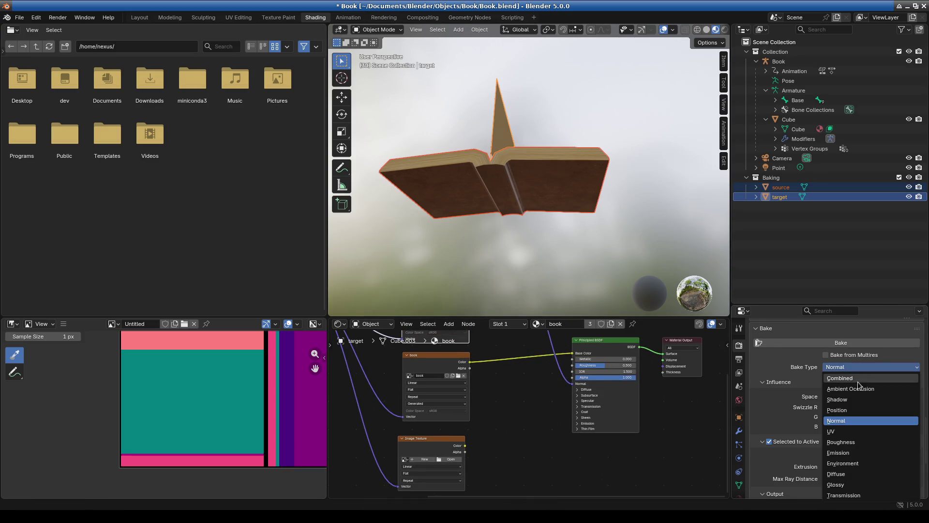
click(863, 440)
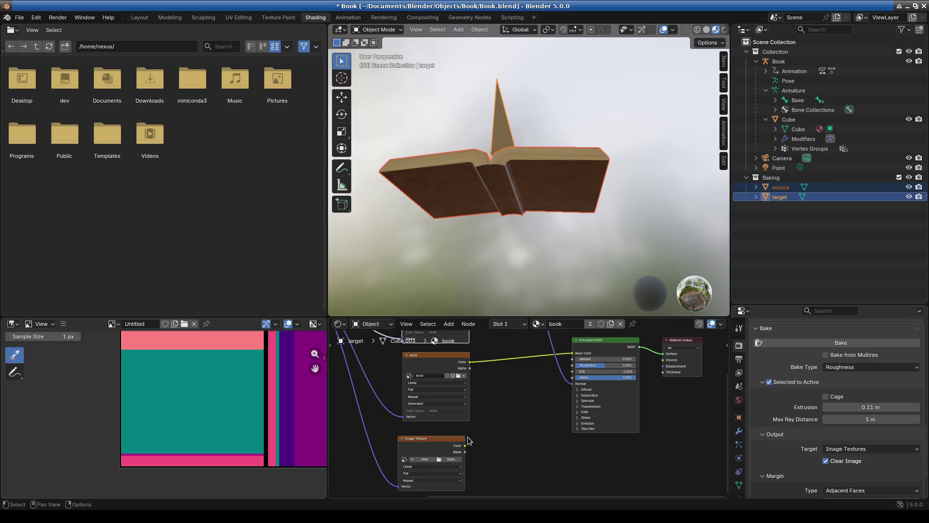
mouse_move(433, 444)
mouse_down()
mouse_move(480, 441)
mouse_move(567, 388)
mouse_move(572, 397)
mouse_move(572, 366)
mouse_up()
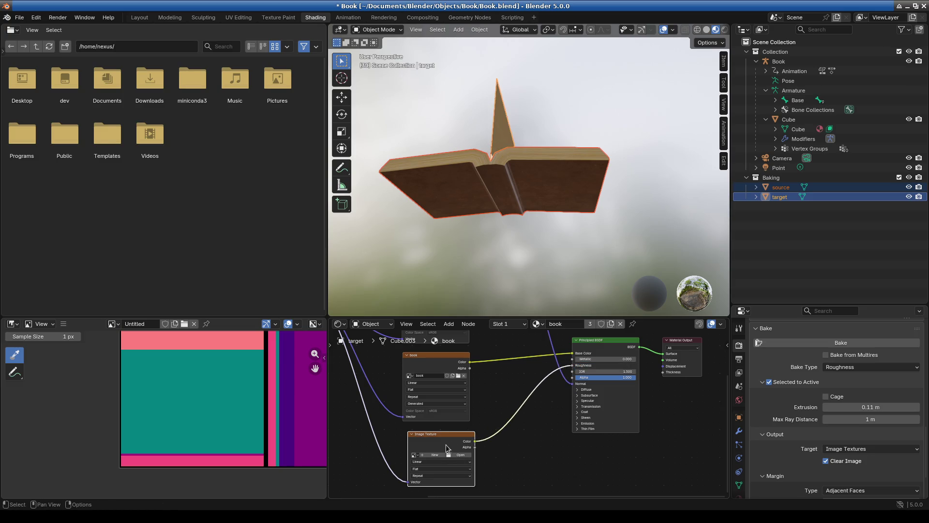
click(838, 343)
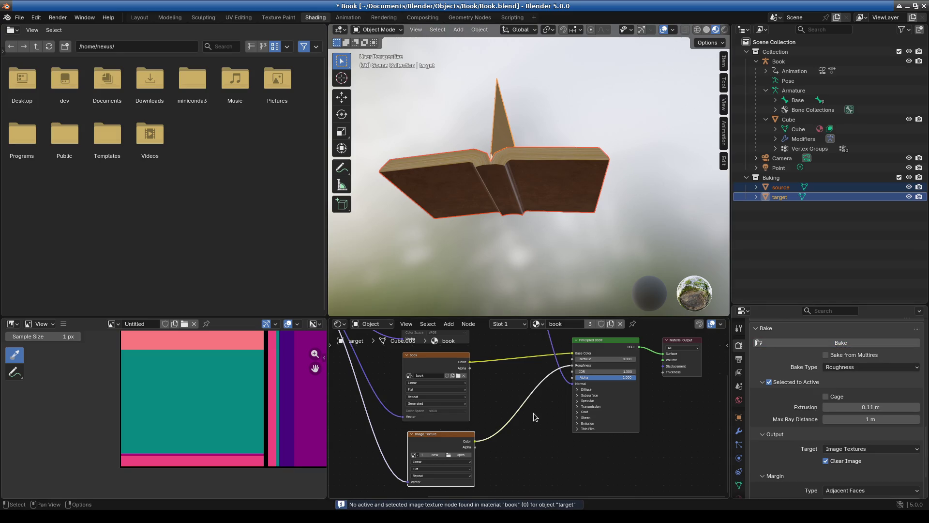
Step: Create a new image named book_roughness in the third Image Texture node
click(435, 455)
text(book_roughness)
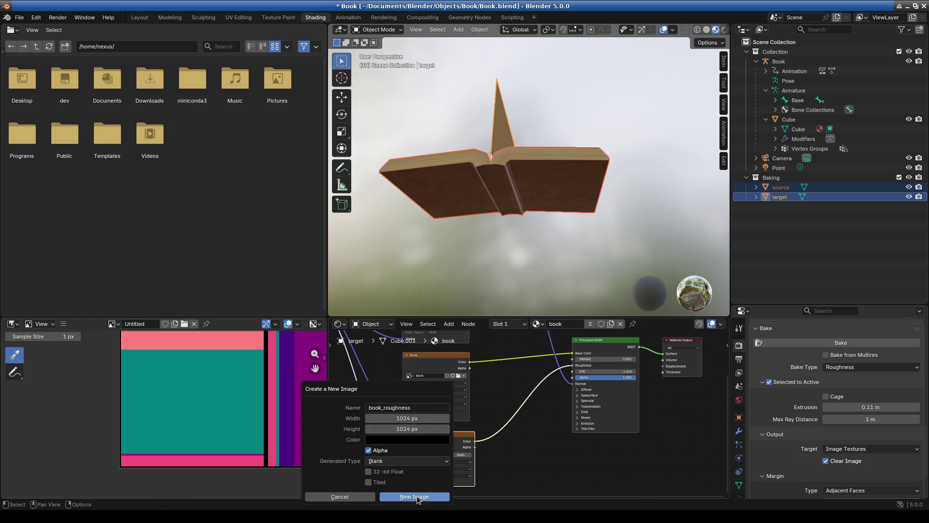
click(417, 495)
middle_drag(506, 398, 514, 461)
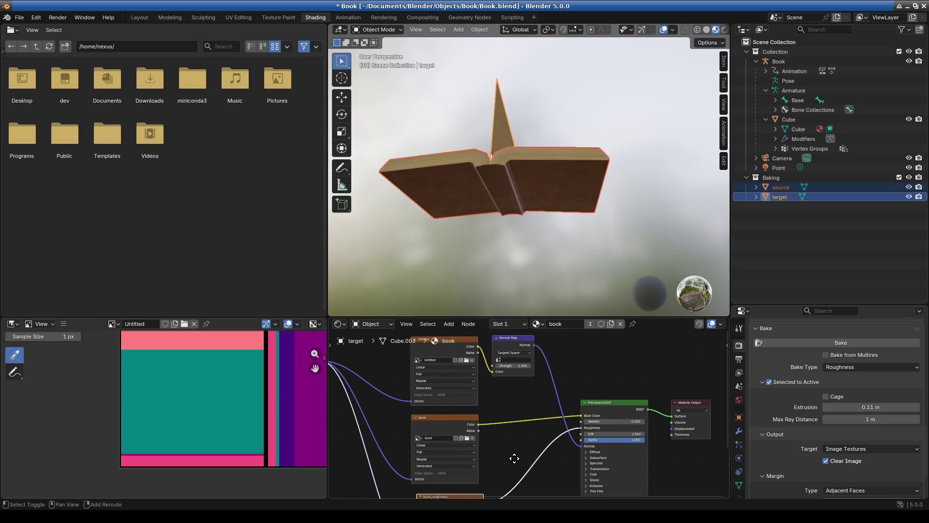
Step: Rename the Untitled image to book_normal
click(438, 364)
click(437, 360)
text(book_normal)
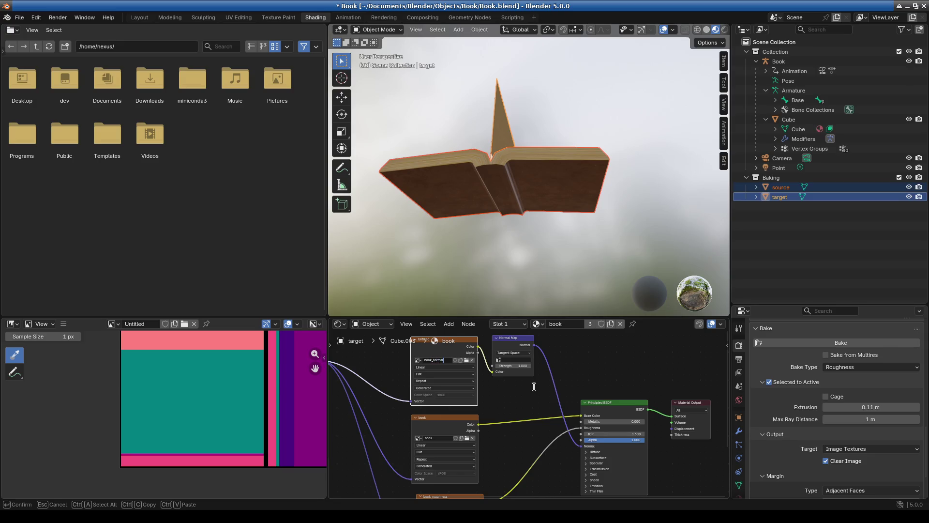
key(Return)
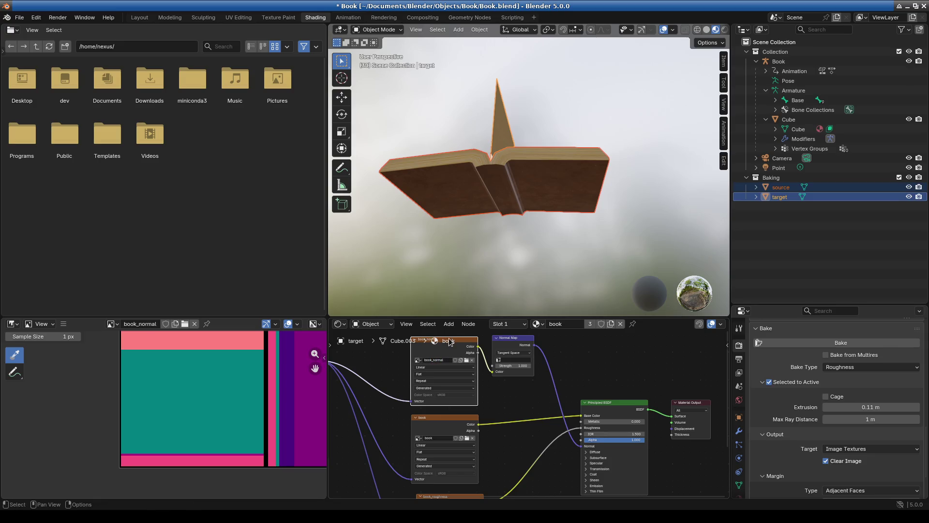
scroll(474, 390, down, 3)
middle_drag(473, 389, 477, 353)
Step: Make the book_roughness node active and bake roughness into it
click(449, 393)
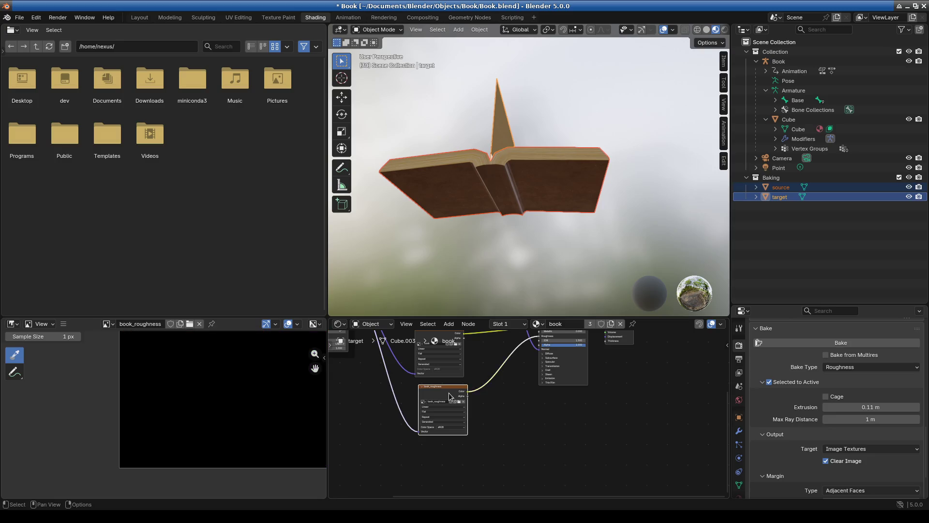
scroll(486, 436, down, 1)
scroll(233, 409, down, 1)
mouse_move(233, 408)
middle_down()
mouse_move(162, 469)
mouse_move(192, 434)
mouse_move(209, 434)
middle_up()
middle_drag(549, 482, 578, 475)
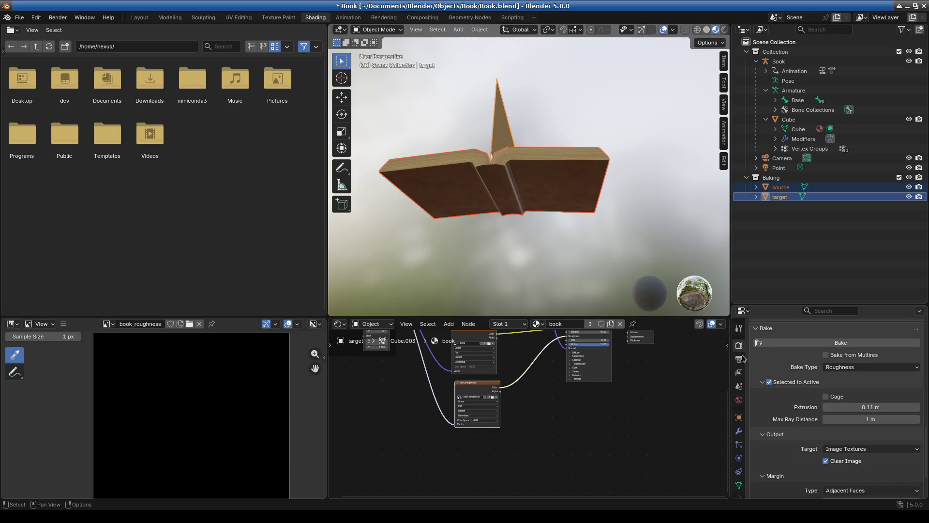
click(838, 343)
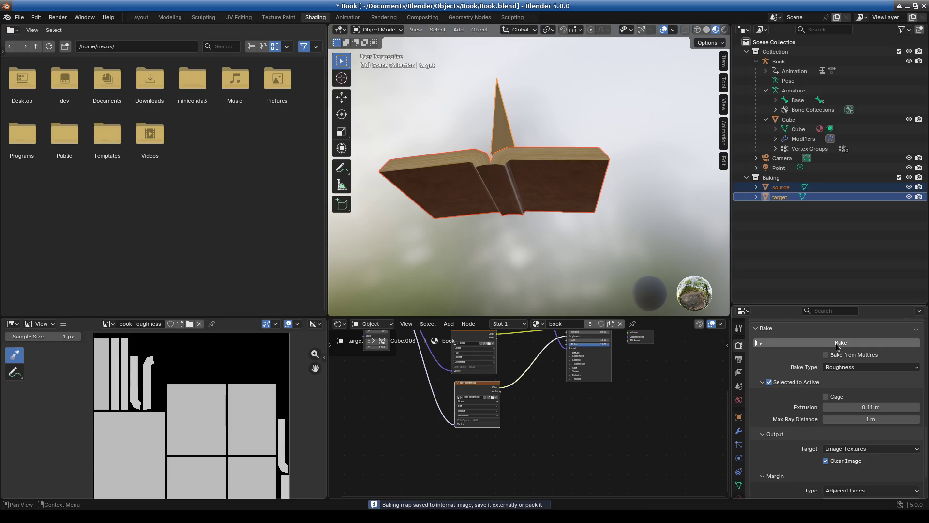
Step: Inspect the baked roughness map in the Image Editor and bring up the Material properties
scroll(199, 452, down, 1)
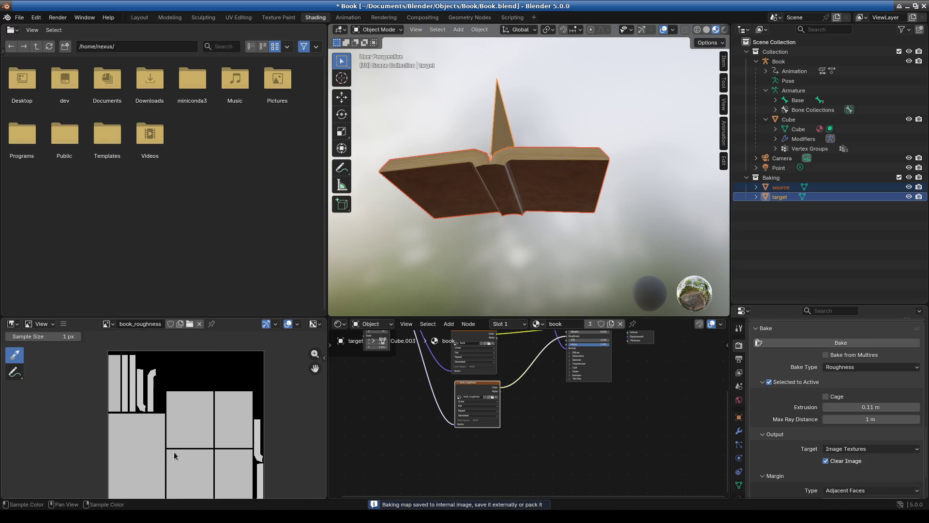
scroll(167, 396, up, 5)
scroll(193, 394, up, 2)
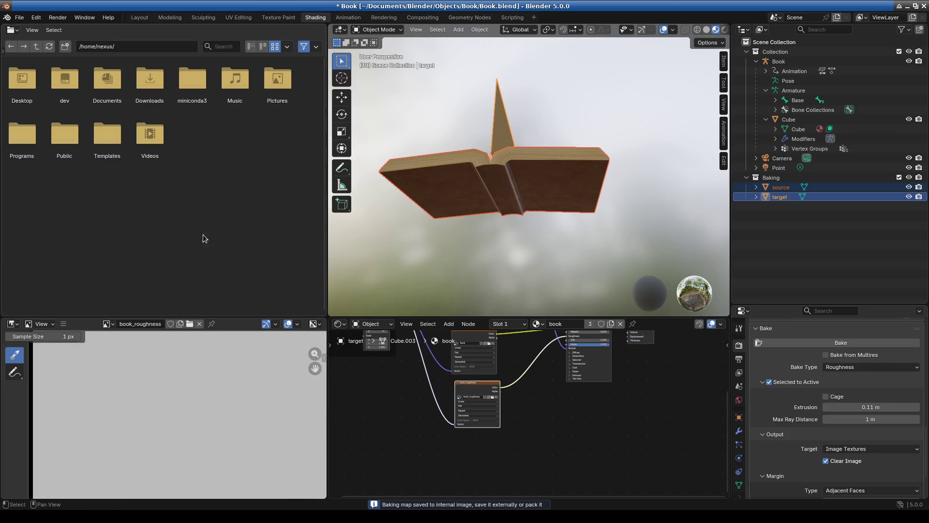
scroll(223, 371, down, 1)
drag(233, 317, 228, 111)
mouse_move(224, 283)
middle_down()
mouse_move(223, 307)
mouse_move(139, 358)
middle_up()
scroll(236, 347, down, 2)
mouse_move(235, 347)
middle_down()
mouse_move(89, 369)
mouse_move(91, 382)
middle_up()
scroll(234, 339, up, 2)
middle_drag(234, 339, 178, 343)
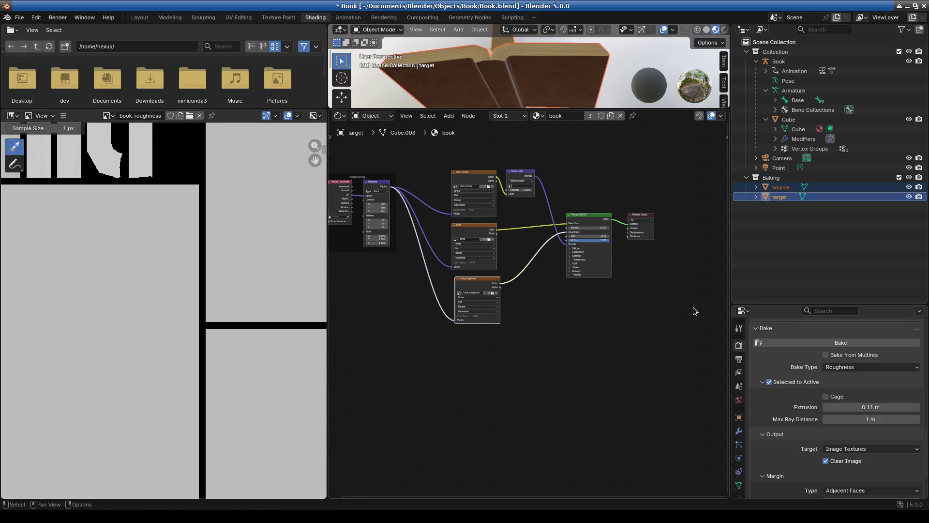
scroll(212, 289, down, 3)
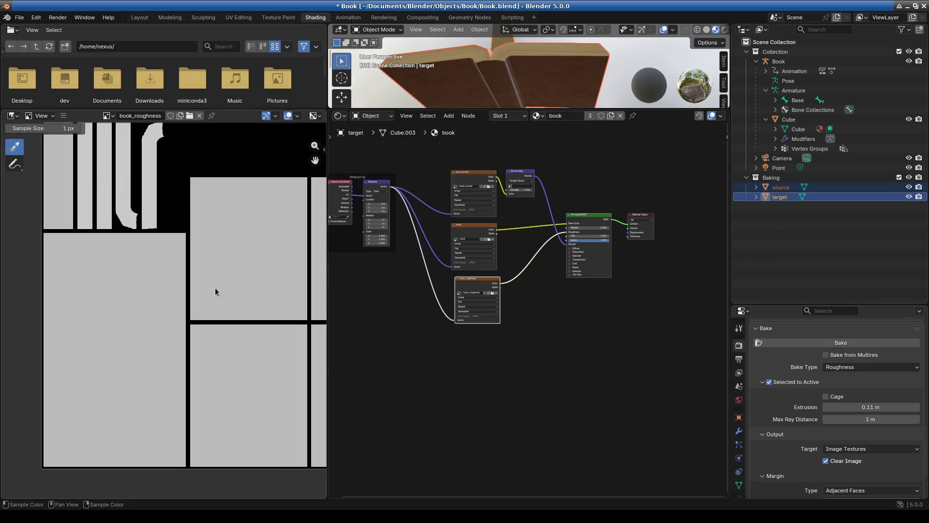
scroll(739, 426, down, 3)
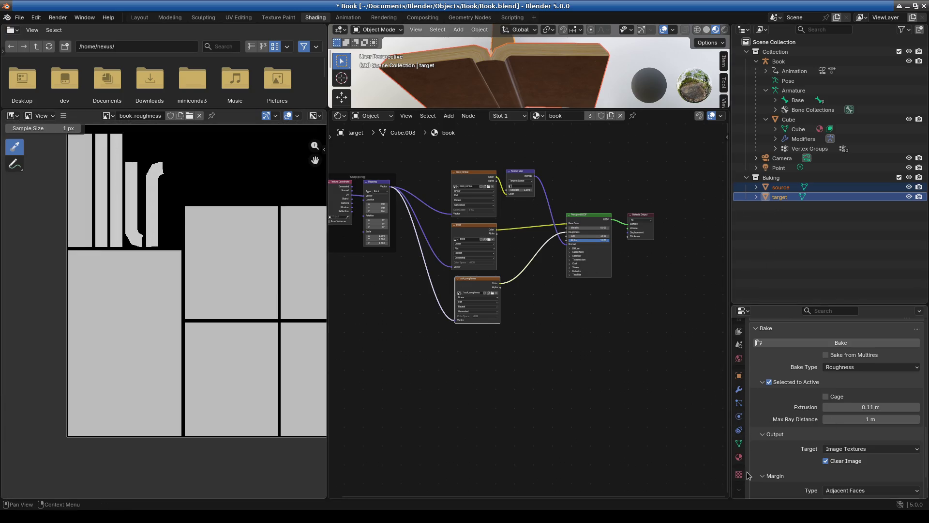
click(739, 457)
scroll(801, 380, up, 10)
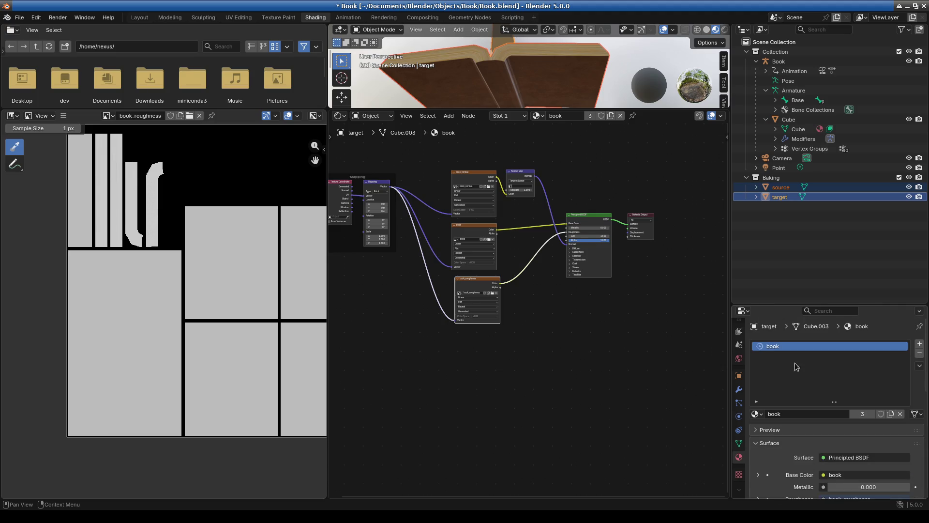
Step: Show the source's book_cover material and check its base colour and roughness image names
click(789, 187)
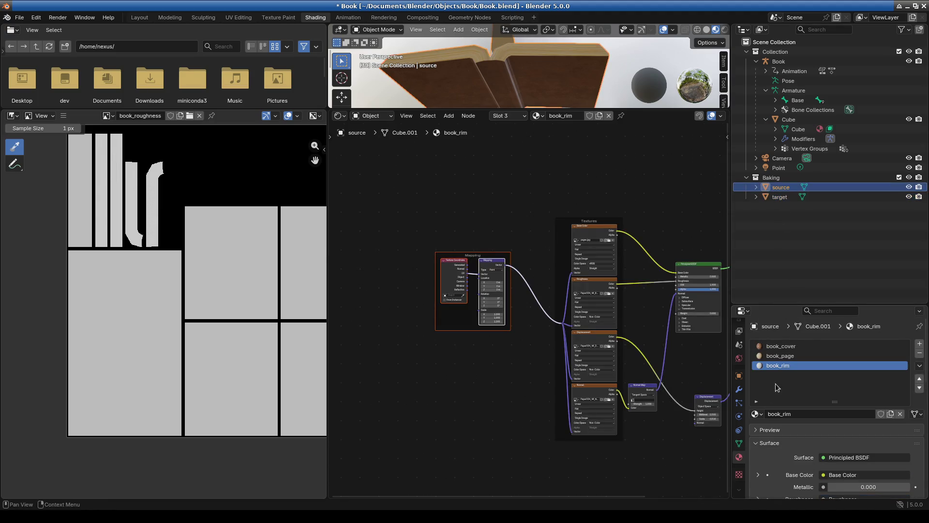
click(791, 347)
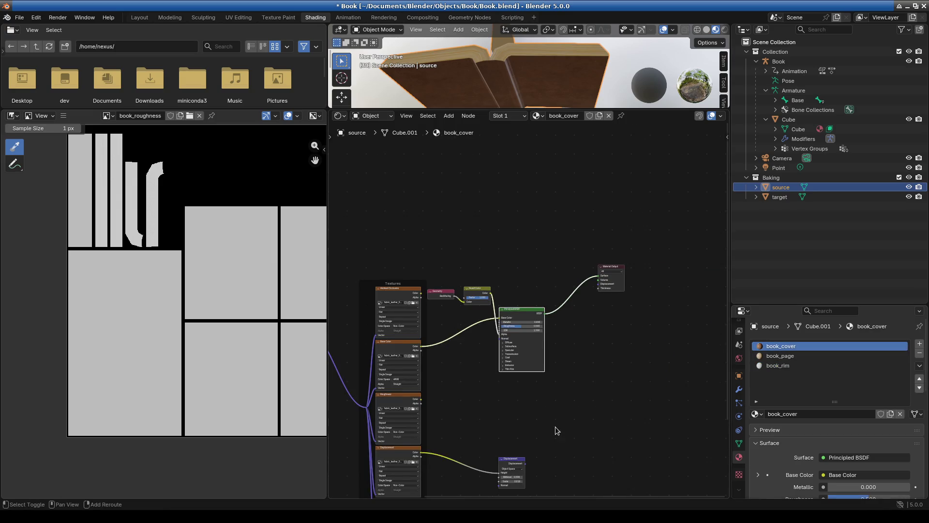
middle_drag(556, 426, 591, 387)
scroll(485, 408, up, 4)
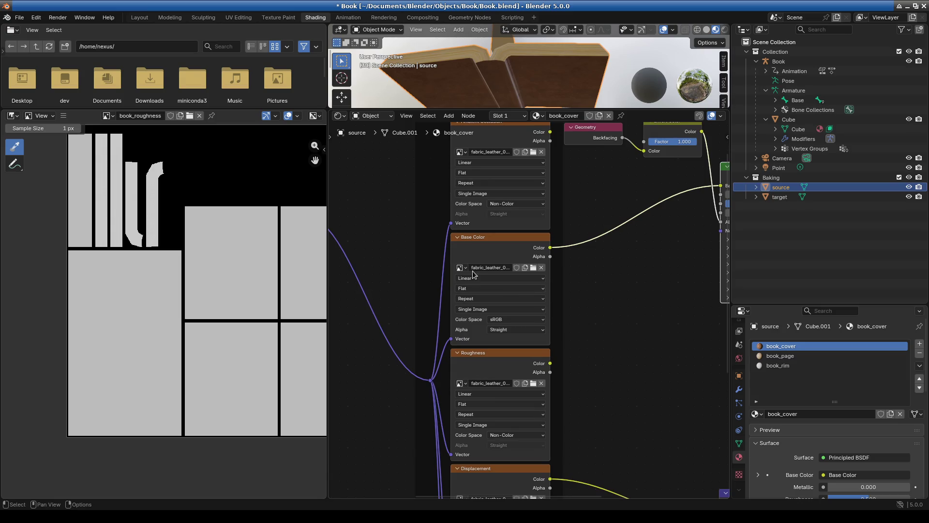
click(487, 267)
key(Escape)
scroll(624, 358, down, 2)
mouse_move(664, 343)
middle_down()
mouse_move(626, 364)
mouse_move(616, 305)
middle_up()
scroll(460, 304, up, 1)
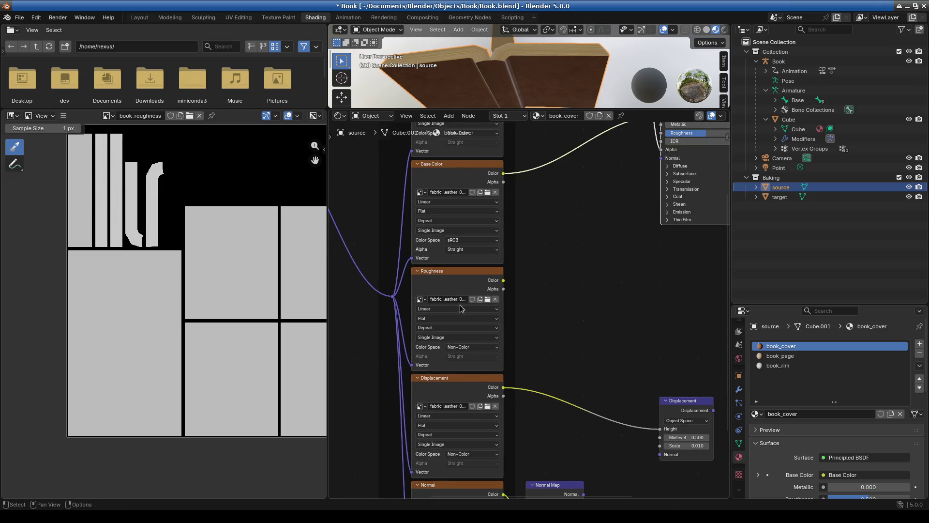
click(447, 298)
key(Return)
Step: Wire the roughness texture's Color into the Principled BSDF Roughness input
mouse_move(503, 280)
mouse_down()
mouse_move(660, 130)
mouse_move(652, 155)
mouse_up()
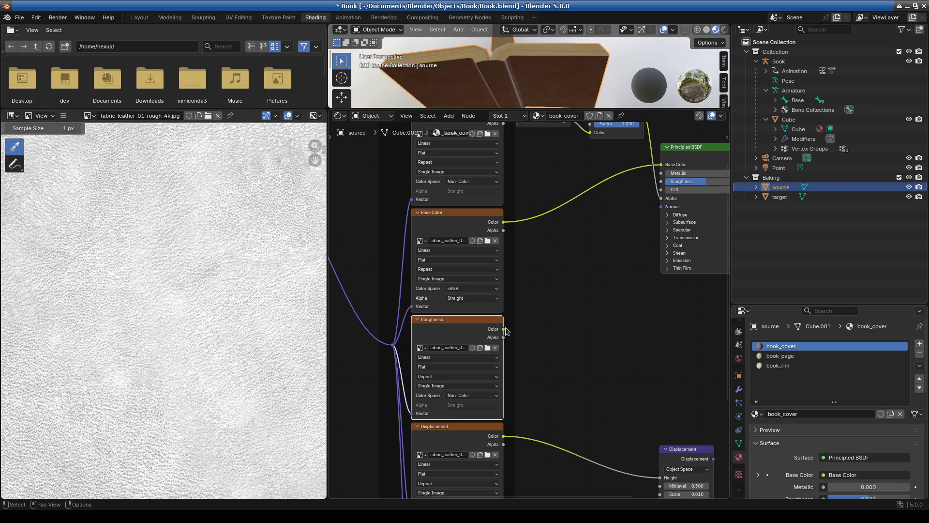
drag(504, 329, 662, 181)
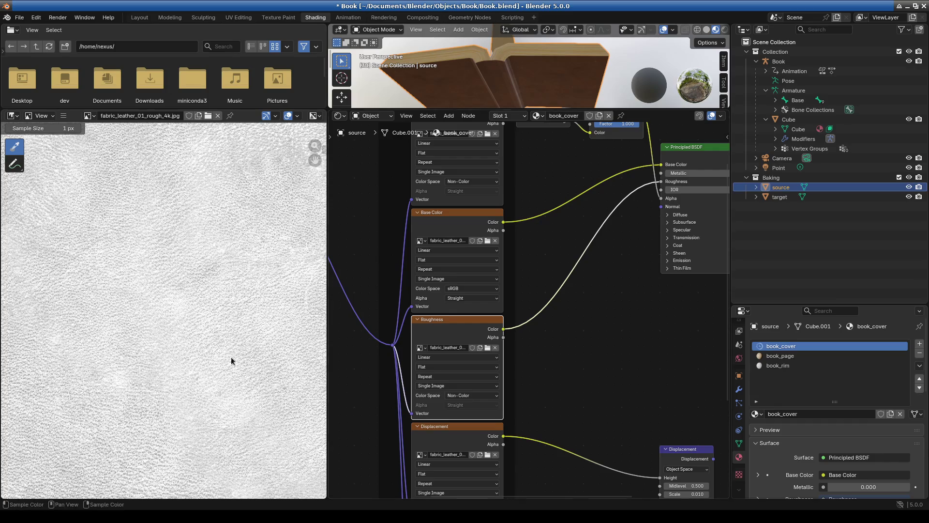
key(Home)
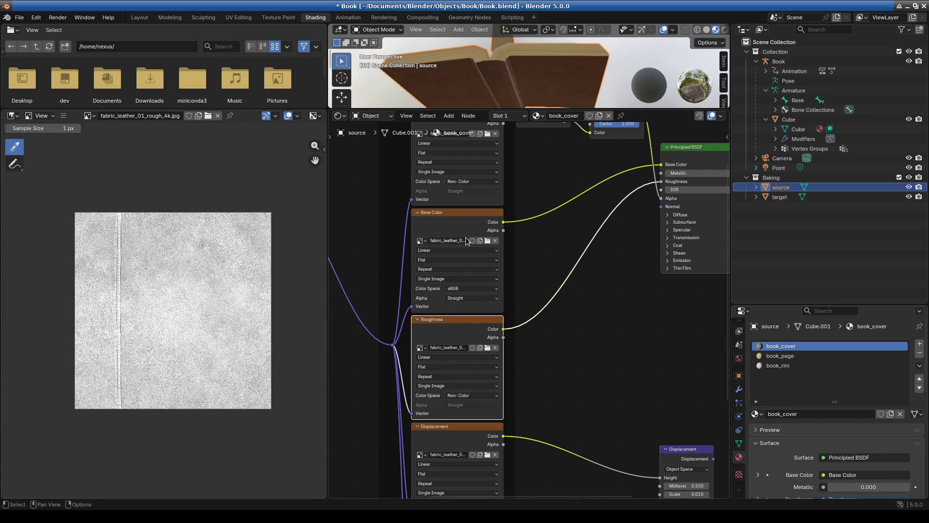
click(468, 227)
click(441, 336)
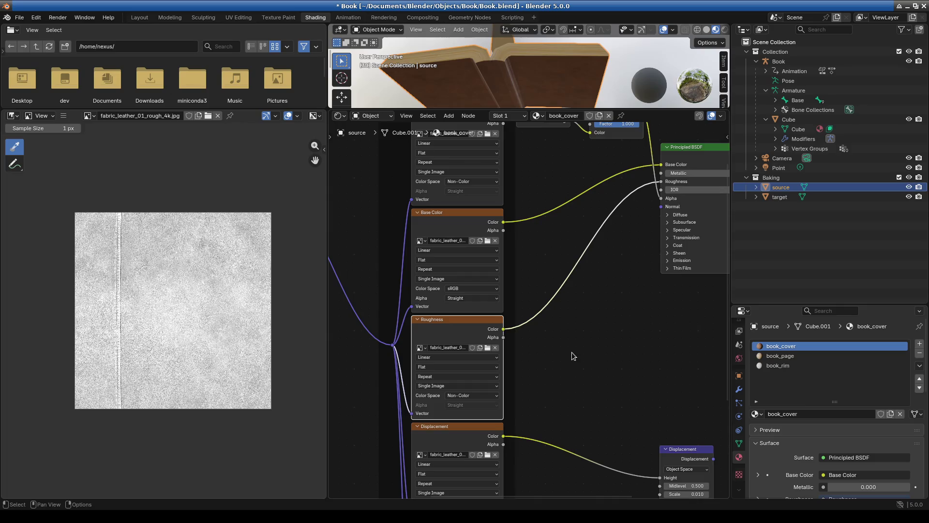
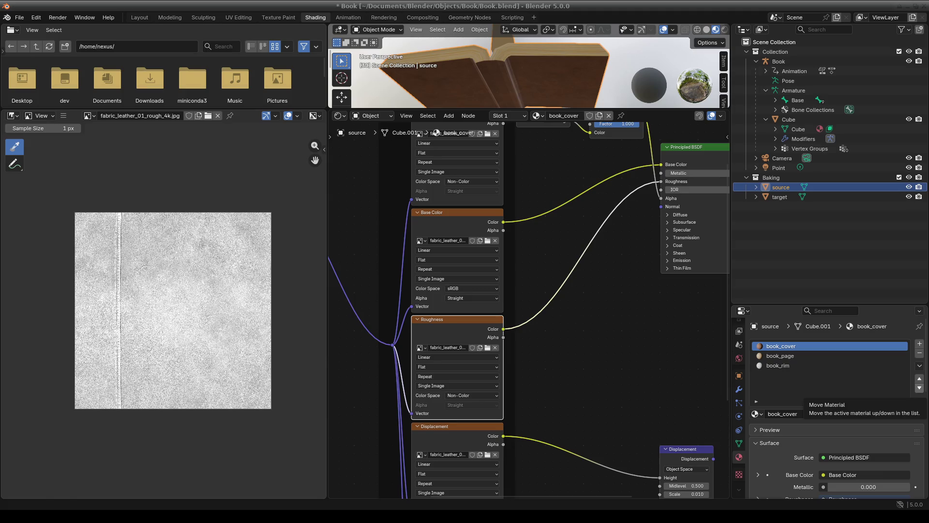
Step: Select the target object, frame its book material nodes, and enlarge the 3D view area
middle_drag(620, 326, 516, 339)
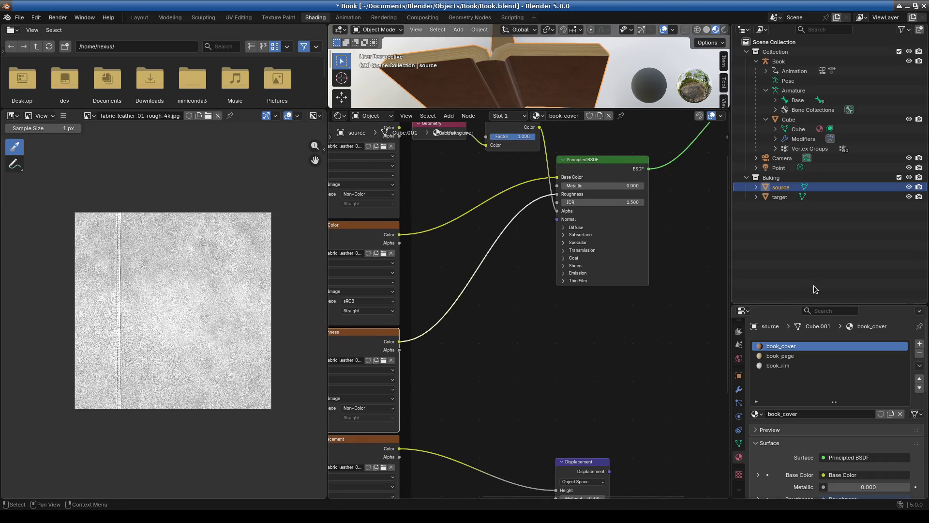
click(780, 197)
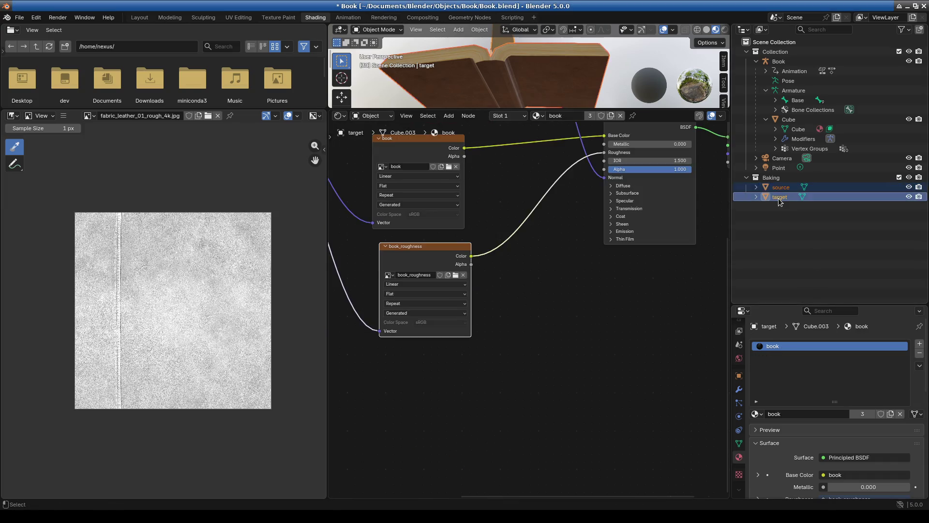
key(Home)
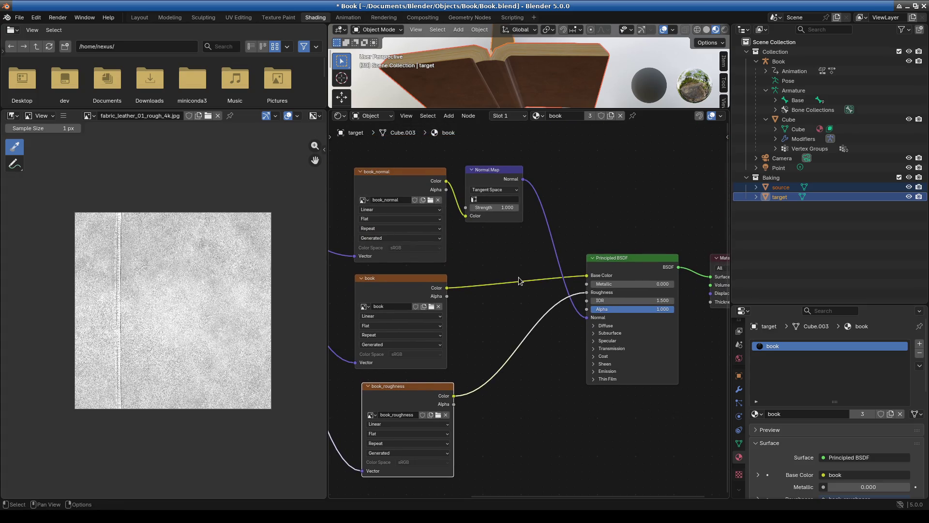
drag(373, 110, 373, 222)
middle_drag(485, 388, 509, 349)
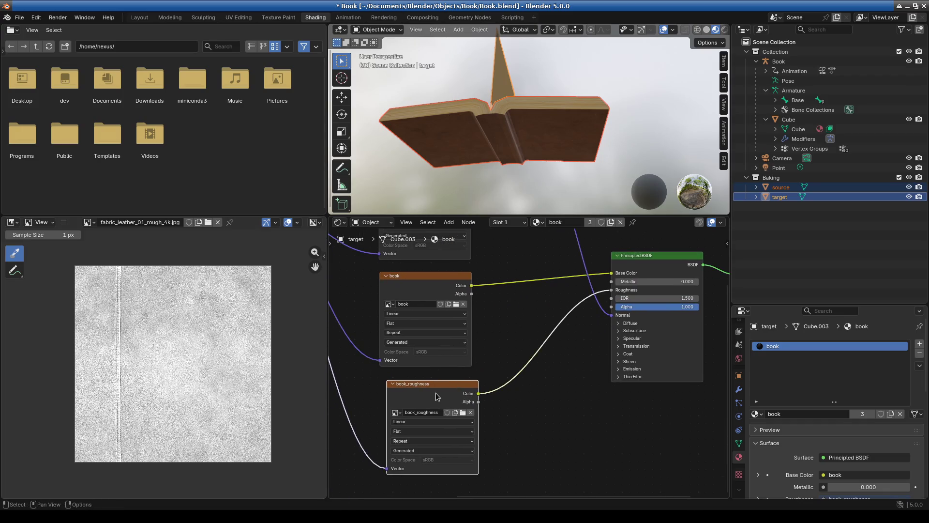
Step: Select the book_roughness image node and start a Roughness bake from source to target
click(438, 397)
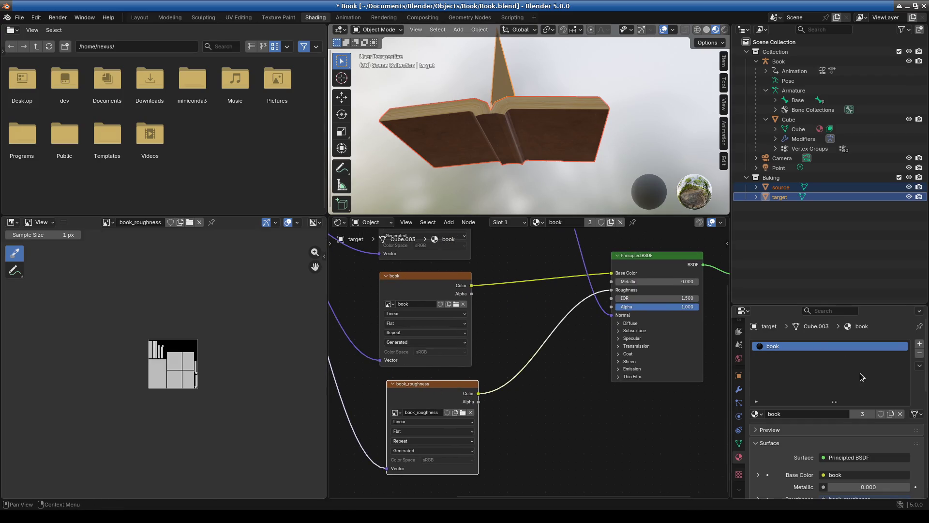
scroll(789, 461, down, 10)
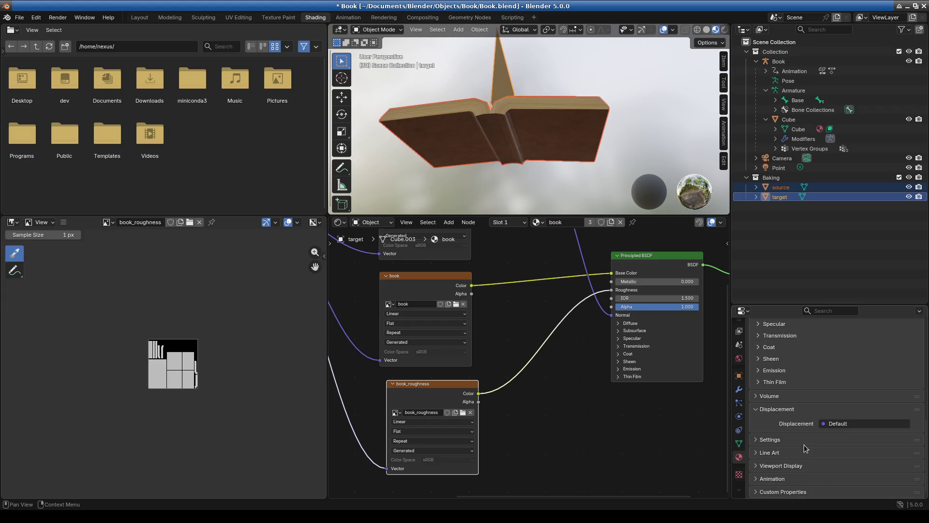
scroll(739, 354, up, 3)
click(739, 358)
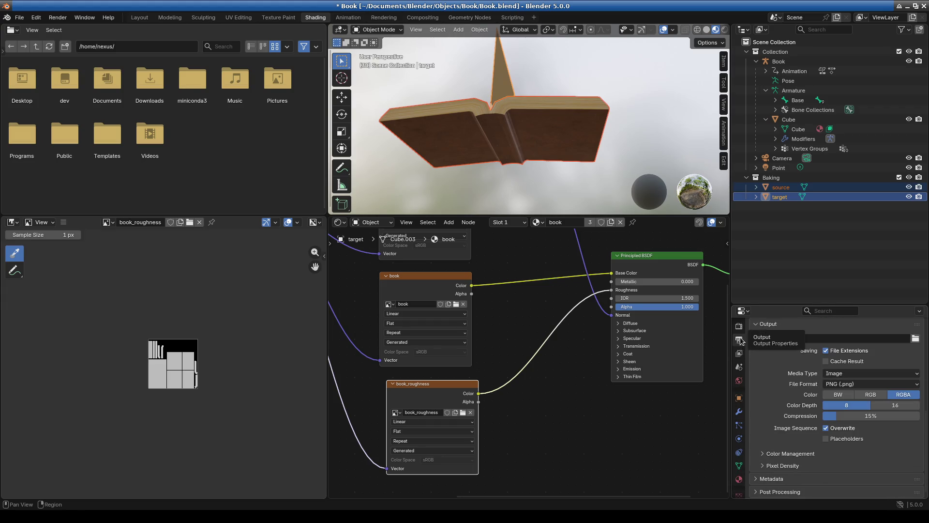
click(741, 346)
scroll(826, 477, up, 10)
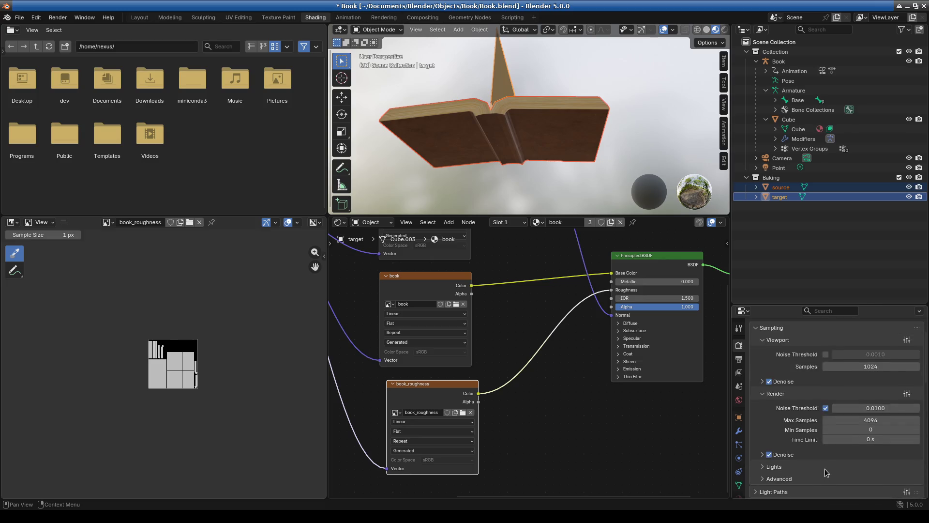
scroll(796, 363, down, 3)
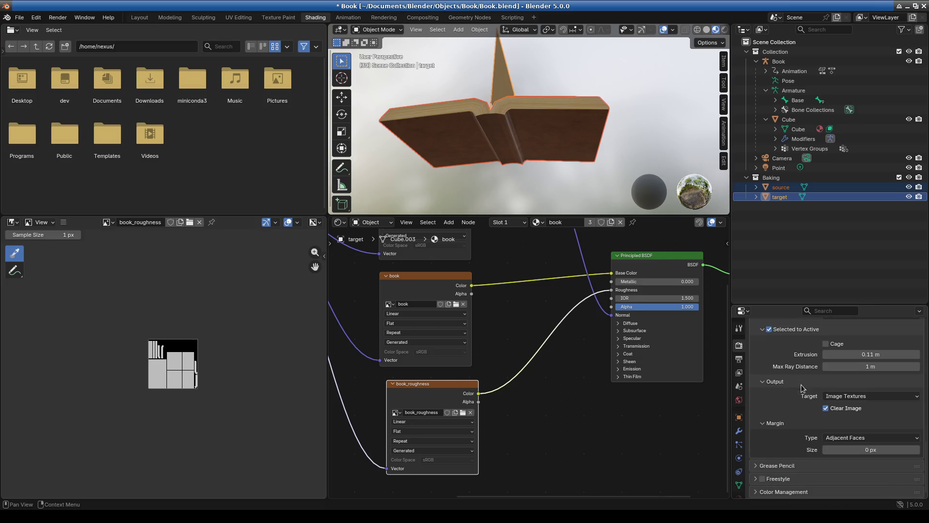
click(739, 358)
click(739, 345)
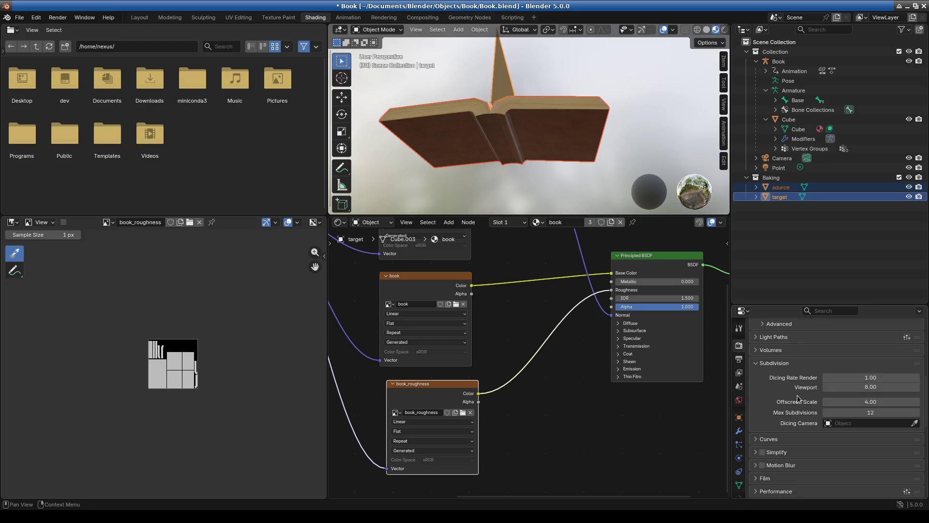
scroll(795, 393, up, 3)
scroll(806, 390, down, 10)
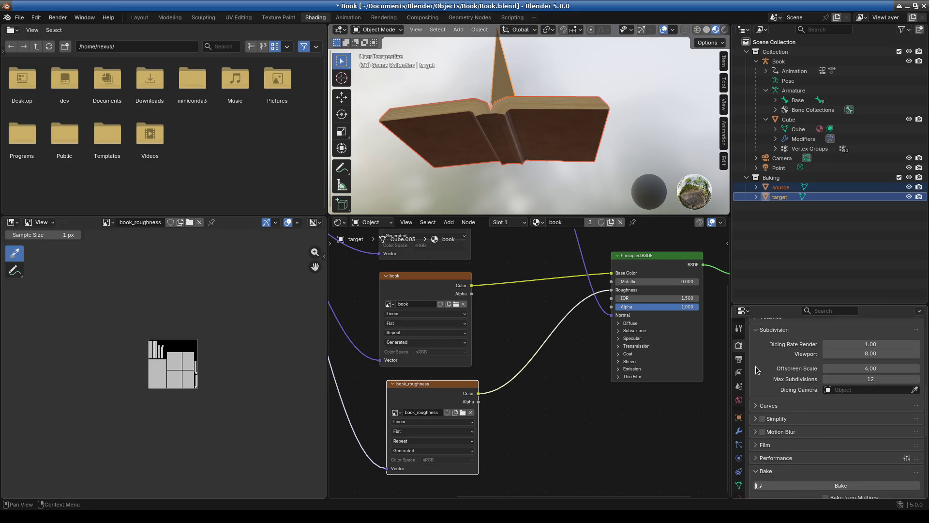
click(796, 407)
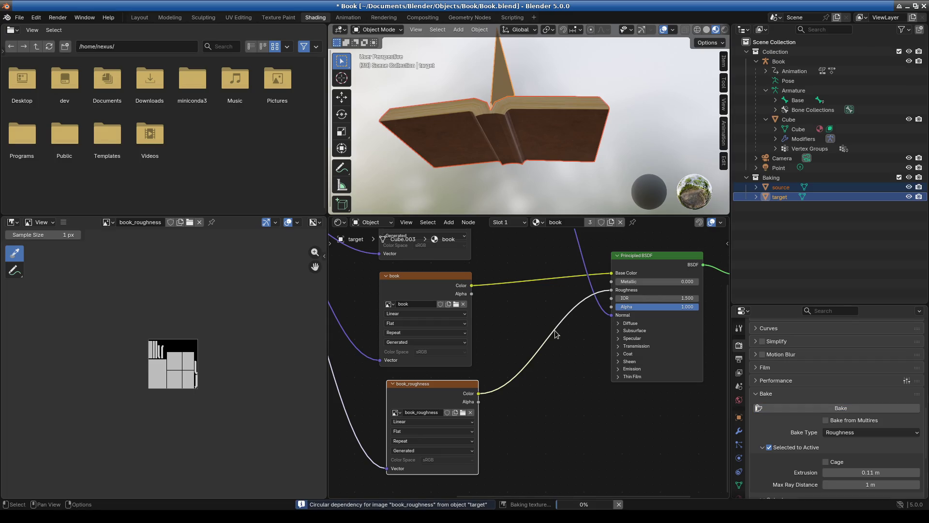
Step: Zoom and pan the Image Editor to inspect the baked grayscale leather roughness map
scroll(160, 380, up, 6)
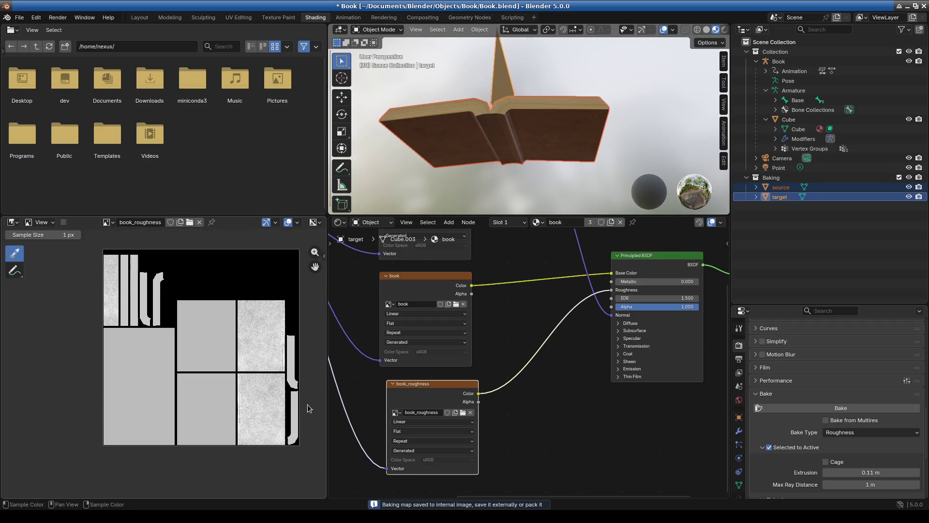
ctrl+scroll(266, 404, right, 4)
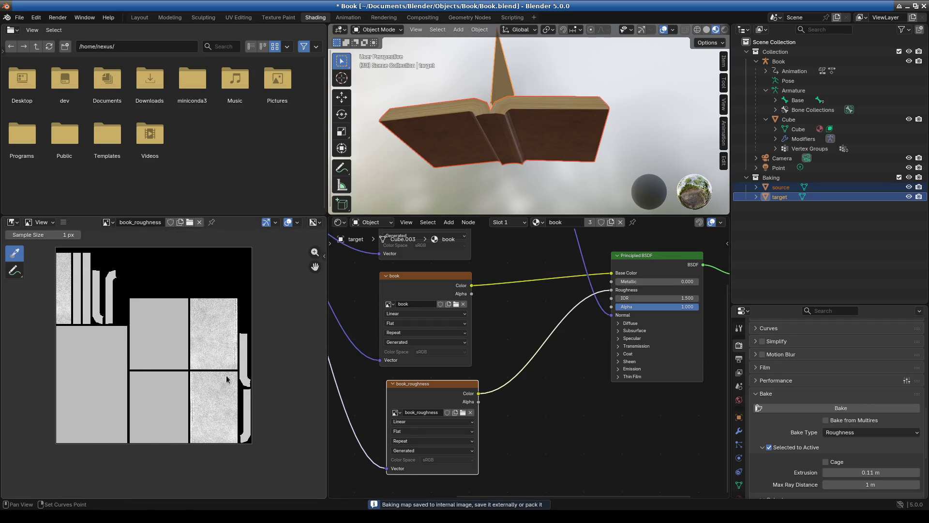
scroll(193, 362, up, 4)
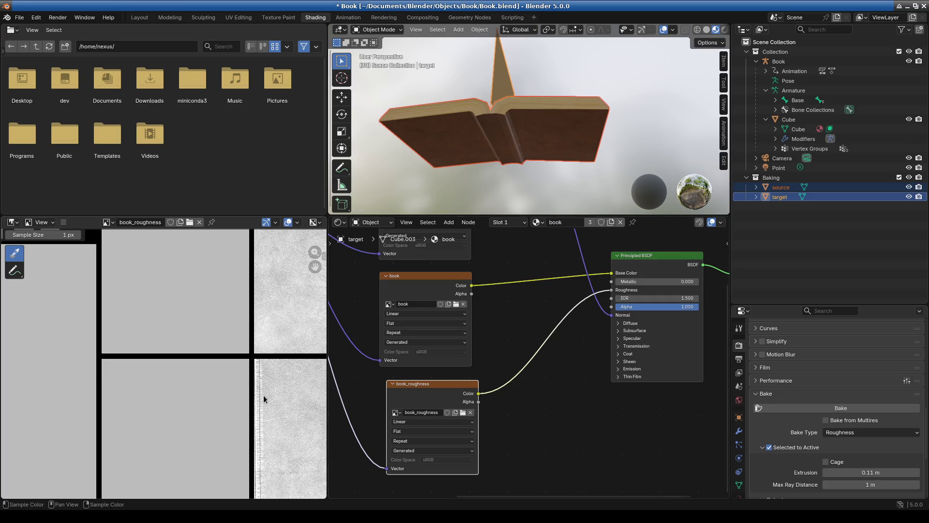
middle_drag(261, 395, 140, 417)
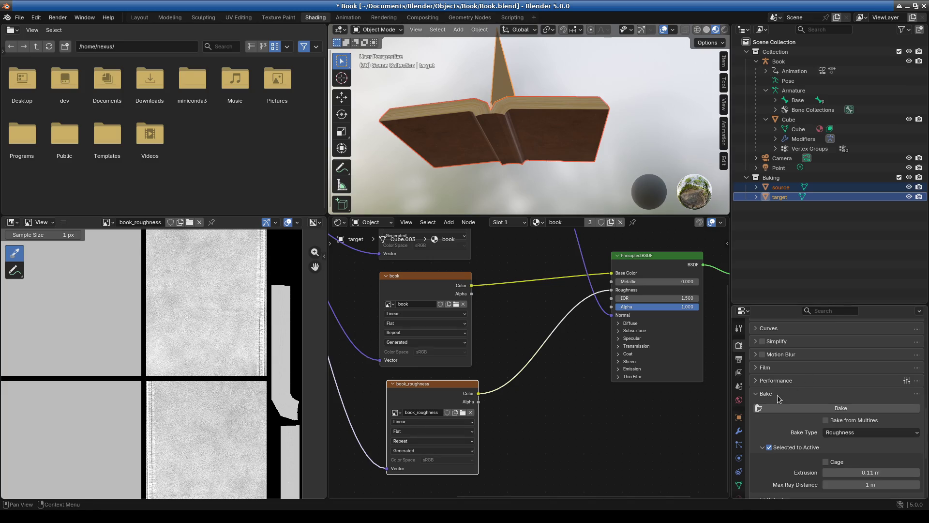
scroll(678, 426, down, 4)
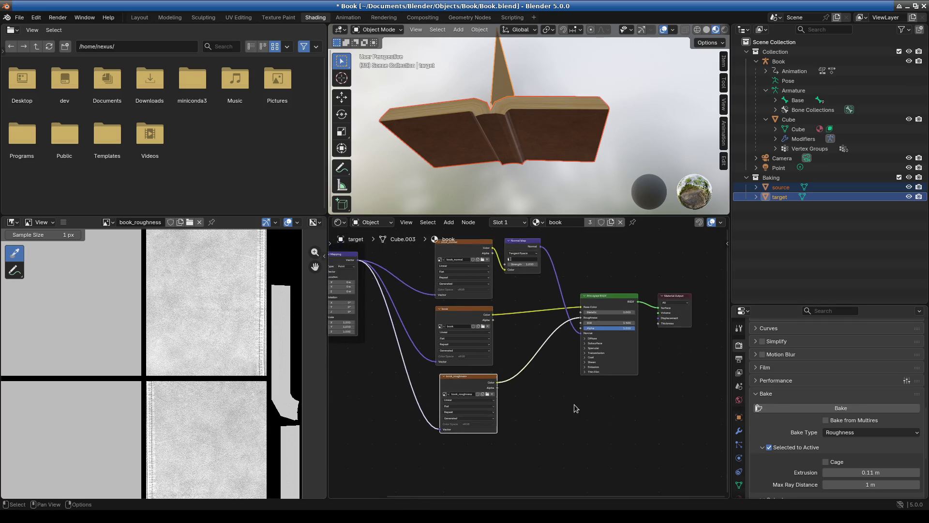
Step: Recentre the material nodes and nudge the book_roughness node slightly up-left
mouse_move(583, 217)
mouse_down()
mouse_move(581, 344)
mouse_move(577, 216)
mouse_up()
scroll(639, 403, down, 3)
scroll(781, 425, down, 5)
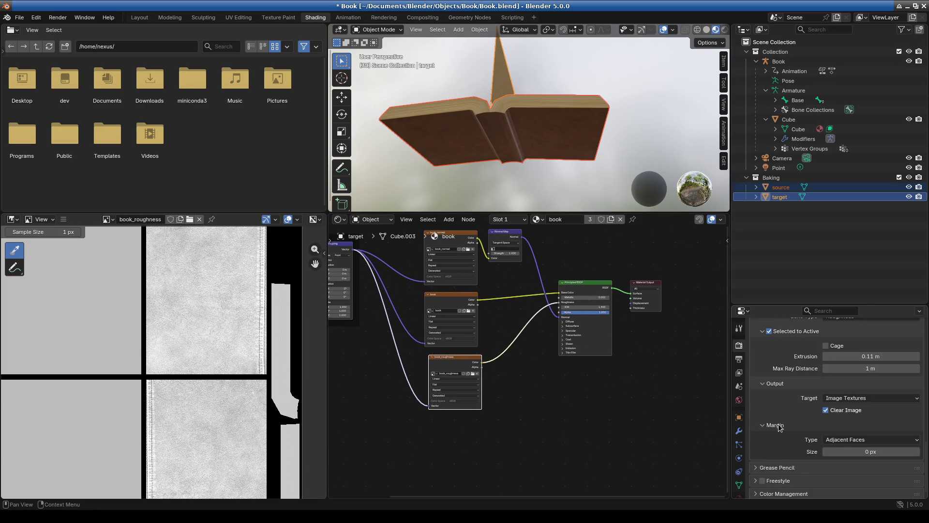
scroll(533, 397, up, 3)
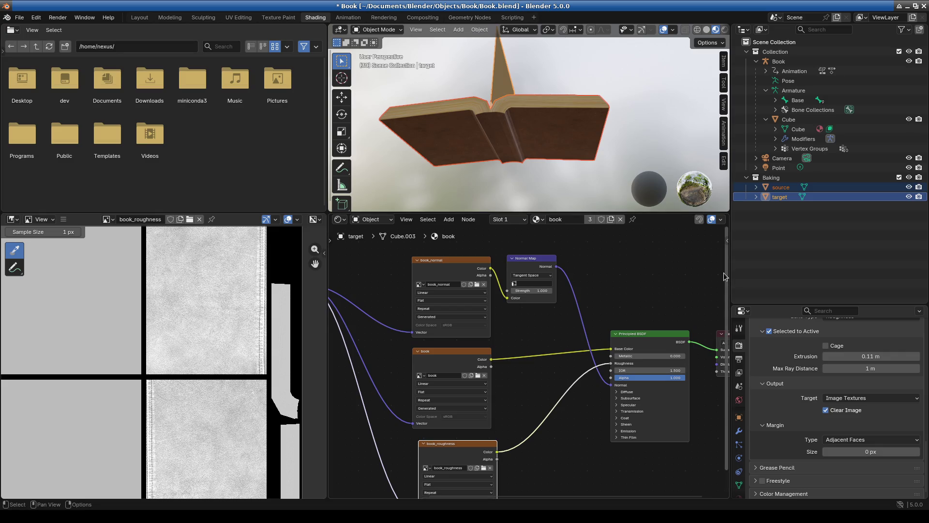
scroll(776, 446, down, 1)
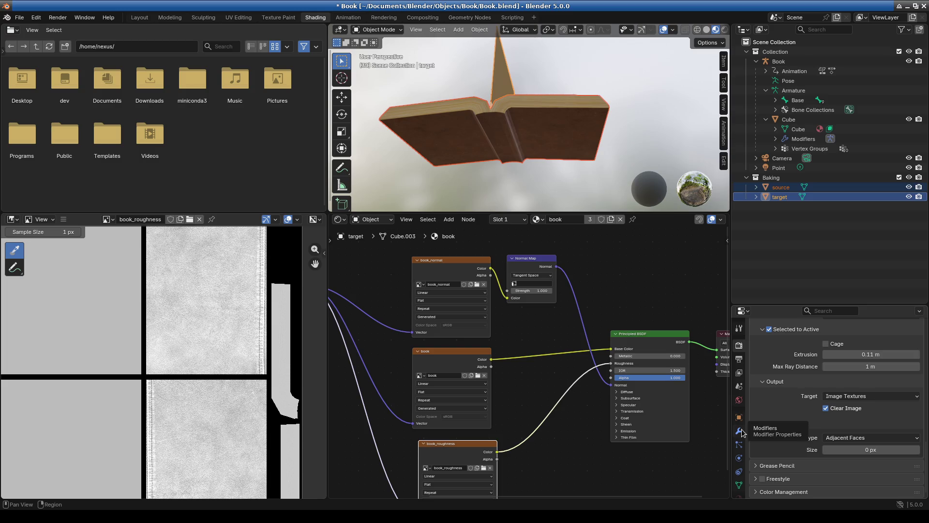
middle_drag(511, 400, 477, 405)
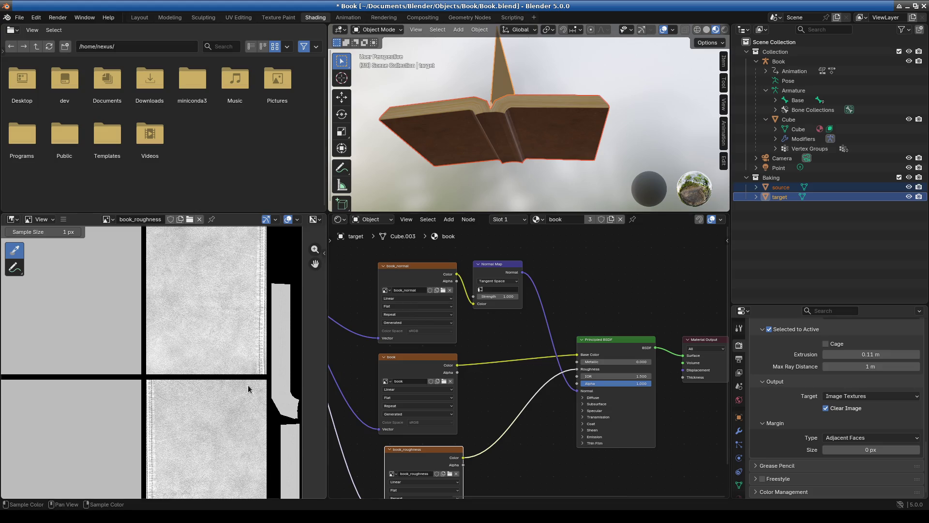
middle_drag(223, 400, 228, 400)
mouse_move(512, 424)
middle_down()
mouse_move(484, 399)
mouse_move(490, 410)
middle_up()
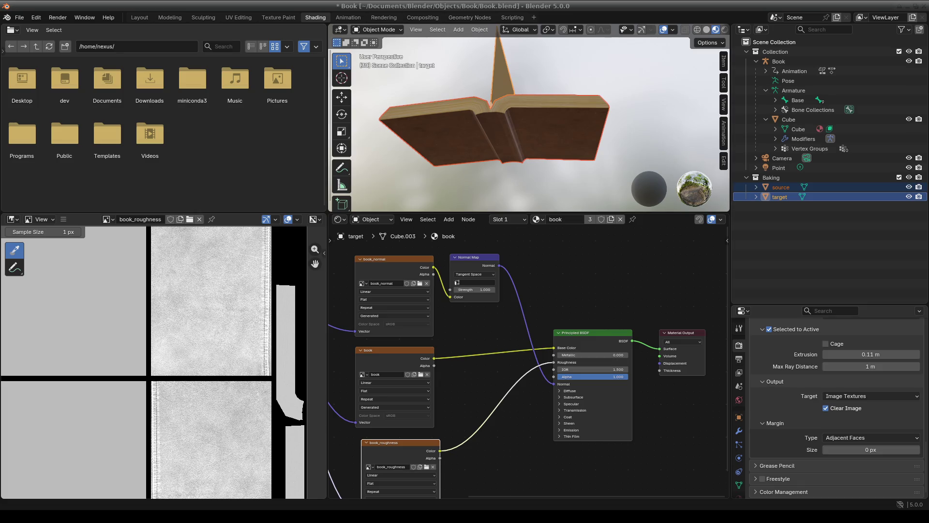
middle_drag(403, 445, 434, 433)
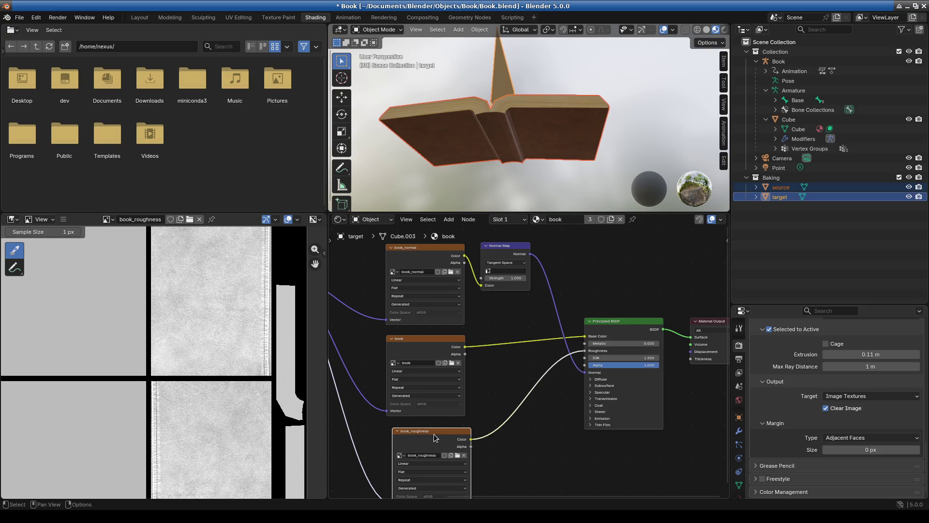
drag(434, 431, 426, 429)
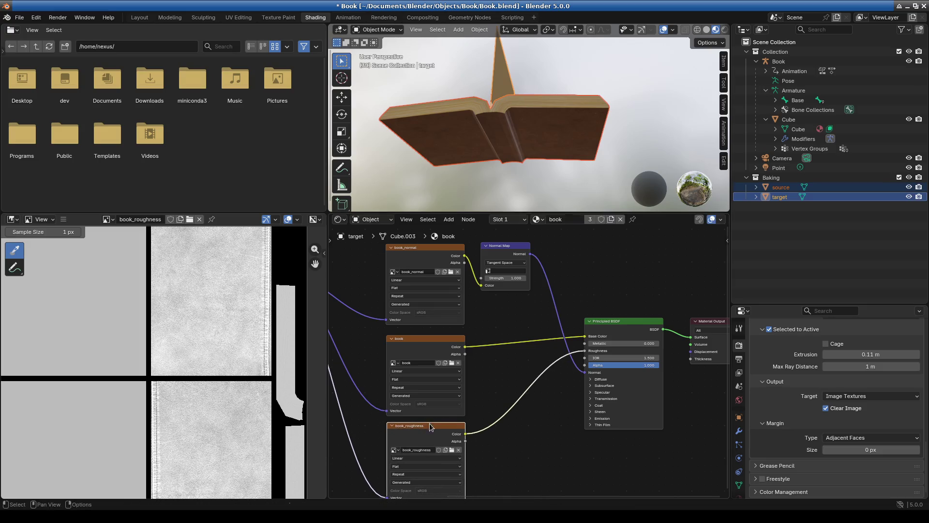
middle_drag(581, 457, 566, 426)
Step: Check the target's Modifier Properties, which show no modifiers, then select the source object
click(739, 431)
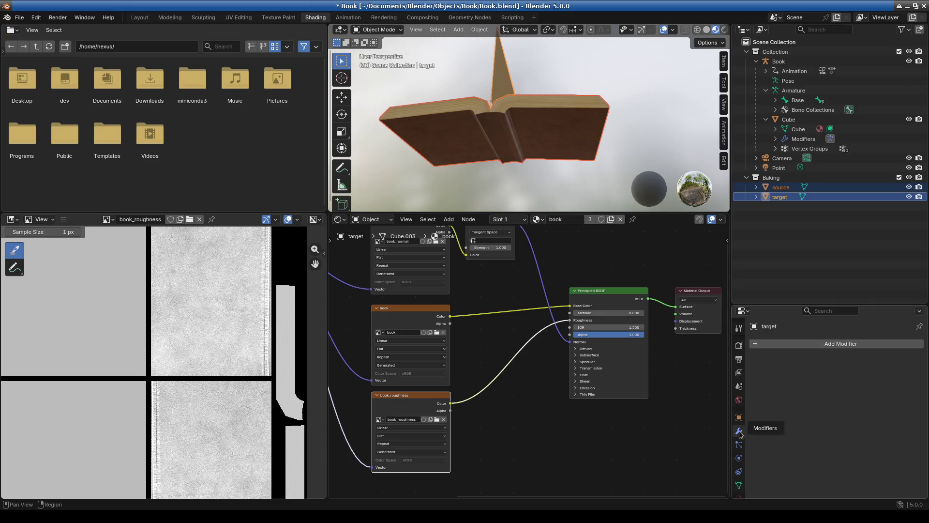
scroll(564, 452, down, 2)
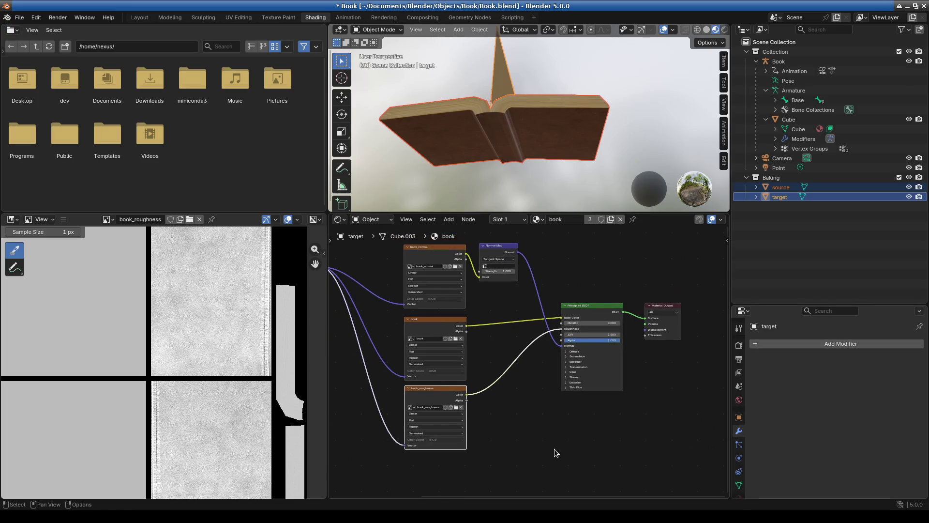
scroll(218, 403, down, 3)
scroll(179, 384, up, 4)
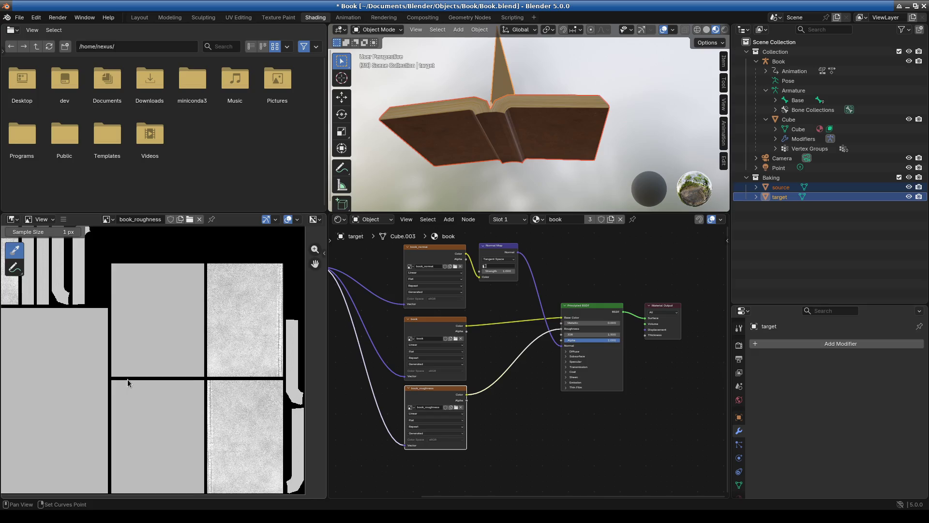
scroll(127, 379, up, 4)
scroll(129, 328, down, 4)
scroll(161, 380, up, 3)
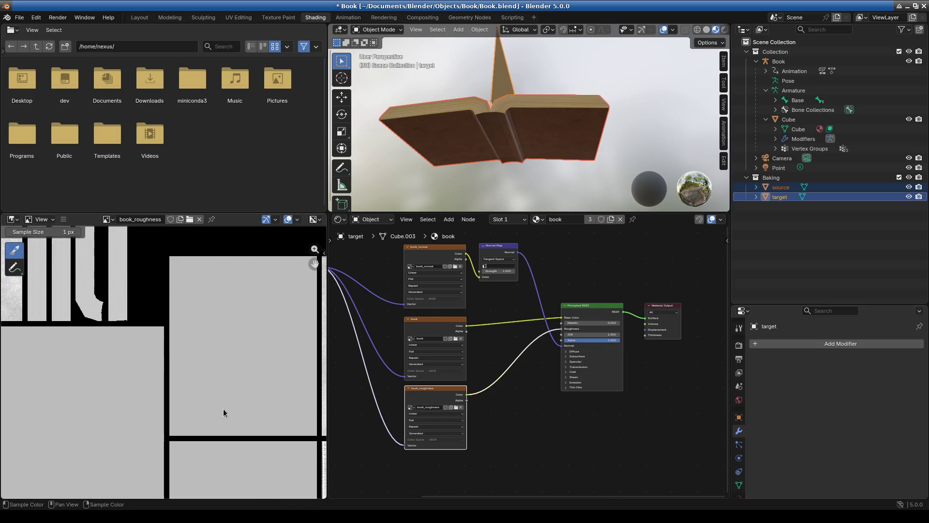
middle_drag(267, 424, 184, 409)
scroll(514, 372, up, 2)
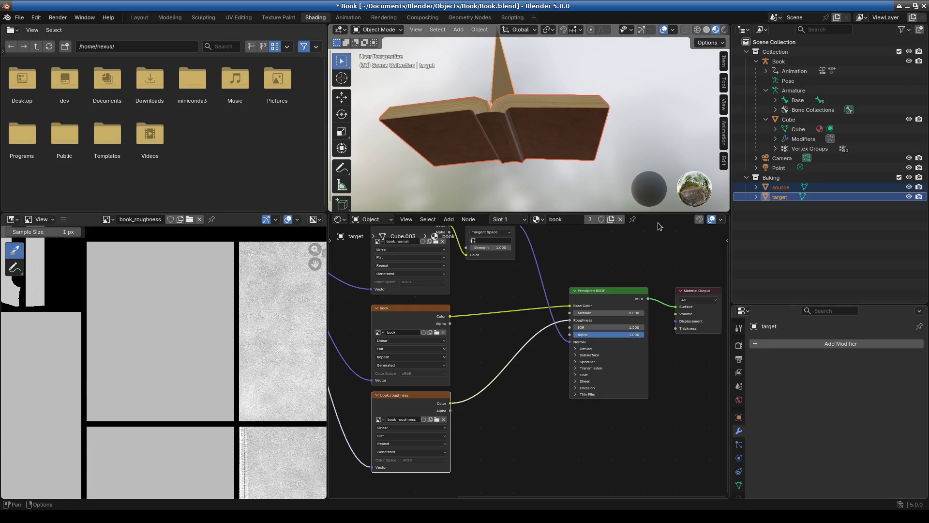
middle_drag(503, 324, 529, 359)
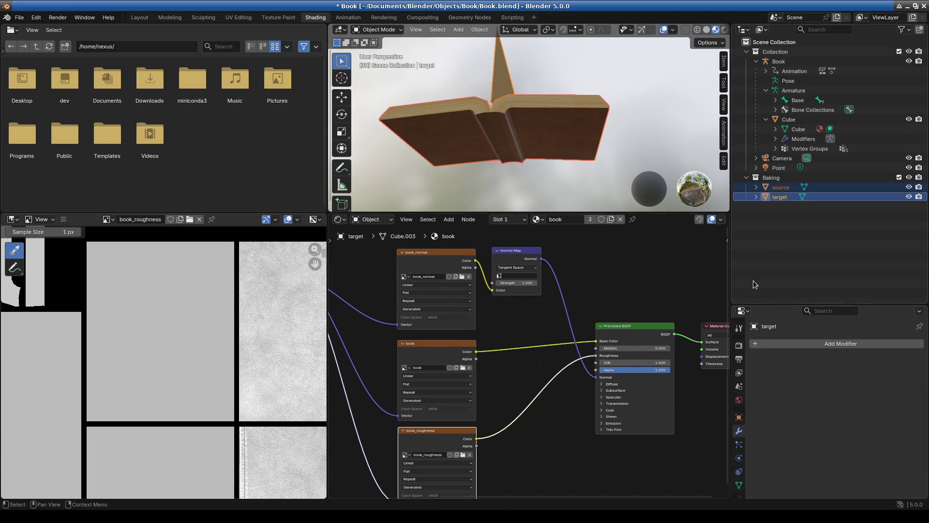
click(780, 187)
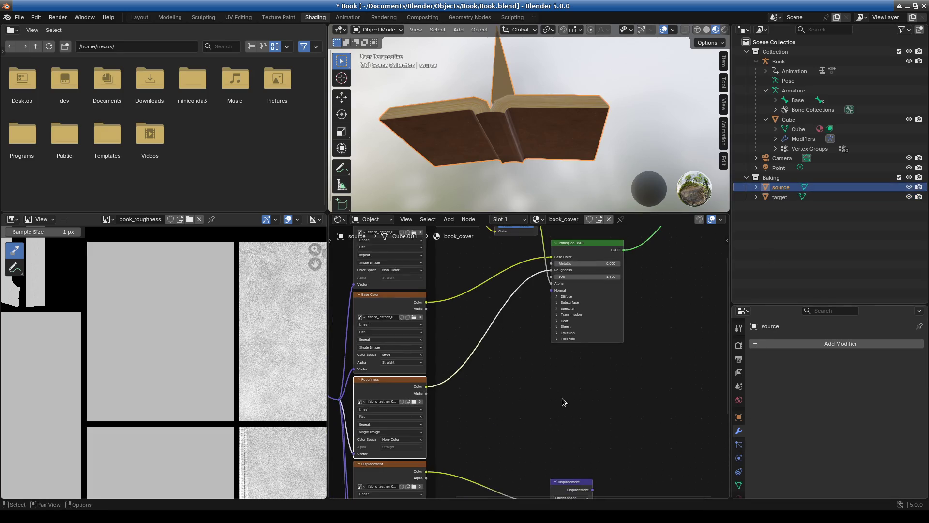
Step: Reposition the book_cover Displacement node, cancelling an unfinished link
middle_drag(574, 403, 535, 440)
scroll(582, 378, up, 2)
scroll(550, 425, down, 2)
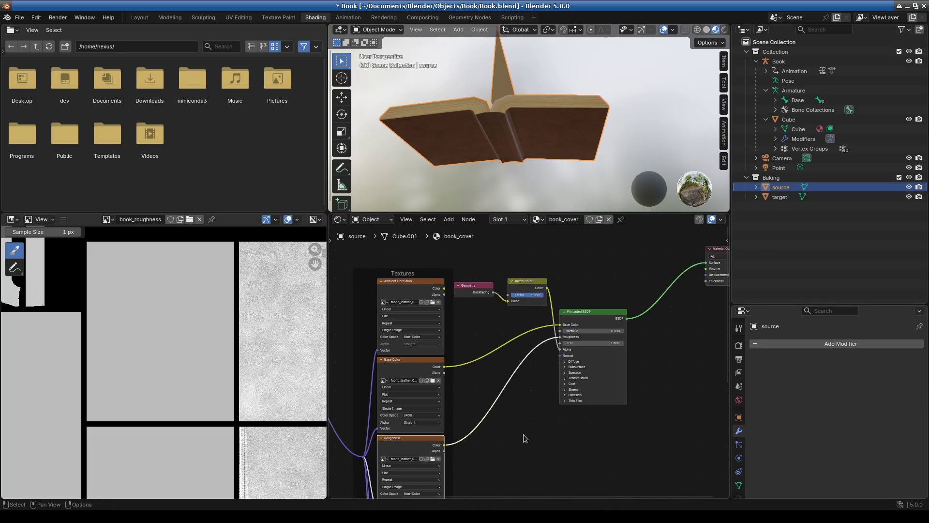
shift+scroll(524, 434, down, 5)
mouse_move(550, 376)
mouse_down()
mouse_move(501, 312)
mouse_move(543, 314)
mouse_up()
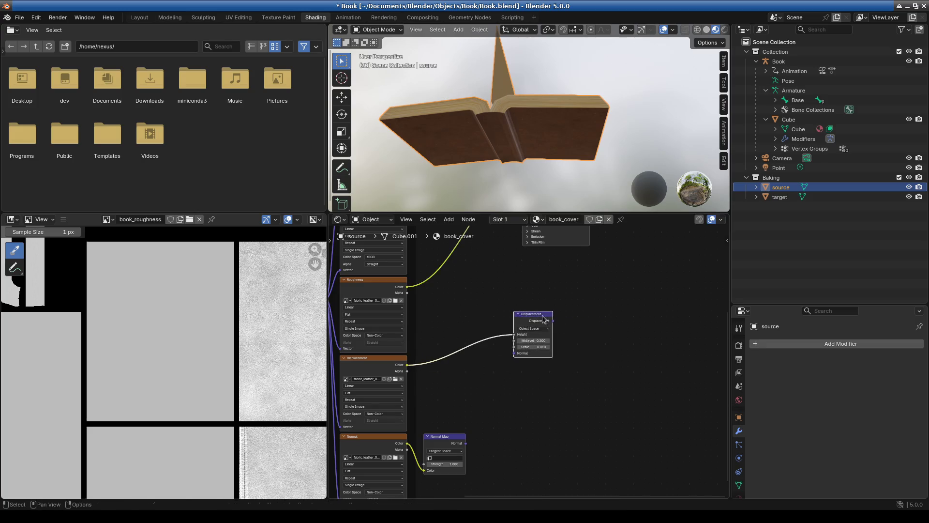
middle_drag(589, 321, 580, 374)
mouse_move(544, 373)
mouse_down()
mouse_move(493, 358)
mouse_move(467, 327)
mouse_up()
key(Escape)
Step: Move the Displacement node beside the output and link it to Material Output Displacement
scroll(576, 349, up, 2)
shift+scroll(518, 451, up, 2)
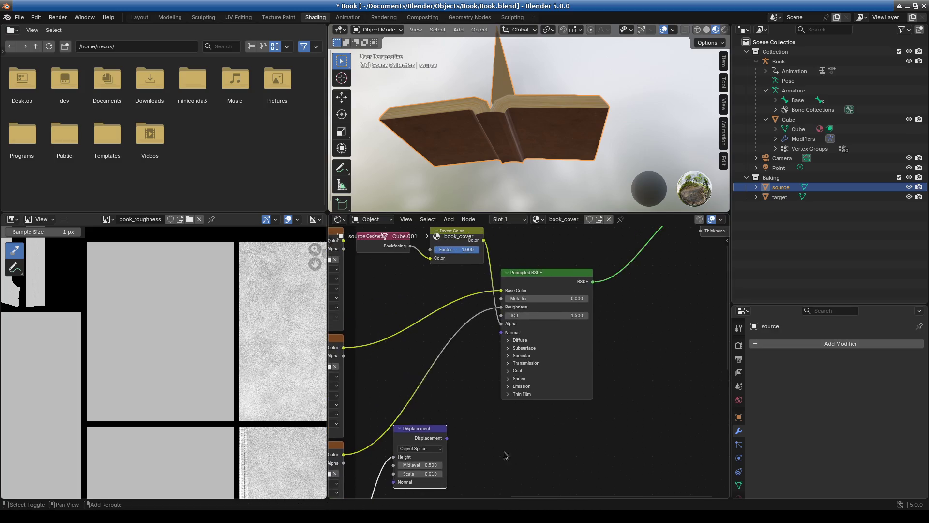
mouse_move(448, 438)
mouse_down()
mouse_move(487, 304)
mouse_move(498, 306)
mouse_move(500, 395)
mouse_move(603, 458)
mouse_up()
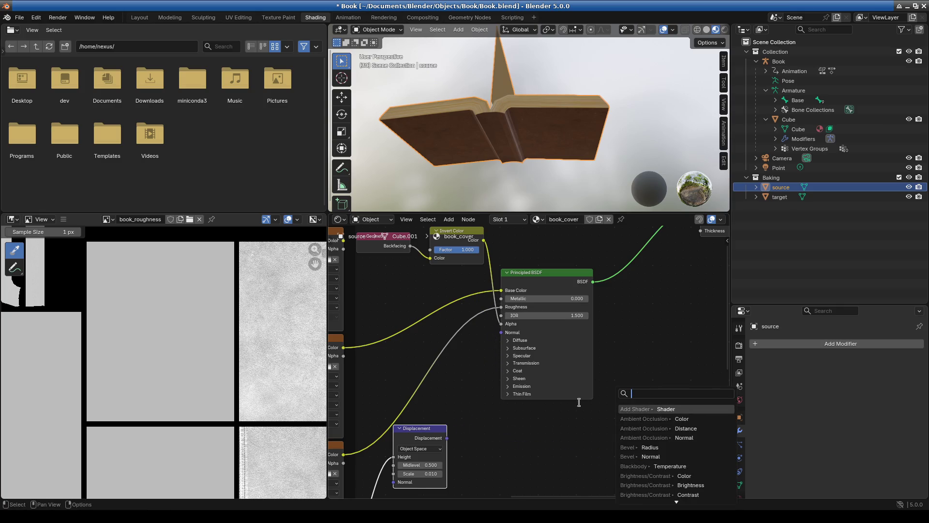
middle_drag(653, 351, 605, 401)
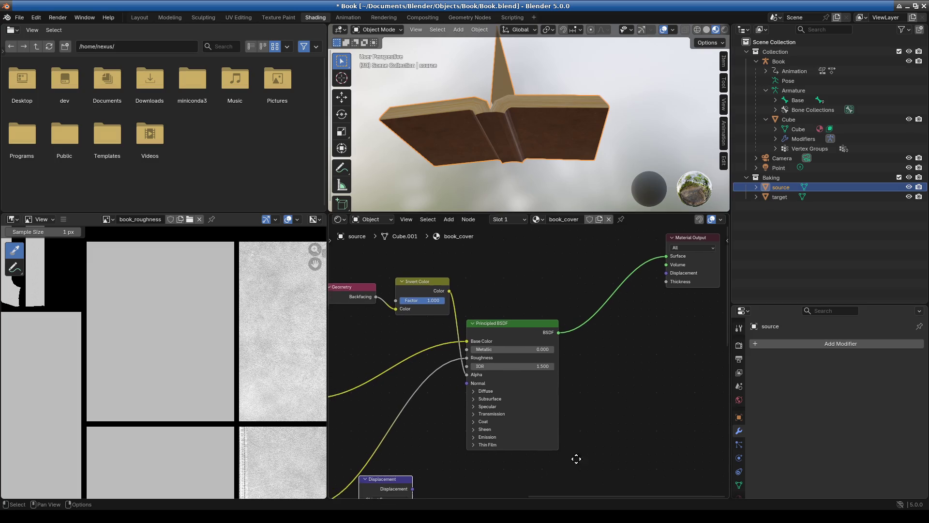
middle_drag(403, 484, 451, 439)
drag(436, 441, 670, 381)
middle_drag(681, 388, 549, 405)
drag(560, 401, 577, 244)
scroll(581, 252, down, 2)
scroll(619, 394, down, 1)
Step: Connect the Normal Map output to the Principled BSDF Normal input
middle_drag(619, 395, 714, 228)
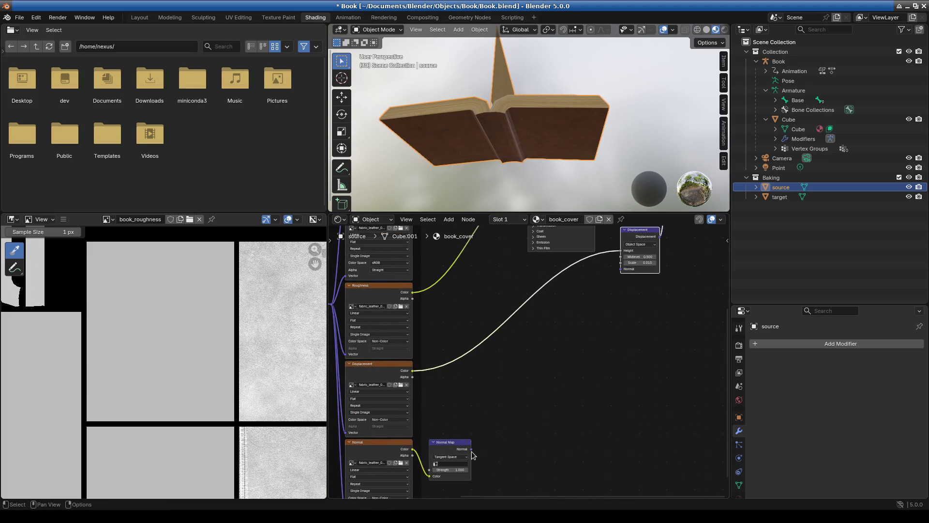
mouse_move(471, 450)
mouse_down()
mouse_move(525, 231)
mouse_move(527, 258)
mouse_up()
scroll(528, 367, down, 3)
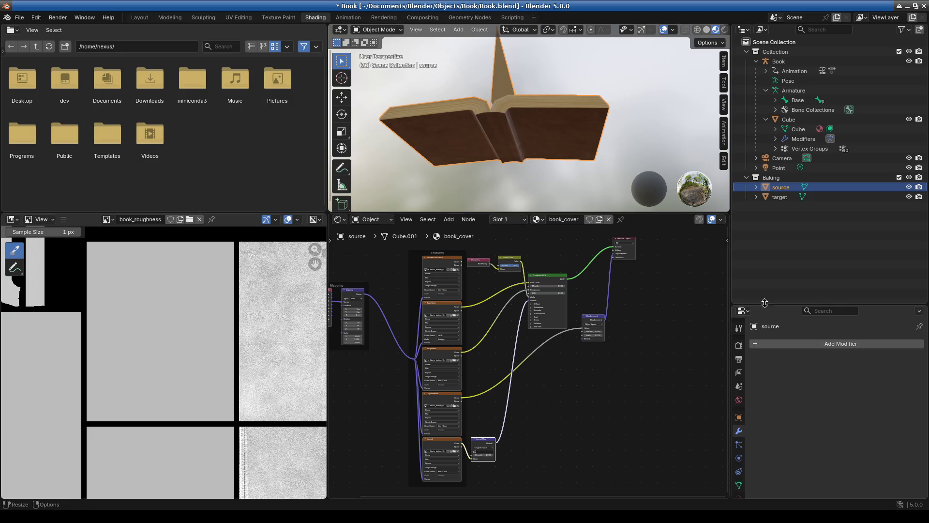
scroll(739, 465, down, 2)
Step: Switch to the book_page material and link its Displacement node to Material Output Displacement
click(739, 460)
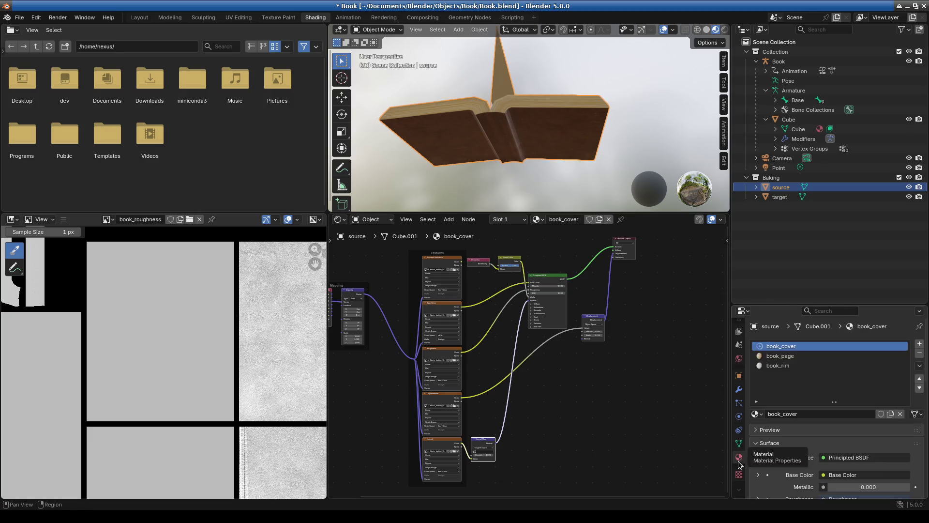
click(780, 356)
middle_drag(559, 429, 556, 338)
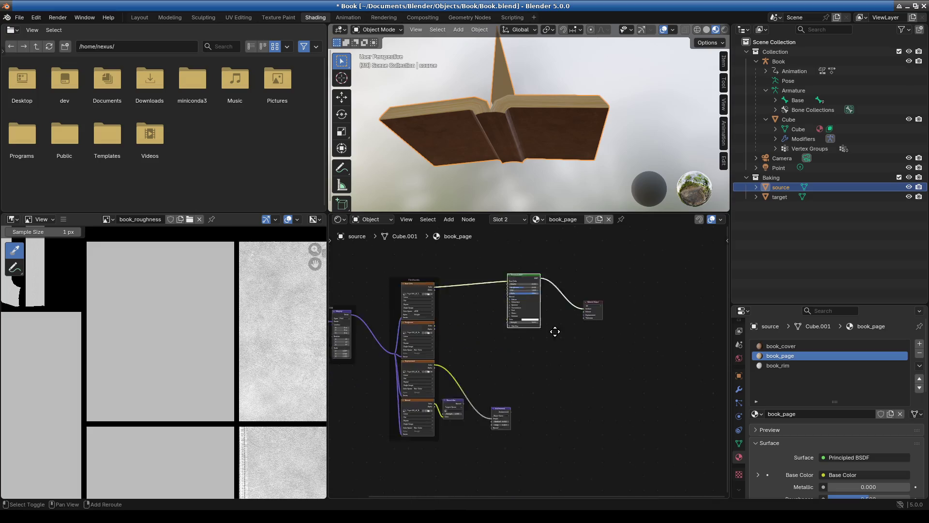
scroll(539, 382, up, 2)
mouse_move(492, 351)
mouse_down()
mouse_move(576, 310)
mouse_move(612, 347)
mouse_up()
middle_drag(612, 347, 469, 453)
drag(473, 435, 502, 354)
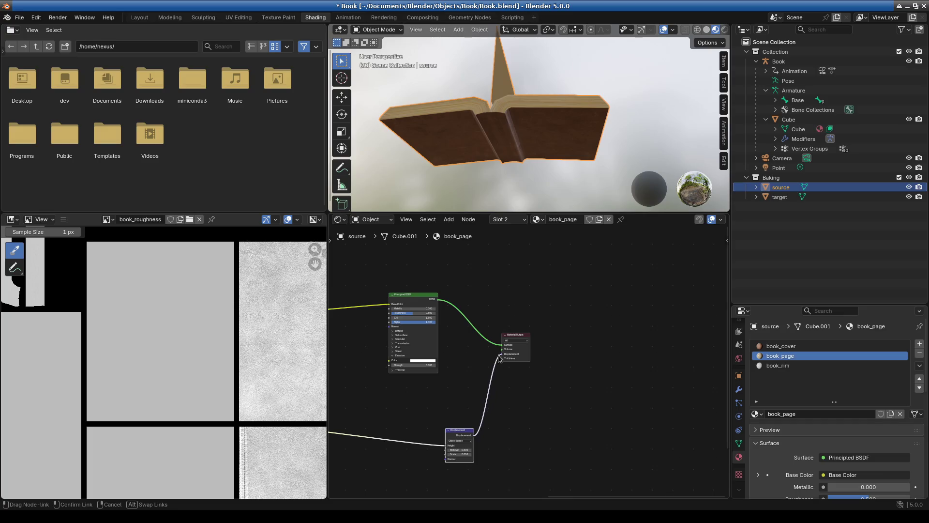
Step: Link book_page's Normal Map to BSDF Normal and its roughness texture to Roughness
ctrl+scroll(535, 387, left, 5)
shift+scroll(535, 387, down, 2)
drag(502, 437, 566, 277)
scroll(576, 349, up, 1)
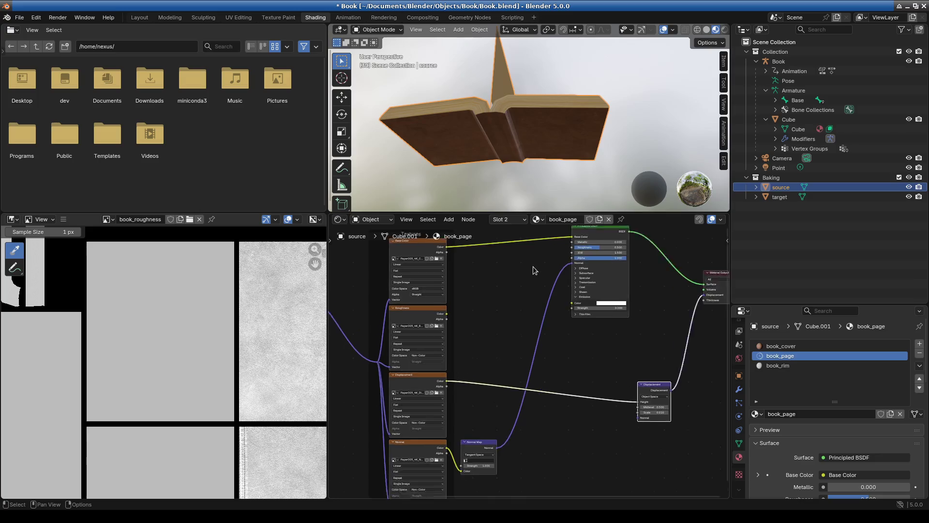
scroll(492, 328, up, 1)
scroll(436, 398, up, 1)
scroll(428, 354, up, 1)
scroll(428, 354, up, 1)
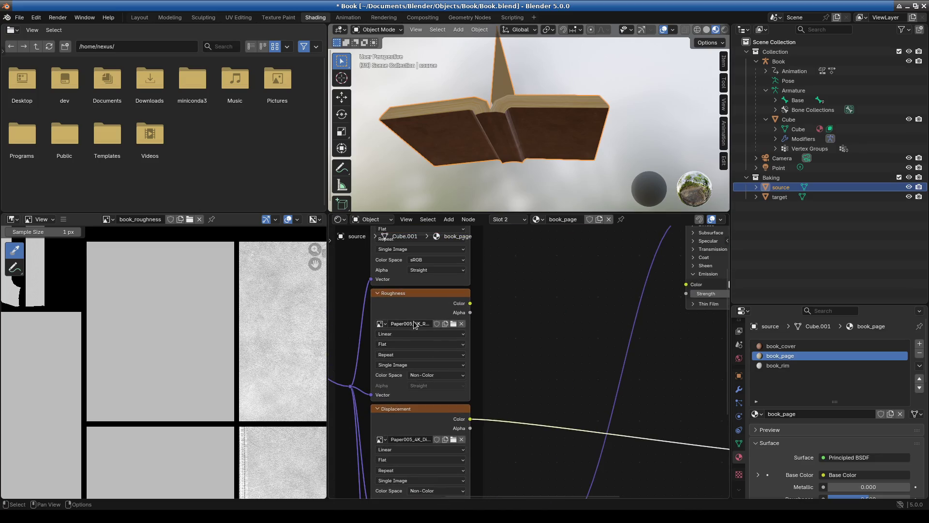
middle_drag(415, 324, 363, 358)
mouse_move(361, 349)
mouse_down()
mouse_move(561, 234)
mouse_move(576, 261)
mouse_up()
key(Home)
Step: Switch to the book_rim material and bring its shader, output and texture nodes into view
click(778, 365)
scroll(515, 357, down, 3)
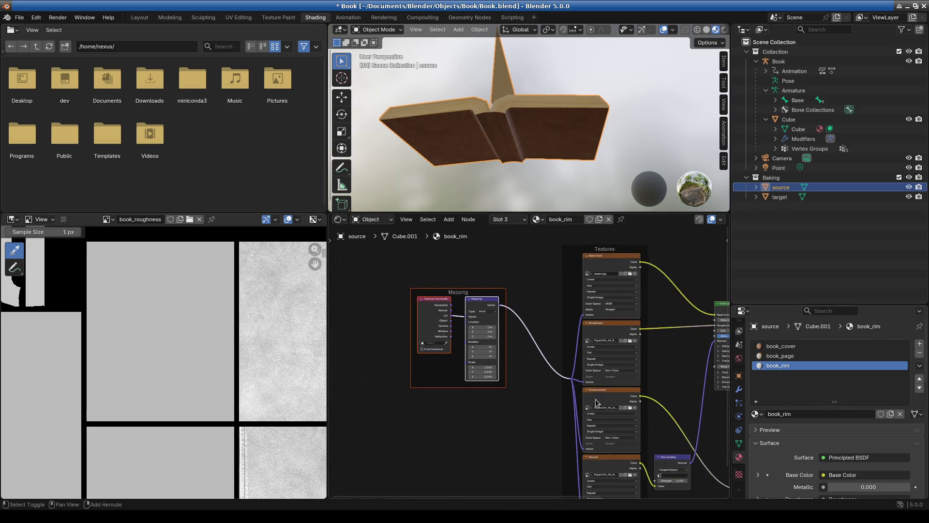
middle_drag(514, 357, 341, 347)
shift+middle_drag(443, 356, 497, 407)
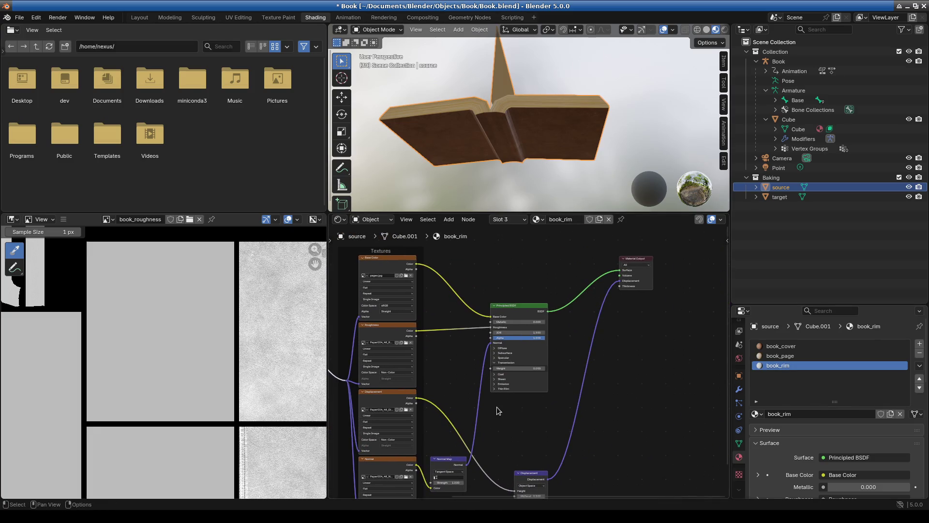
scroll(497, 407, up, 3)
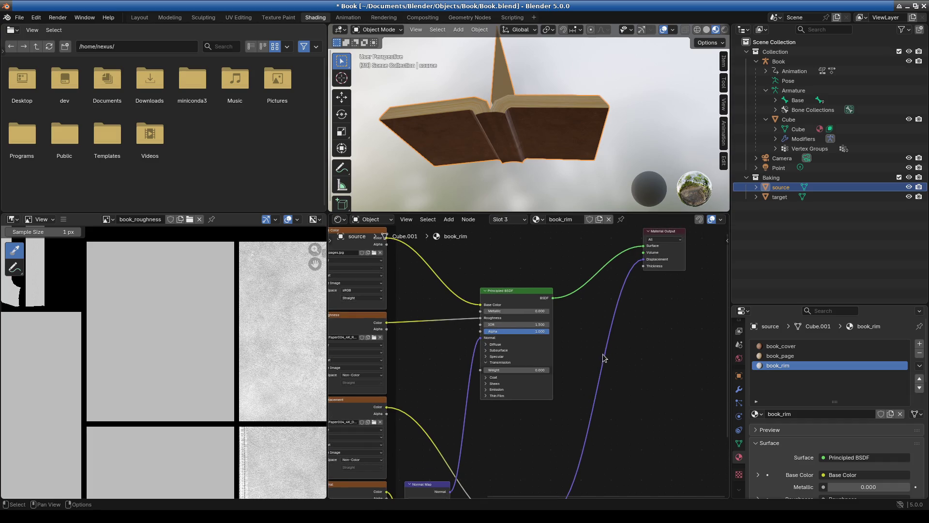
scroll(480, 370, up, 1)
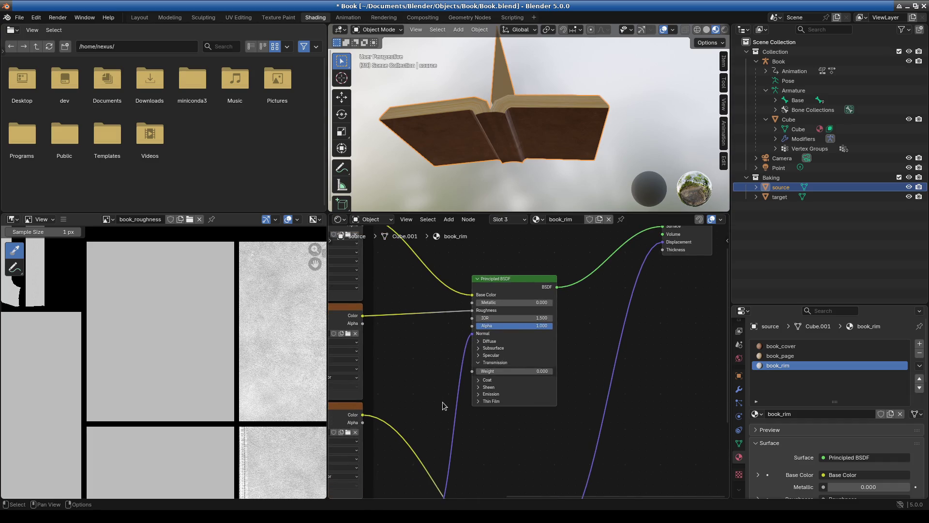
scroll(461, 445, down, 1)
middle_drag(431, 459, 533, 433)
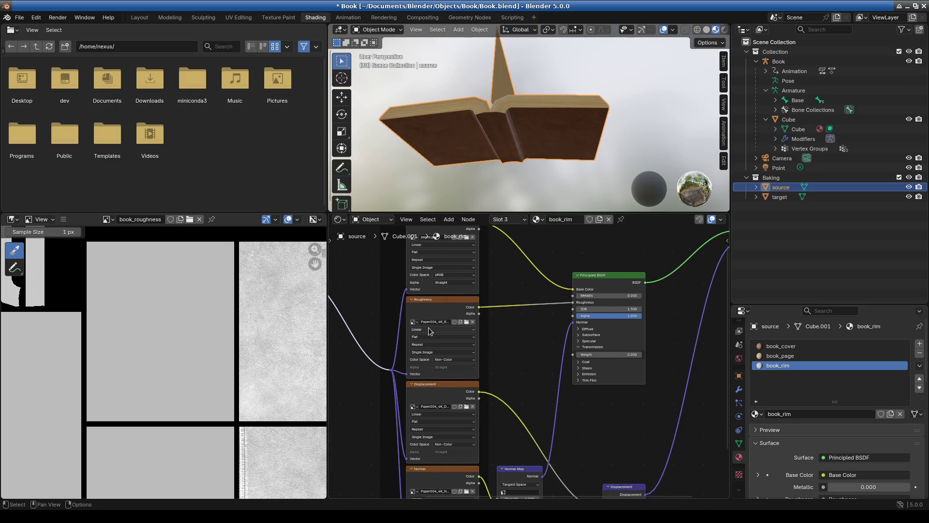
Step: Inspect the rim strips of the roughness texture and the book_rim Normal Map and Displacement nodes
middle_drag(124, 407, 249, 436)
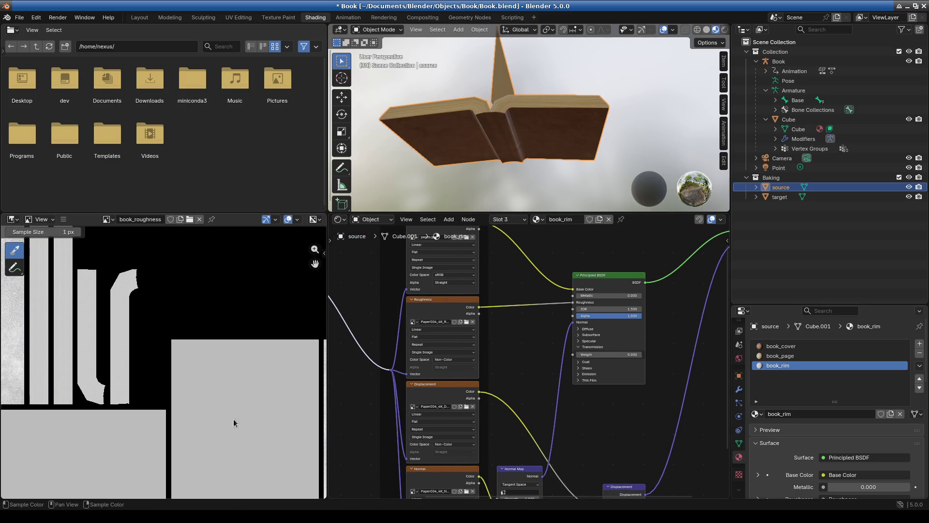
scroll(196, 361, up, 3)
scroll(196, 361, up, 4)
middle_drag(193, 362, 248, 367)
scroll(218, 375, down, 3)
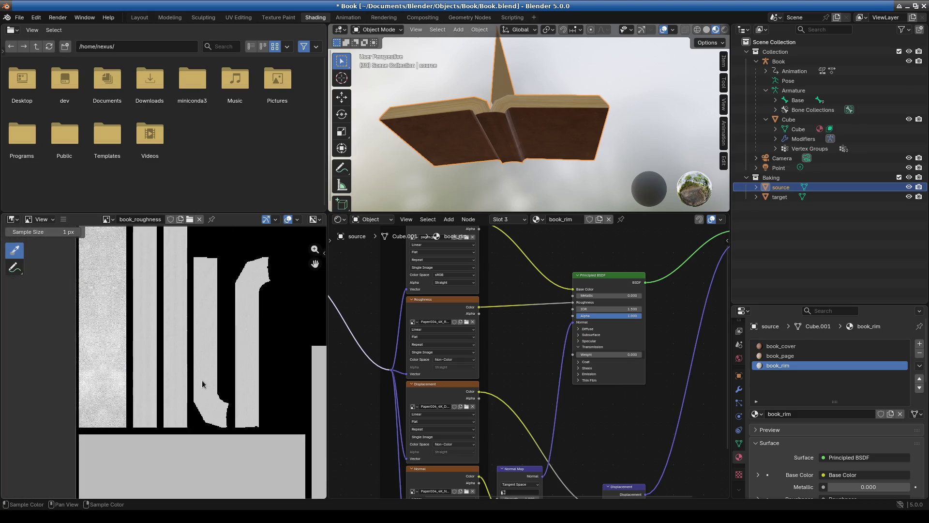
middle_drag(531, 410, 498, 316)
scroll(488, 376, up, 2)
scroll(477, 383, down, 2)
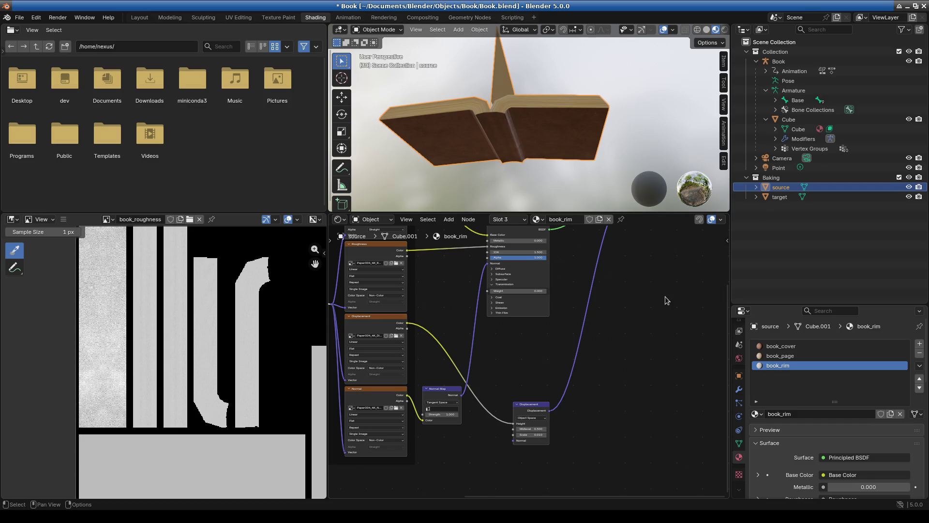
Step: Make target active with source selected and bake roughness from the Render Properties Bake panel
ctrl+click(780, 197)
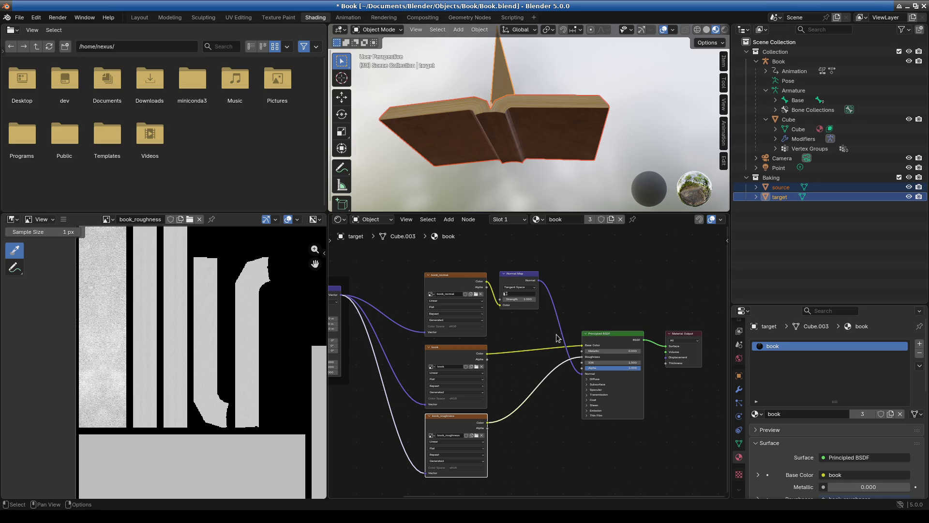
scroll(739, 334, up, 3)
click(741, 347)
scroll(808, 463, down, 10)
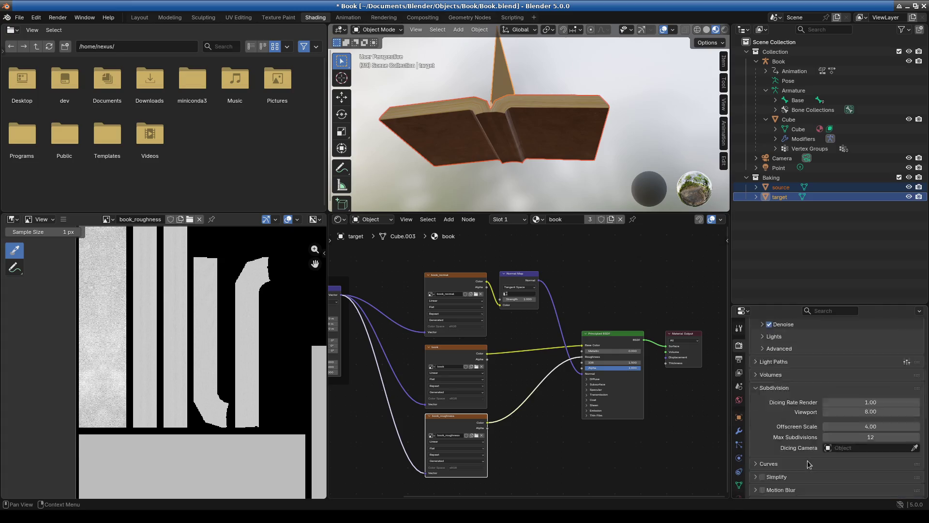
click(820, 467)
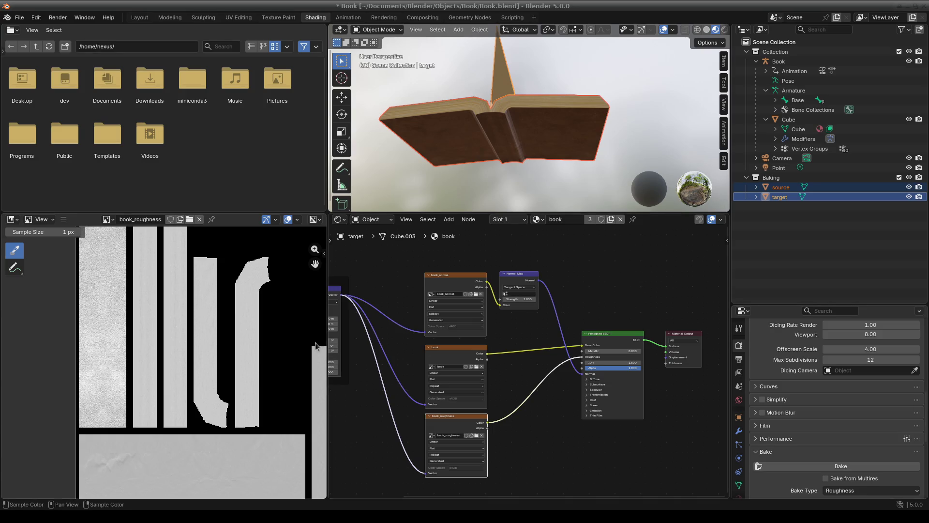
Step: Review the bake settings and open the Bake Type list
scroll(223, 409, down, 6)
scroll(196, 338, up, 5)
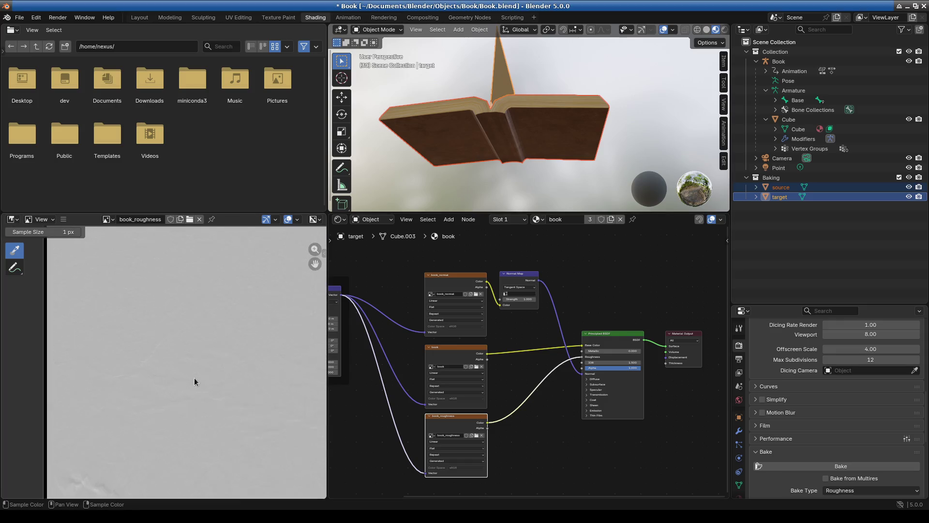
scroll(161, 396, down, 3)
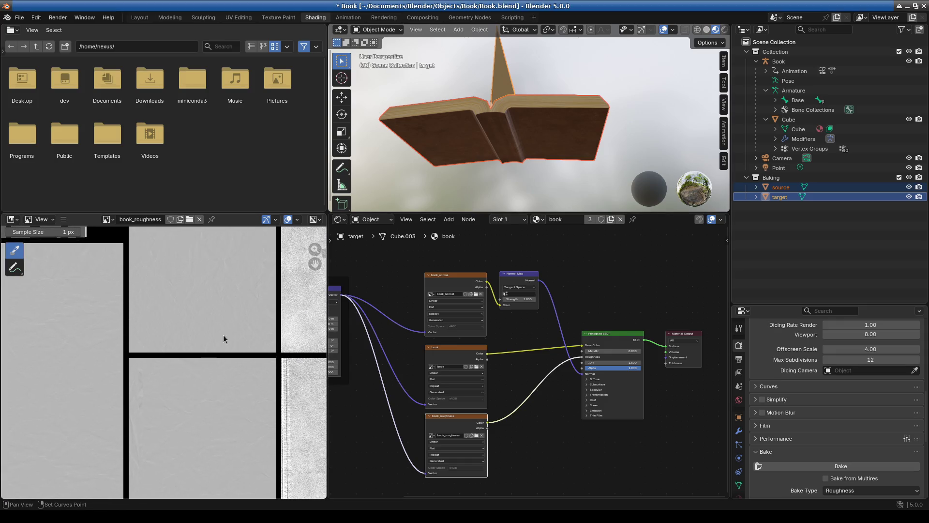
scroll(452, 406, up, 2)
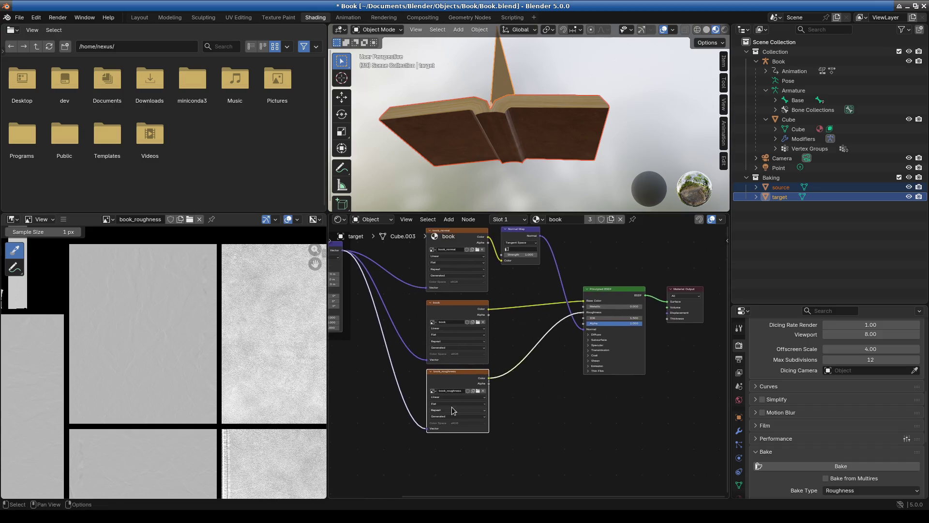
scroll(856, 399, down, 5)
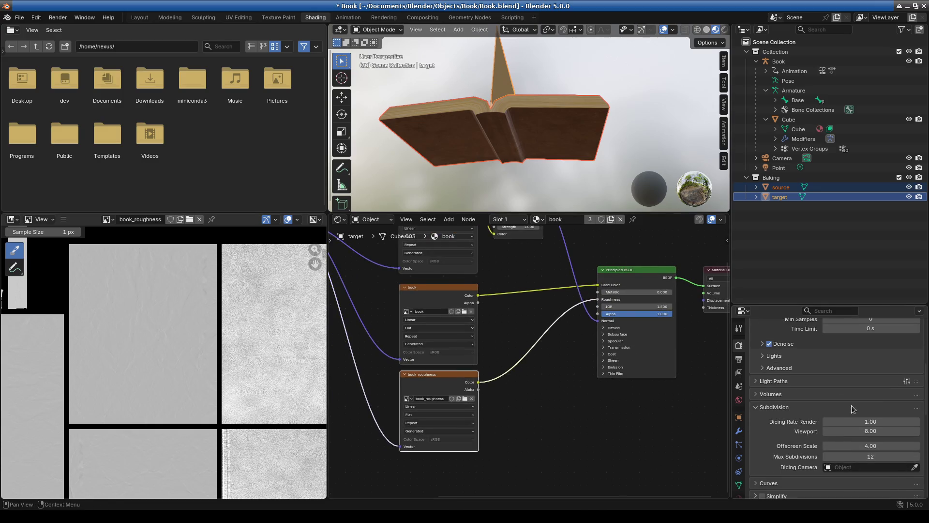
click(854, 400)
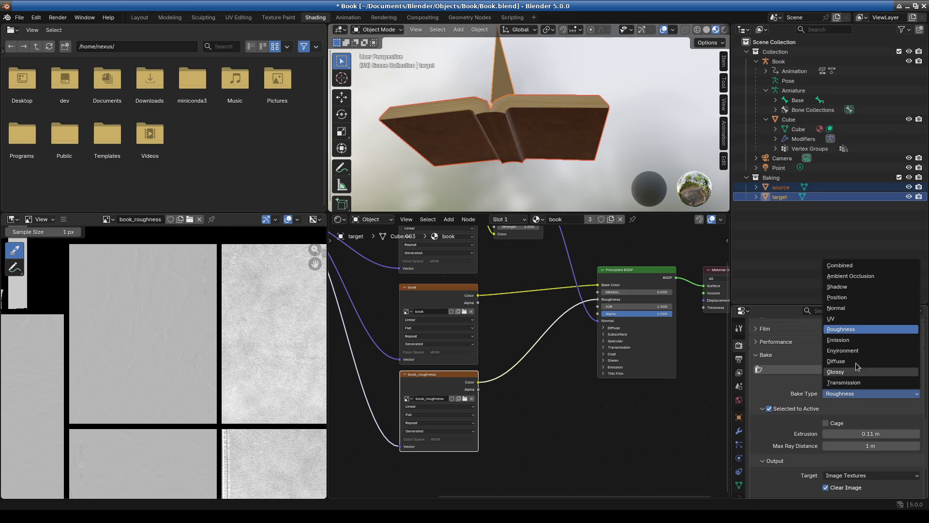
Step: Set Bake Type to Normal, select the book_normal image node, and bake
click(857, 317)
middle_drag(494, 315, 491, 352)
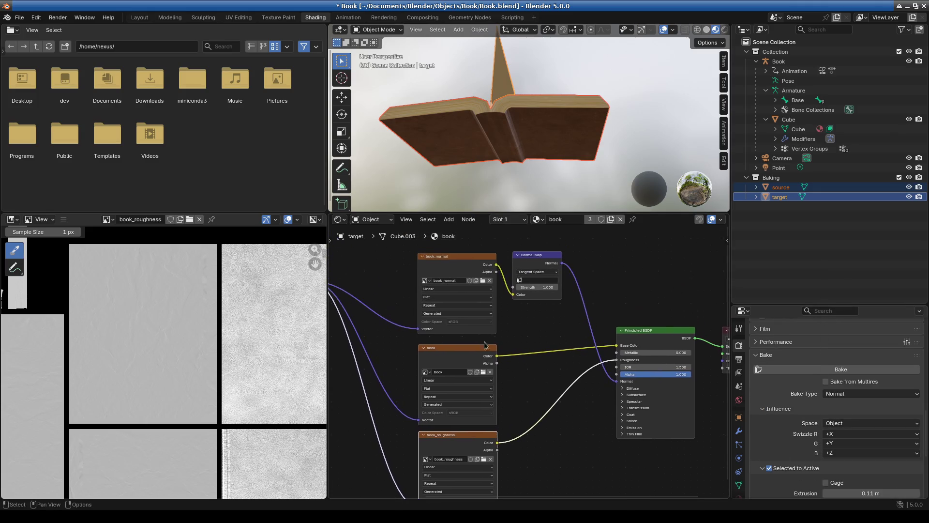
click(459, 264)
scroll(542, 392, down, 2)
middle_drag(541, 392, 474, 318)
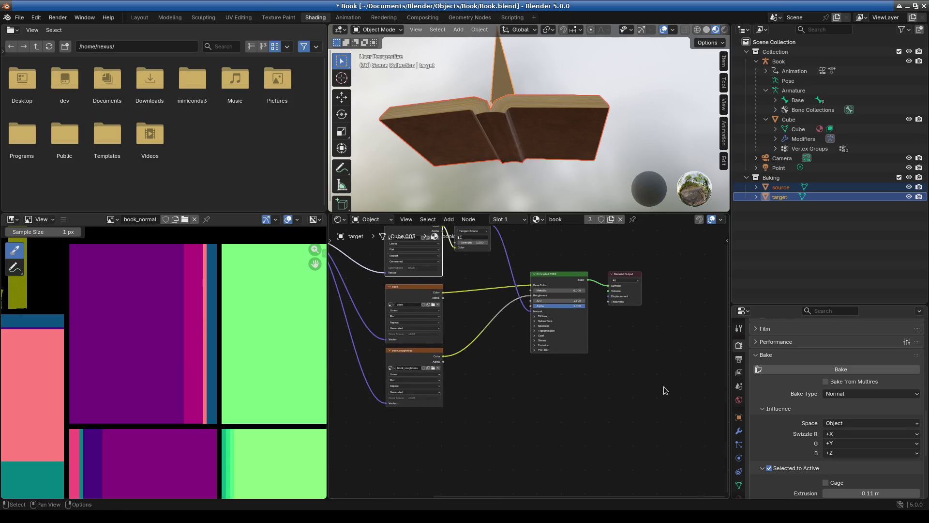
scroll(863, 453, down, 5)
scroll(799, 408, up, 6)
click(841, 389)
Step: Inspect the baked normal map up close and enlarge the 3D viewport
scroll(177, 384, down, 5)
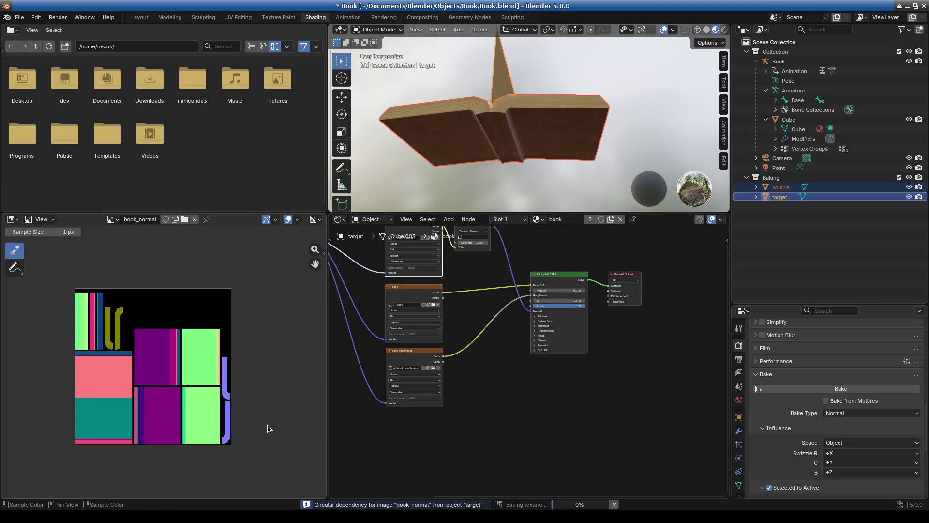
scroll(147, 407, up, 5)
mouse_move(147, 407)
middle_down()
mouse_move(163, 324)
mouse_move(243, 349)
mouse_move(223, 368)
mouse_move(65, 434)
mouse_move(271, 383)
mouse_move(147, 264)
middle_up()
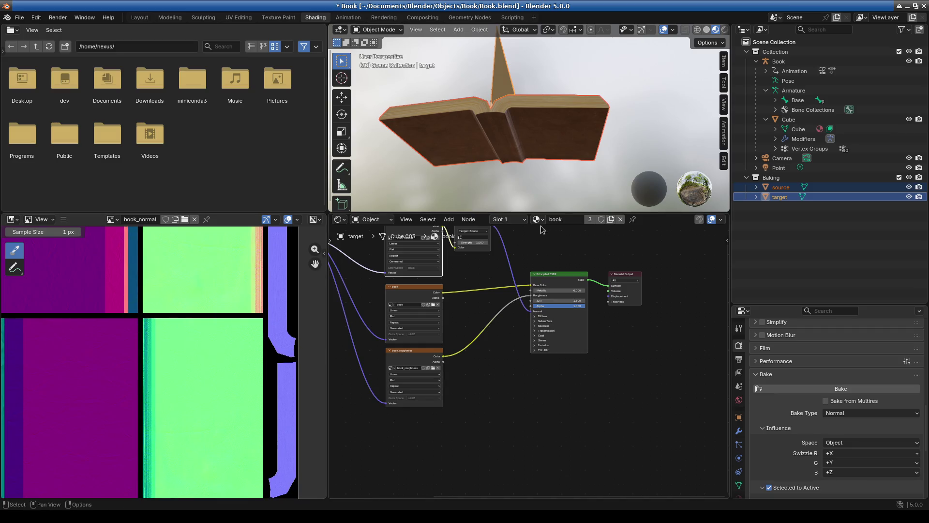
drag(542, 213, 543, 417)
drag(328, 271, 170, 272)
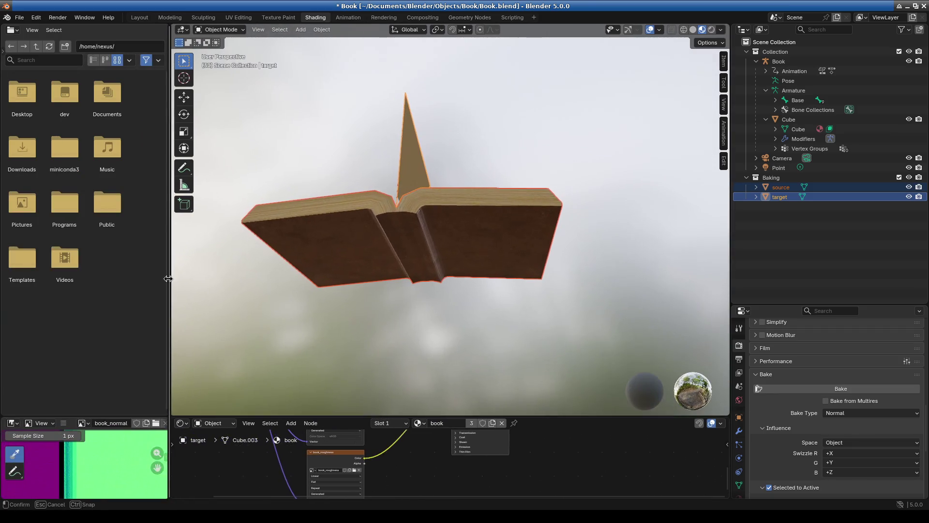
Step: Orbit the viewport to see the open book from above and the other books and camera
mouse_move(448, 307)
middle_down()
mouse_move(544, 307)
mouse_move(440, 324)
mouse_move(359, 369)
middle_up()
scroll(449, 337, down, 5)
mouse_move(449, 337)
middle_down()
mouse_move(550, 322)
mouse_move(482, 335)
mouse_move(494, 319)
mouse_move(504, 257)
mouse_move(519, 275)
middle_up()
scroll(481, 335, up, 5)
scroll(504, 257, up, 5)
scroll(514, 250, down, 5)
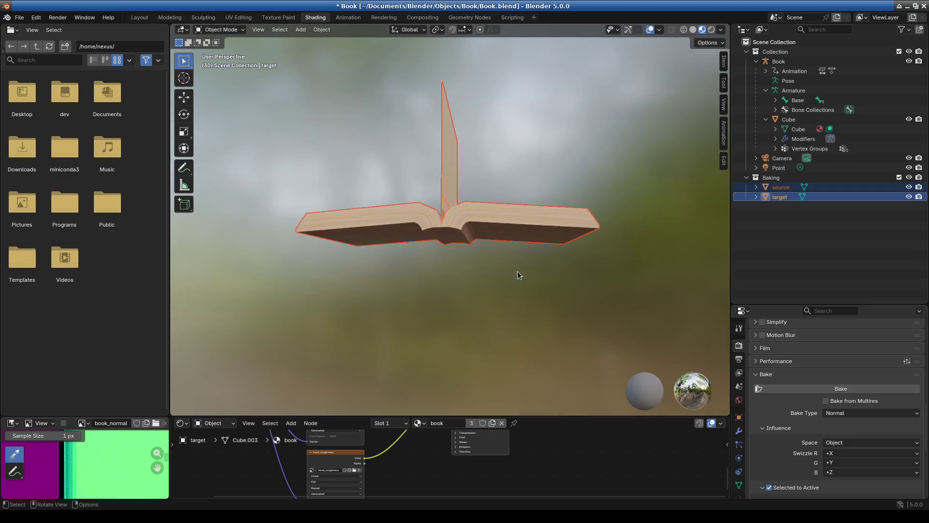
Step: Hide the source object and orbit to view the target book from a lower angle
click(909, 187)
mouse_move(556, 294)
middle_down()
mouse_move(502, 321)
mouse_move(414, 309)
middle_up()
scroll(504, 271, up, 3)
scroll(506, 269, up, 5)
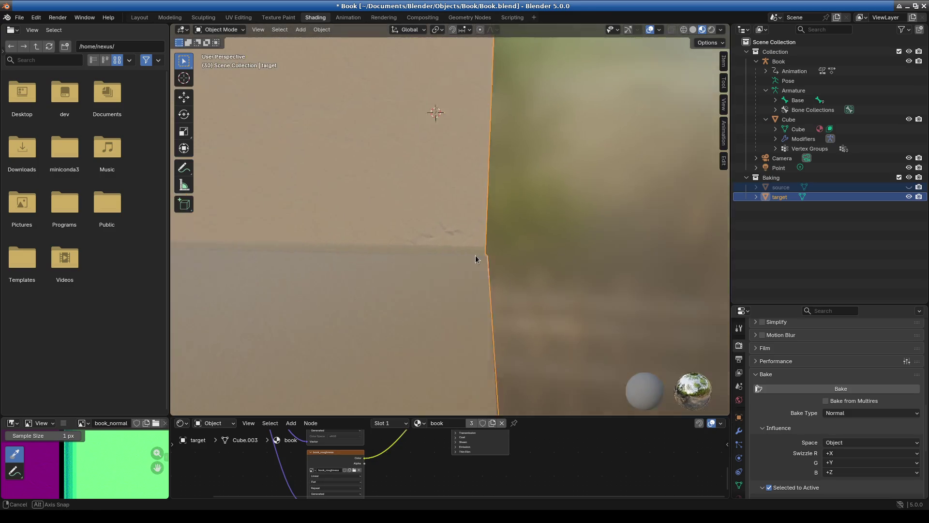
mouse_move(499, 236)
middle_down()
mouse_move(518, 234)
mouse_move(496, 298)
mouse_move(531, 295)
mouse_move(469, 233)
mouse_move(420, 228)
mouse_move(487, 216)
mouse_move(496, 227)
mouse_move(487, 208)
mouse_move(512, 201)
mouse_move(554, 153)
mouse_move(707, 204)
mouse_move(710, 254)
mouse_move(713, 224)
mouse_move(613, 183)
mouse_move(484, 232)
mouse_move(508, 254)
mouse_move(523, 181)
mouse_move(480, 142)
mouse_move(498, 158)
mouse_move(494, 257)
mouse_move(549, 254)
mouse_move(567, 222)
mouse_move(576, 244)
mouse_move(520, 202)
mouse_move(492, 199)
mouse_move(537, 232)
middle_up()
scroll(490, 197, up, 3)
Step: Enlarge the Shader Editor and pan to the book_normal and Normal Map nodes
drag(551, 416, 548, 182)
scroll(542, 325, up, 2)
mouse_move(541, 325)
middle_down()
mouse_move(581, 448)
mouse_move(573, 460)
middle_up()
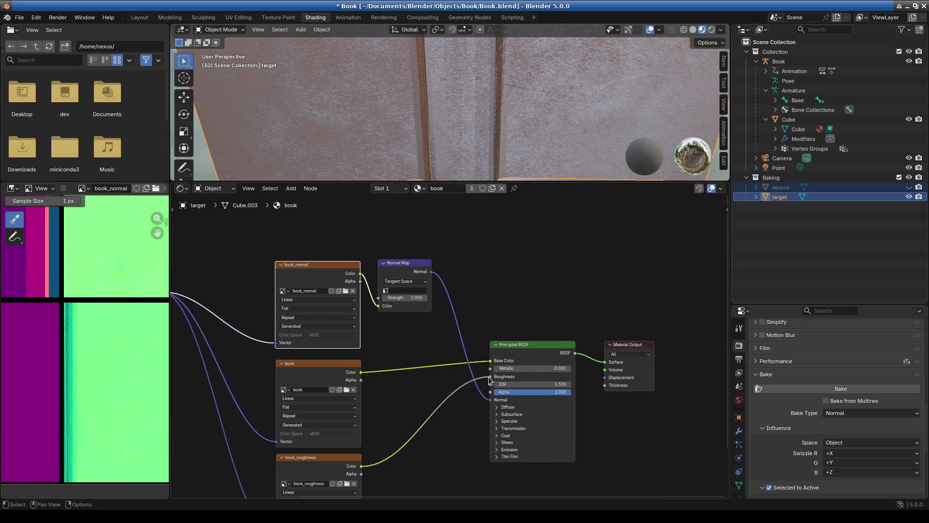
Step: Disconnect book_roughness from the Principled BSDF's Roughness input, then reconnect it
drag(490, 376, 454, 386)
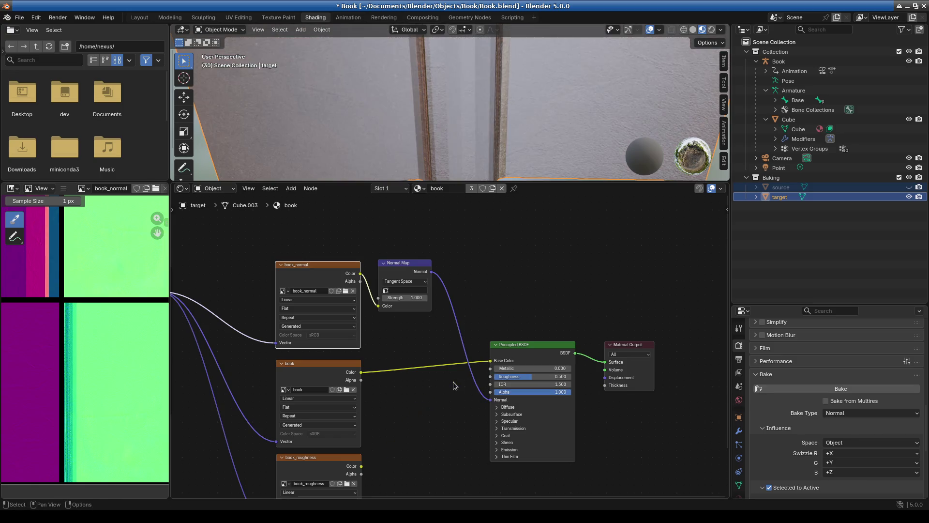
mouse_move(527, 183)
mouse_down()
mouse_move(525, 242)
mouse_move(525, 224)
mouse_up()
mouse_move(367, 464)
middle_down()
mouse_move(406, 435)
mouse_move(407, 419)
middle_up()
mouse_move(370, 439)
mouse_down()
mouse_move(415, 380)
mouse_move(491, 355)
mouse_move(460, 374)
mouse_up()
Step: Unplug the Normal Map from the shader's Normal input, compare the cover shading, then reconnect it
drag(550, 224, 522, 373)
scroll(521, 290, down, 5)
mouse_move(522, 290)
middle_down()
mouse_move(499, 331)
mouse_move(429, 342)
mouse_move(324, 301)
mouse_move(406, 307)
middle_up()
scroll(479, 290, up, 5)
middle_drag(480, 290, 513, 339)
mouse_move(531, 380)
mouse_down()
mouse_move(549, 245)
mouse_move(542, 190)
mouse_up()
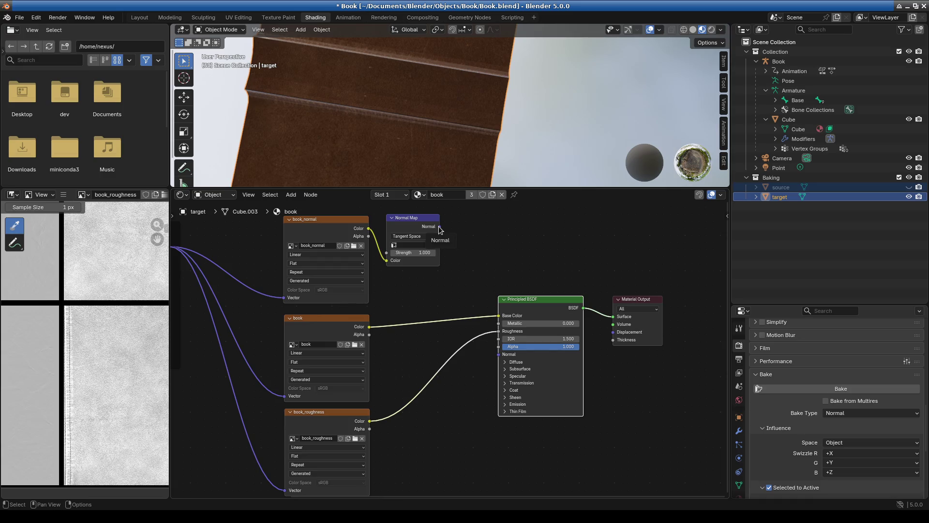
drag(439, 227, 498, 354)
Step: Display the book_normal texture in the Image Editor and inspect the book's shading in a larger viewport
scroll(471, 172, down, 4)
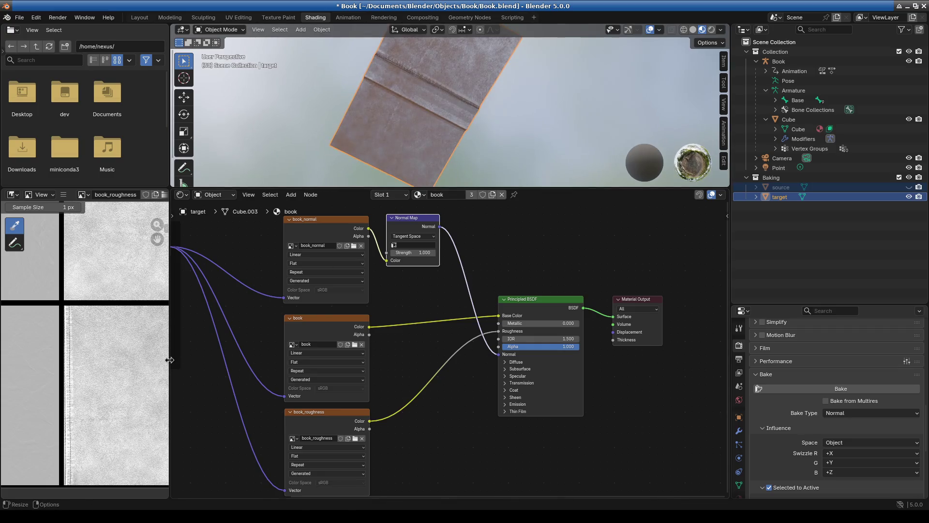
scroll(87, 388, down, 3)
click(87, 196)
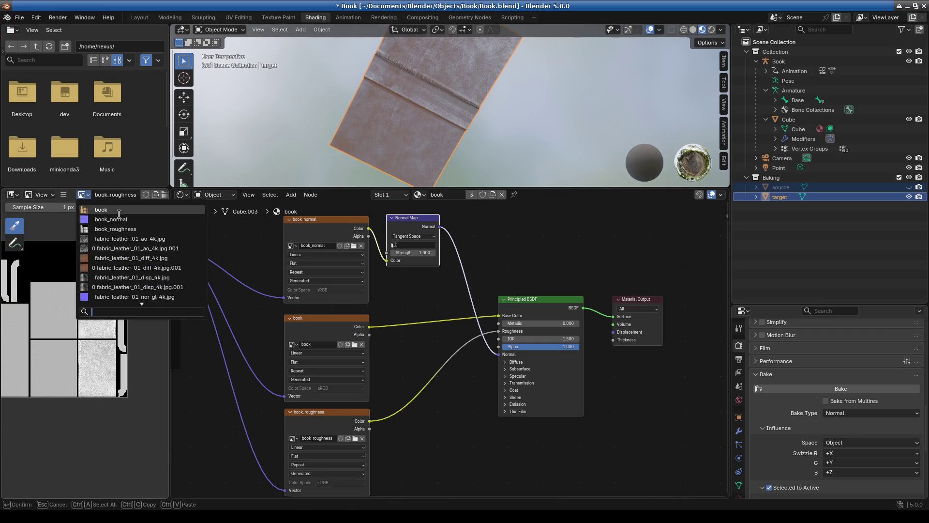
click(341, 234)
scroll(87, 358, up, 3)
mouse_move(58, 358)
middle_down()
mouse_move(139, 369)
mouse_move(141, 382)
mouse_move(58, 397)
middle_up()
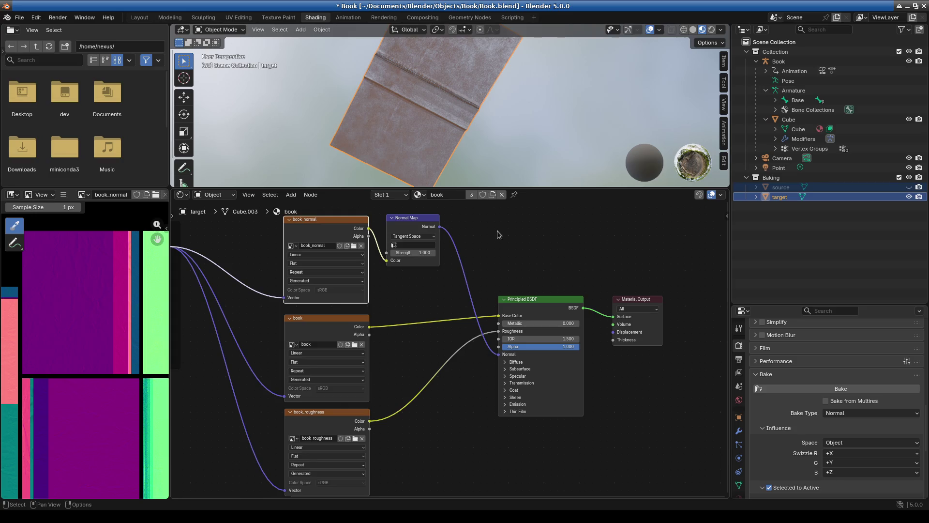
mouse_move(573, 189)
mouse_down()
mouse_move(557, 247)
mouse_move(484, 383)
mouse_up()
scroll(464, 225, up, 5)
mouse_move(463, 214)
middle_down()
mouse_move(339, 223)
mouse_move(408, 293)
mouse_move(406, 153)
mouse_move(408, 142)
mouse_move(443, 142)
mouse_move(361, 133)
mouse_move(391, 139)
mouse_move(393, 130)
middle_up()
scroll(817, 453, up, 15)
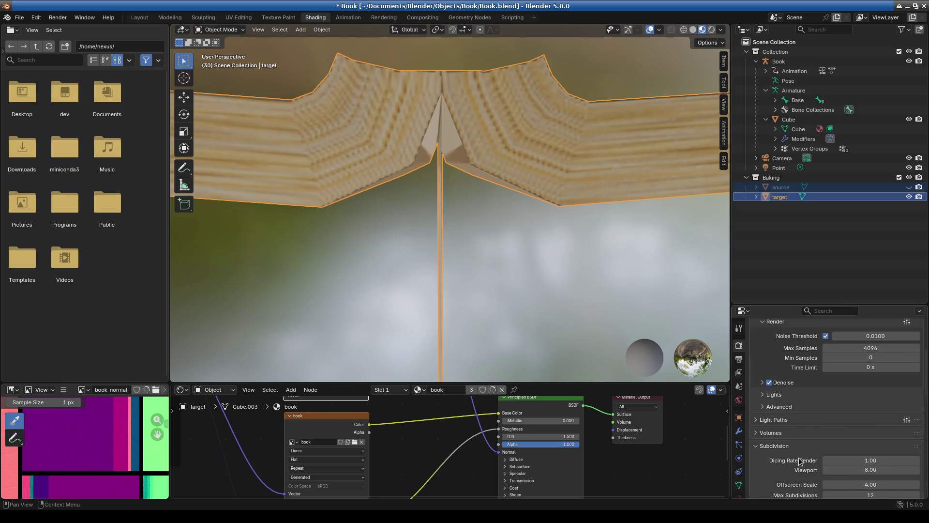
Step: Review the Sampling, Subdivision and Bake render settings, then enlarge the Shader and Image editors
scroll(872, 431, down, 4)
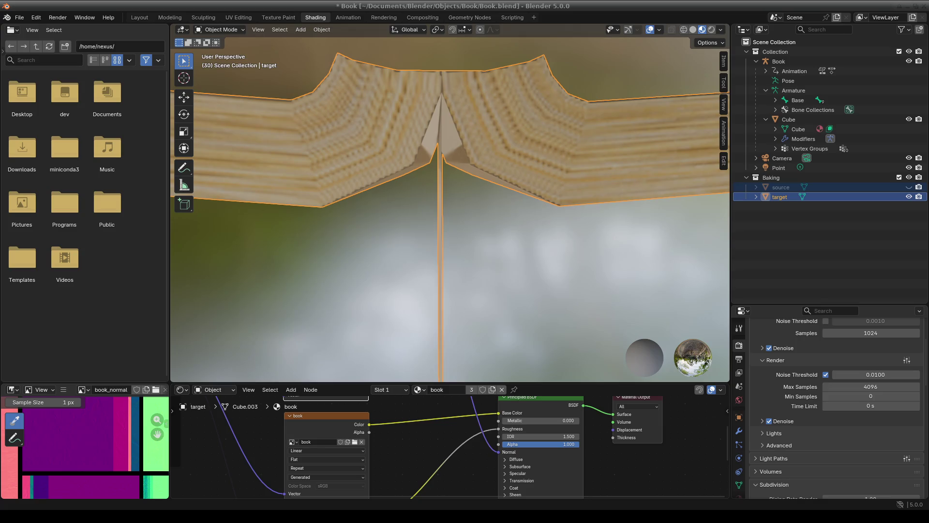
scroll(478, 170, down, 5)
scroll(443, 252, up, 4)
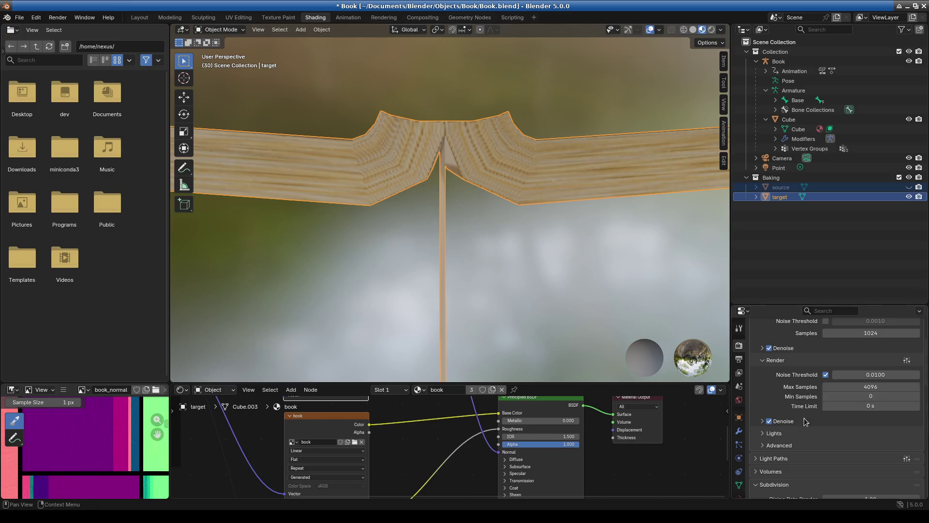
scroll(812, 438, down, 5)
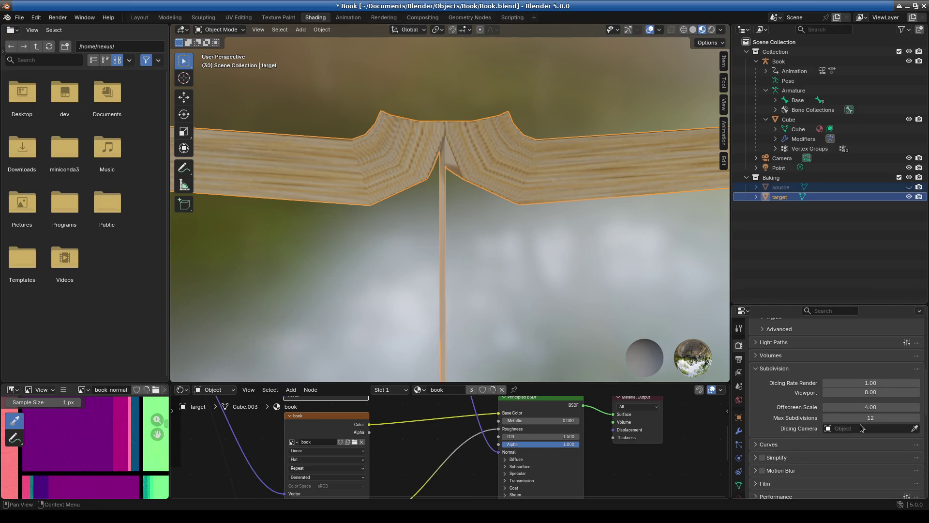
scroll(823, 426, down, 10)
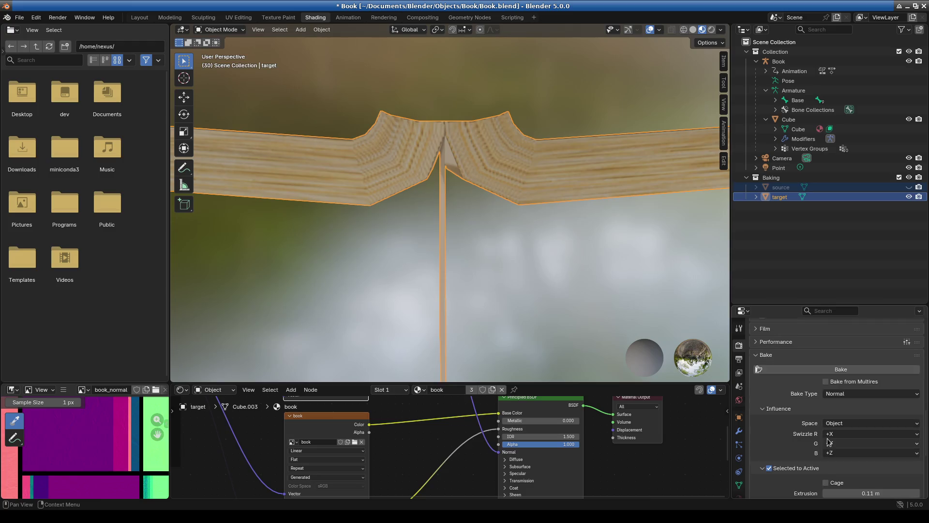
scroll(876, 456, down, 4)
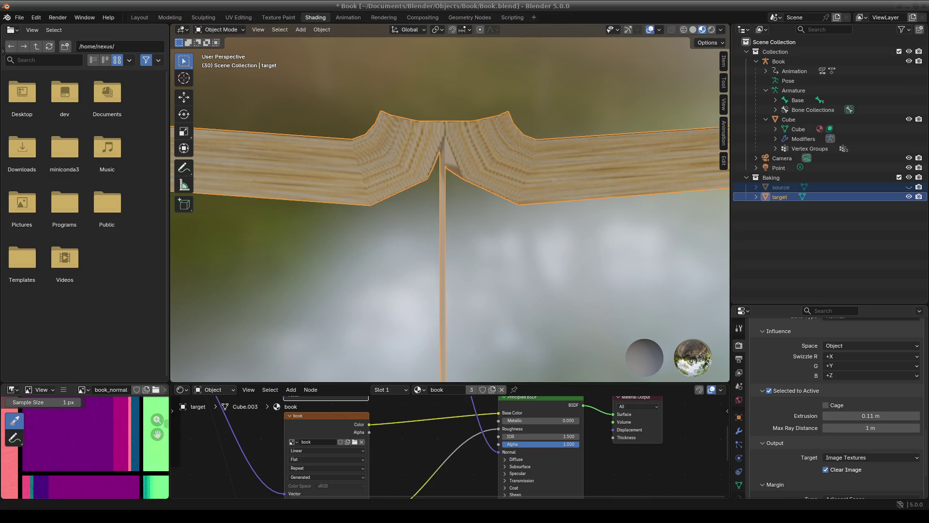
drag(196, 384, 196, 167)
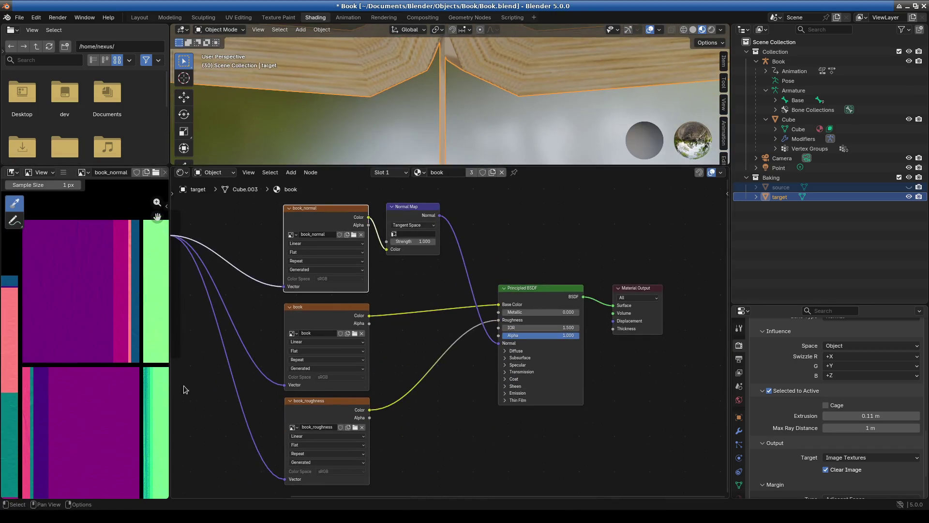
Step: Centre the baked normal texture and view the book from a near top-down angle
scroll(155, 385, down, 5)
scroll(111, 397, up, 5)
scroll(105, 400, down, 3)
middle_drag(68, 407, 185, 384)
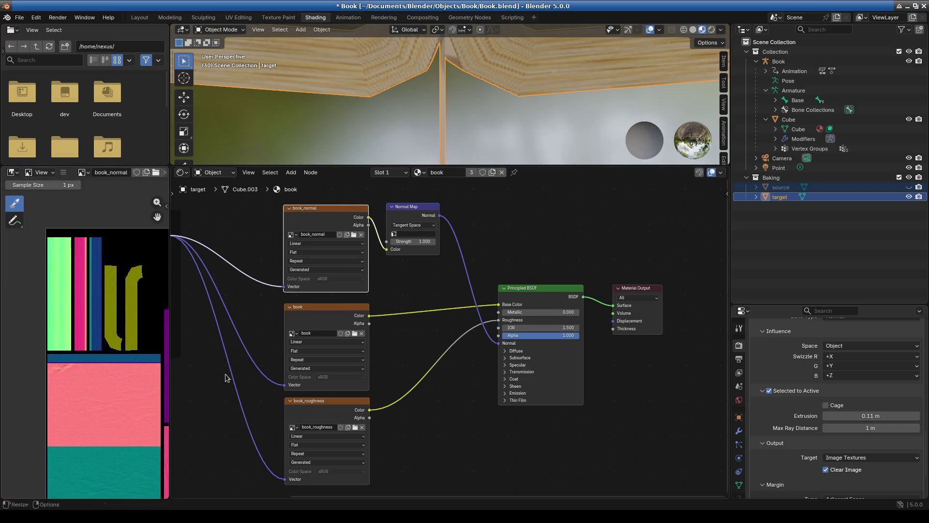
drag(421, 167, 422, 458)
scroll(421, 412, down, 4)
mouse_move(420, 370)
middle_down()
mouse_move(420, 246)
mouse_move(355, 238)
mouse_move(431, 237)
mouse_move(276, 193)
mouse_move(421, 286)
mouse_move(363, 270)
mouse_move(371, 299)
mouse_move(392, 315)
mouse_move(468, 334)
mouse_move(430, 369)
mouse_move(367, 387)
mouse_move(391, 367)
mouse_move(450, 381)
mouse_move(529, 363)
mouse_move(469, 361)
mouse_move(510, 337)
mouse_move(509, 457)
middle_up()
scroll(355, 238, up, 3)
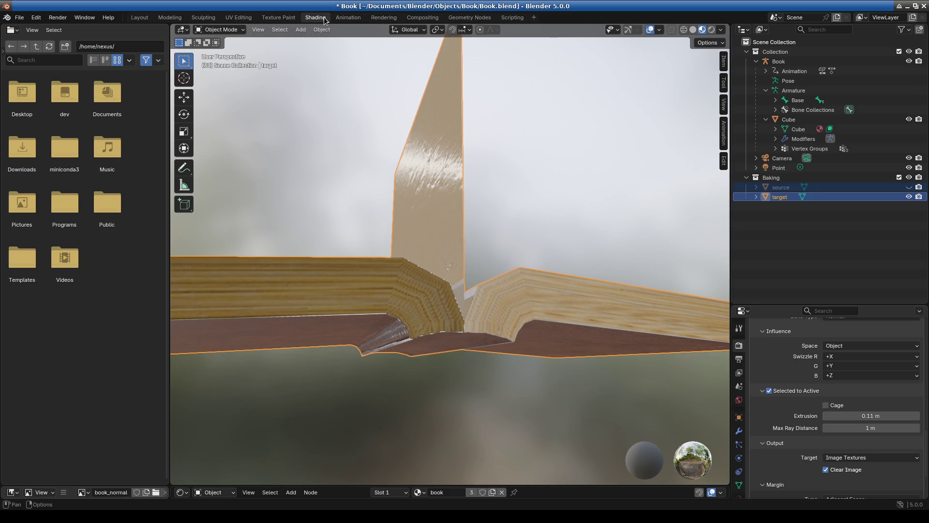
Step: Lower the Principled BSDF's IOR to 1.000 and view the book from below
mouse_move(283, 484)
mouse_down()
mouse_move(289, 376)
mouse_move(339, 201)
mouse_up()
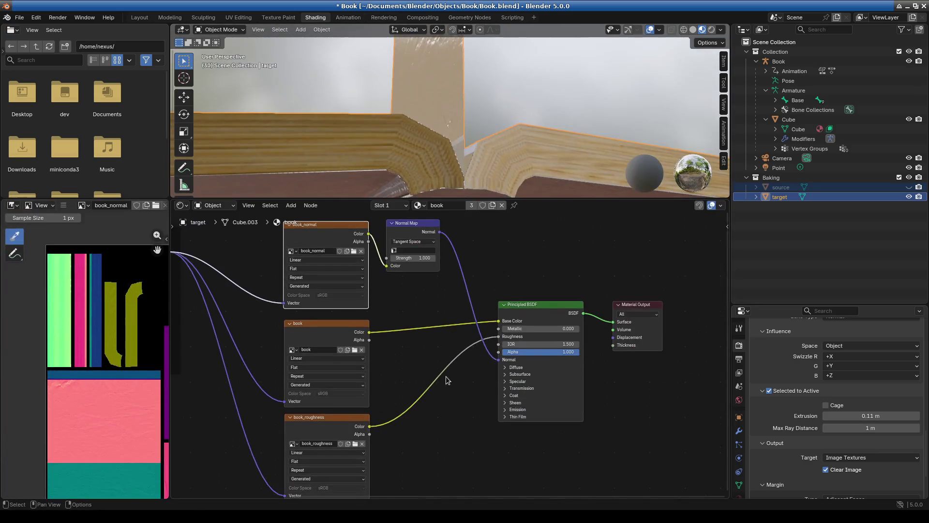
scroll(438, 374, up, 3)
middle_drag(423, 358, 382, 354)
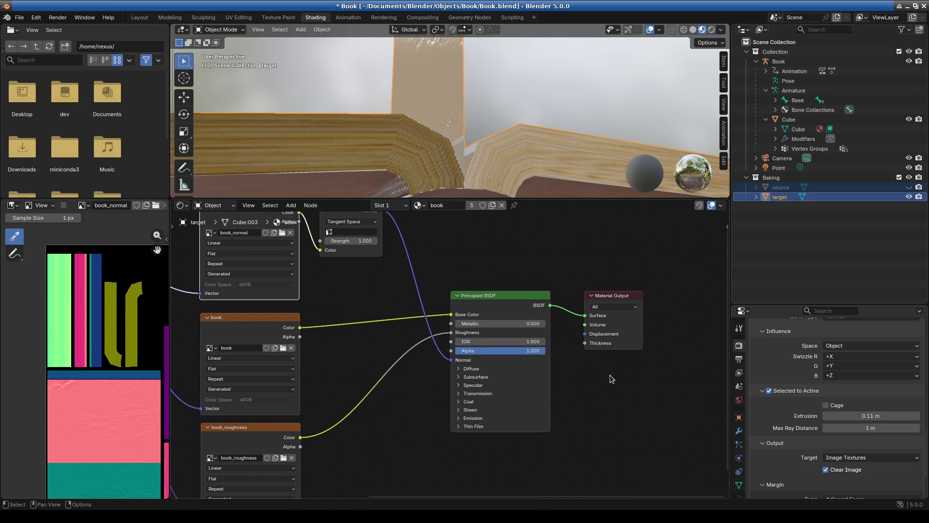
middle_drag(611, 379, 592, 384)
drag(498, 346, 474, 347)
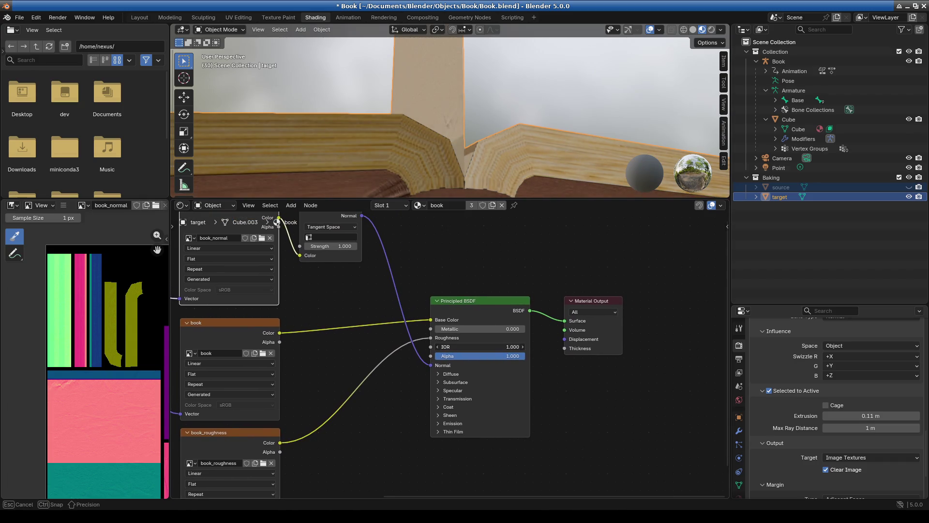
scroll(497, 383, down, 2)
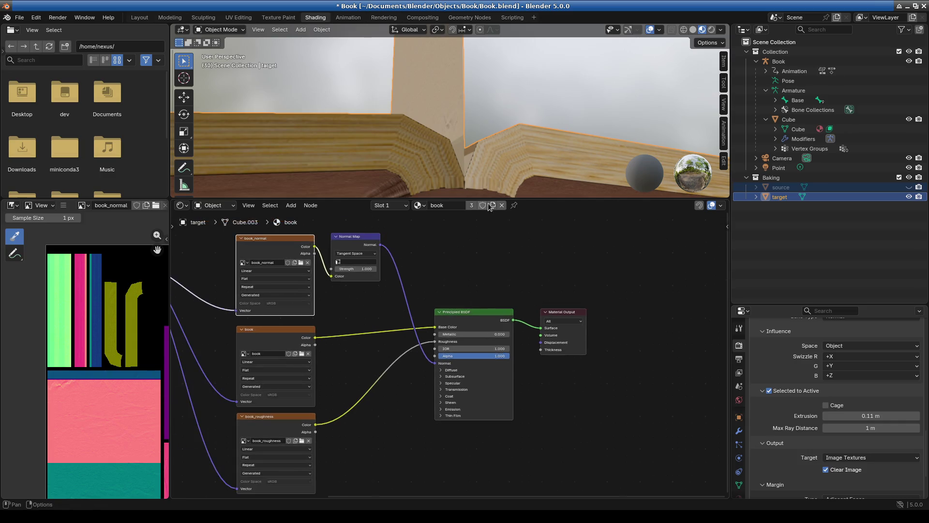
drag(486, 198, 486, 396)
mouse_move(484, 368)
middle_down()
mouse_move(483, 333)
mouse_move(463, 289)
mouse_move(587, 290)
mouse_move(586, 338)
mouse_move(380, 355)
middle_up()
Step: Raise the Principled BSDF's IOR to 1.100 and view the open book from the front
scroll(379, 356, up, 10)
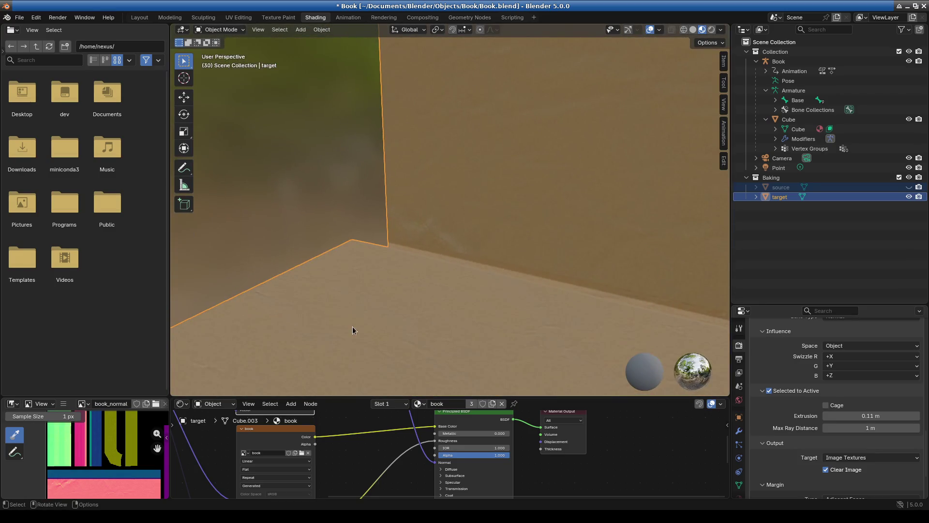
drag(464, 447, 479, 448)
scroll(459, 319, down, 10)
mouse_move(459, 319)
middle_down()
mouse_move(405, 307)
mouse_move(556, 315)
mouse_move(604, 300)
mouse_move(428, 450)
middle_up()
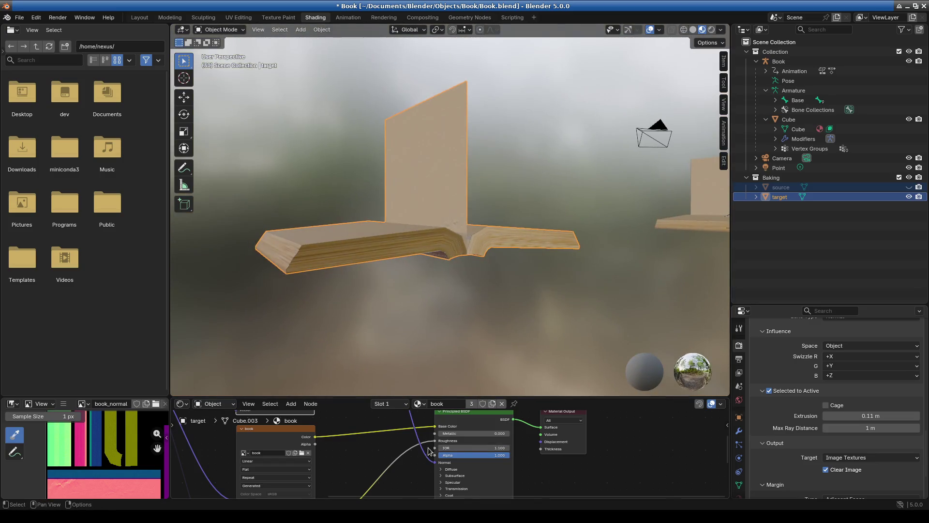
Step: Disconnect the normal map from the Normal input, then widen the Image Editor and narrow Properties
drag(434, 463, 406, 467)
mouse_move(486, 331)
middle_down()
mouse_move(471, 284)
mouse_move(468, 301)
middle_up()
drag(546, 398, 546, 182)
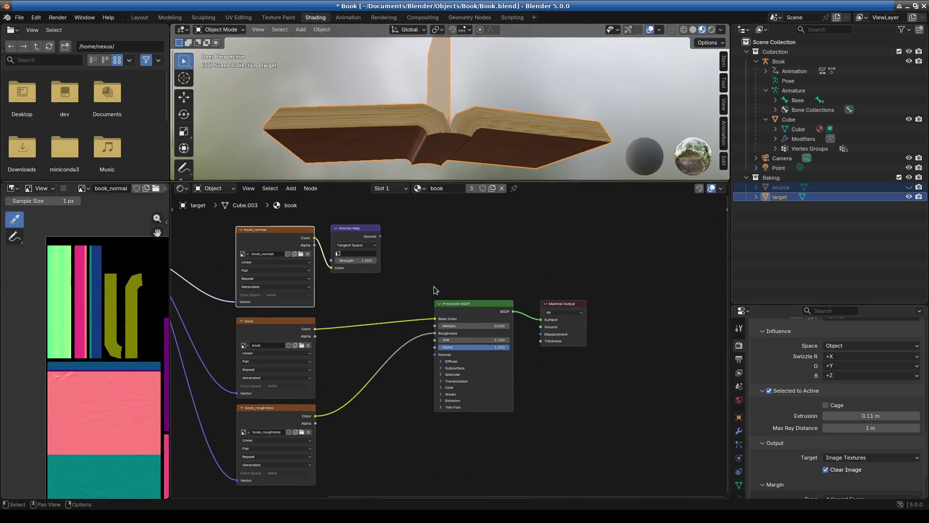
drag(168, 367, 284, 367)
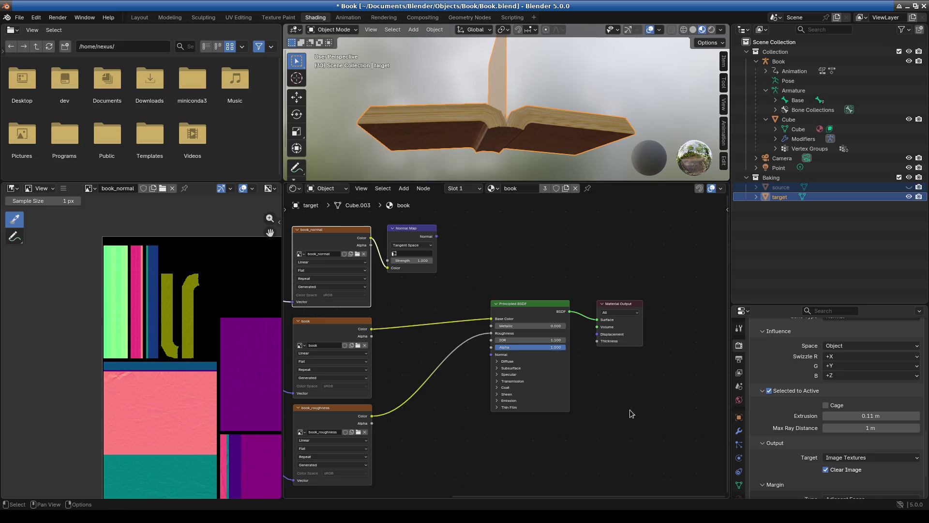
middle_drag(183, 396, 103, 332)
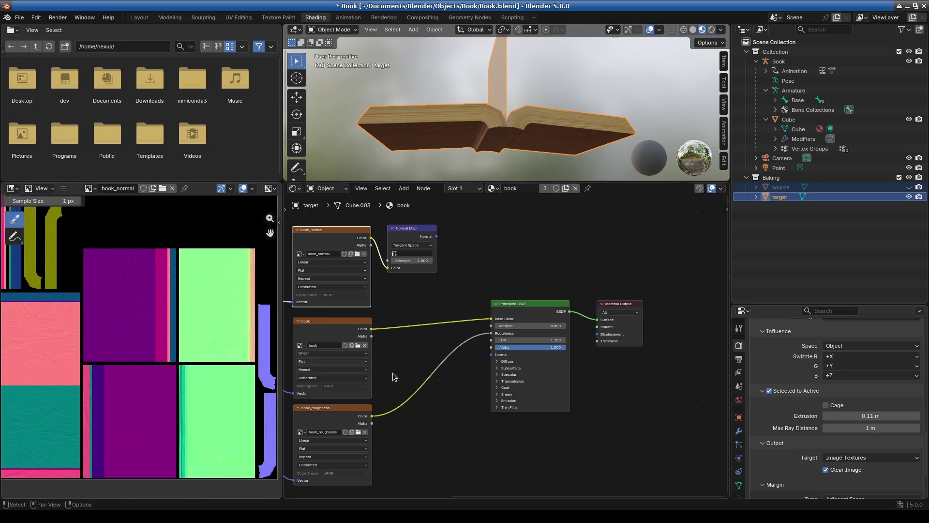
drag(729, 407, 643, 405)
scroll(787, 442, down, 3)
scroll(785, 438, up, 3)
scroll(794, 414, up, 3)
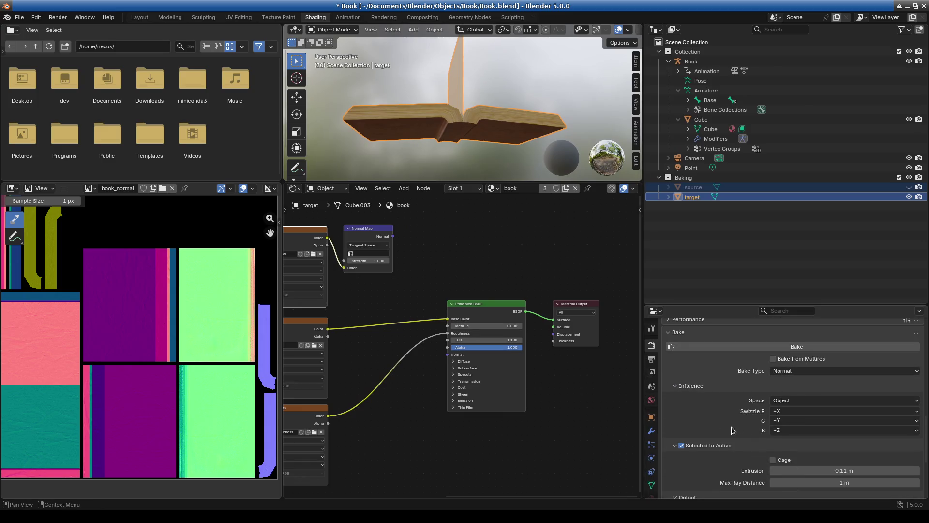
Step: Set the bake margin type to Extend
scroll(733, 430, down, 3)
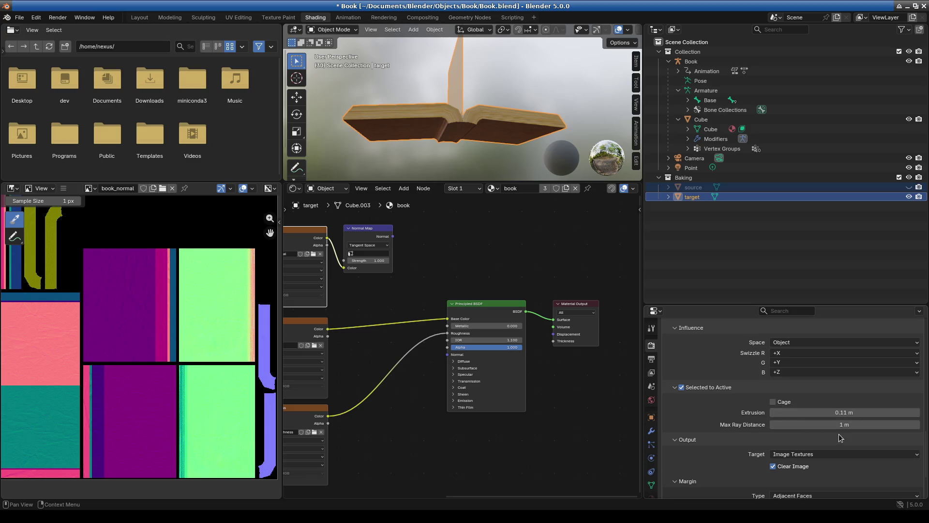
scroll(842, 437, down, 2)
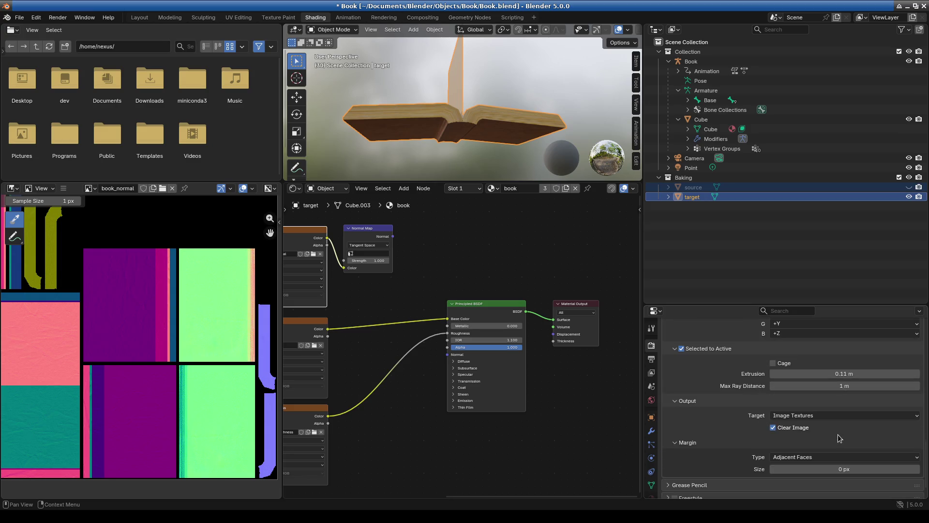
click(799, 457)
click(797, 479)
Step: Reconnect the Normal Map output to the Principled BSDF's Normal input and view the book from above
mouse_move(392, 236)
mouse_down()
mouse_move(405, 309)
mouse_move(448, 354)
mouse_up()
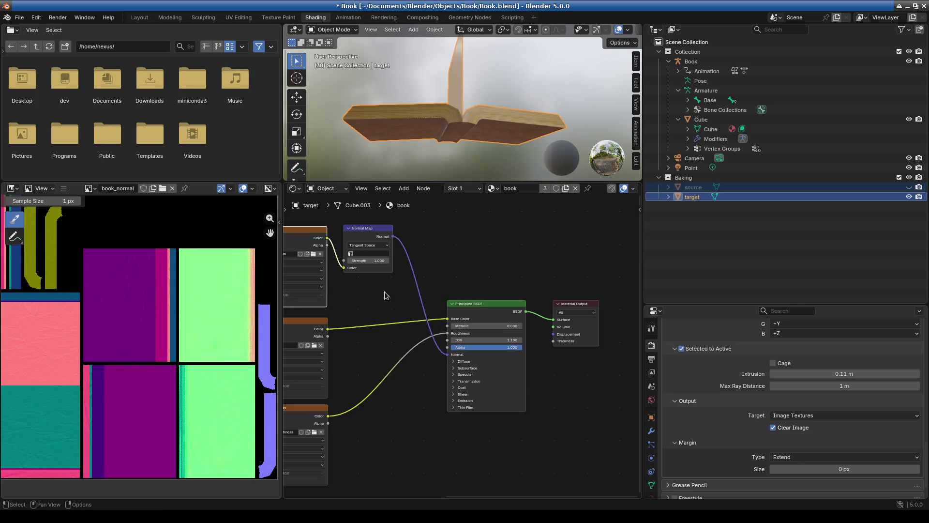
middle_drag(384, 304, 487, 323)
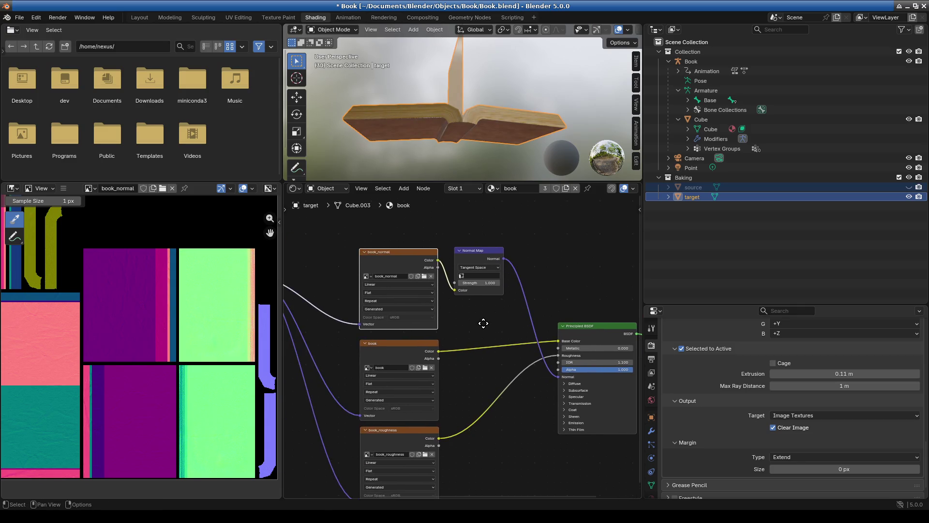
drag(489, 181, 484, 305)
mouse_move(473, 281)
middle_down()
mouse_move(463, 182)
mouse_move(389, 151)
mouse_move(636, 192)
mouse_move(427, 188)
middle_up()
mouse_move(539, 191)
middle_down()
mouse_move(445, 231)
mouse_move(498, 173)
middle_up()
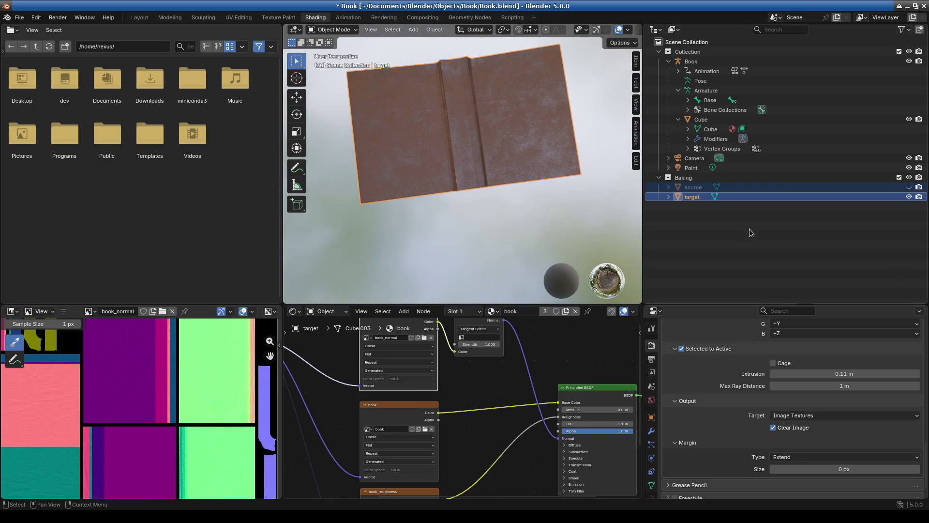
Step: Hide the target book, show the source book, and view it from below
click(909, 197)
click(908, 186)
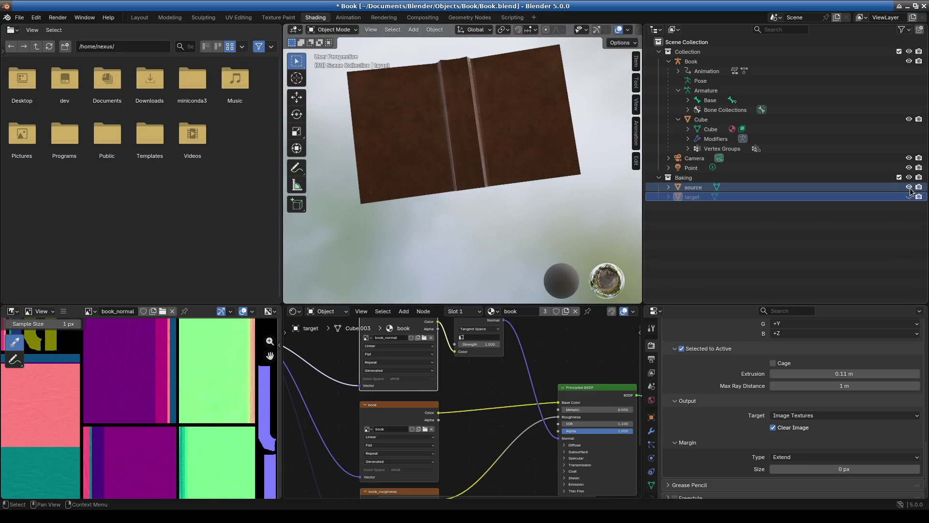
mouse_move(454, 123)
middle_down()
mouse_move(503, 204)
mouse_move(558, 212)
mouse_move(543, 154)
mouse_move(450, 97)
mouse_move(398, 140)
mouse_move(466, 161)
mouse_move(390, 155)
mouse_move(400, 208)
mouse_move(413, 225)
mouse_move(414, 216)
middle_up()
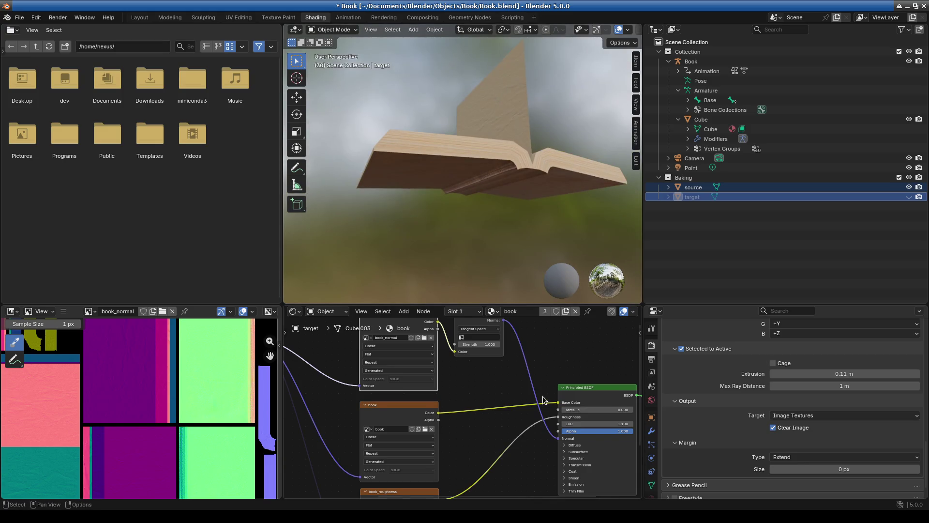
Step: Pan the node graph and enlarge the node, image and properties areas
scroll(440, 412, down, 2)
scroll(423, 389, up, 2)
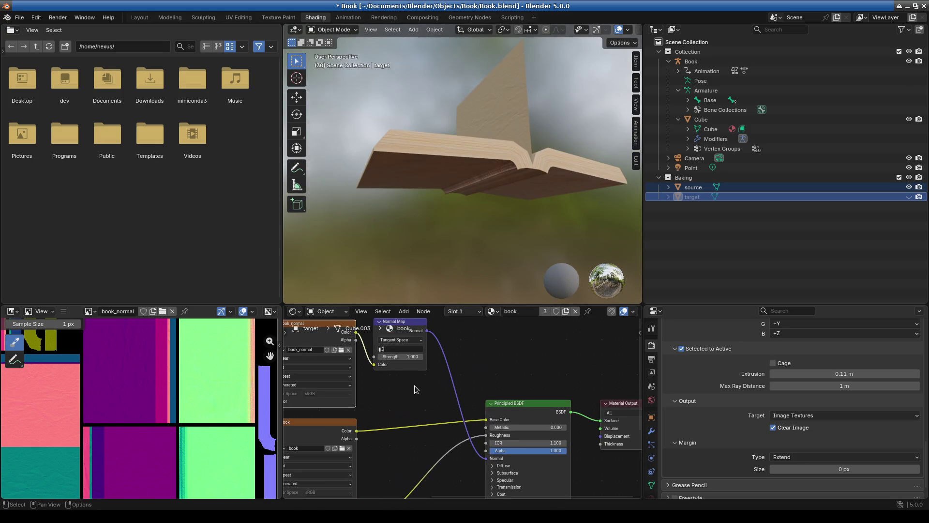
middle_drag(409, 405, 471, 409)
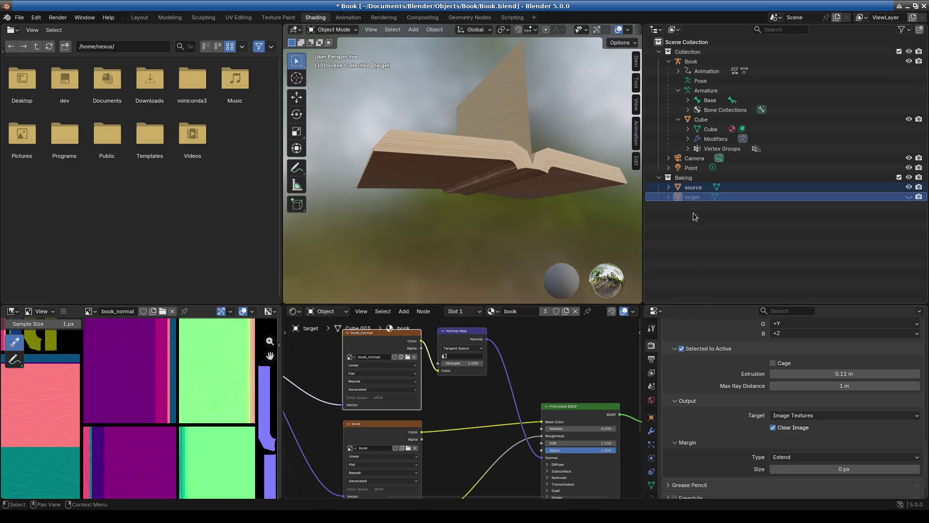
mouse_move(470, 226)
middle_down()
mouse_move(557, 197)
mouse_move(571, 286)
mouse_move(462, 227)
mouse_move(483, 199)
mouse_move(475, 199)
mouse_move(481, 203)
middle_up()
drag(513, 306, 513, 100)
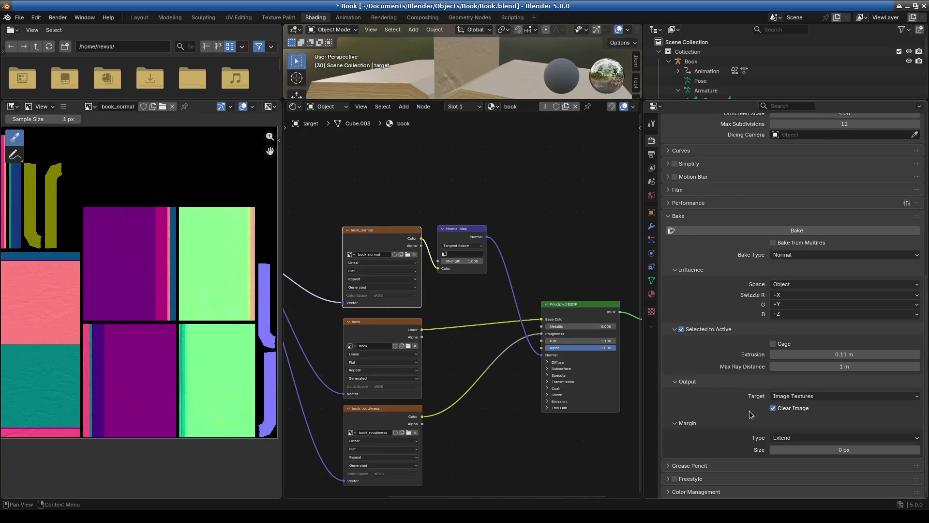
Step: Confirm the Bake panel keeps Object space and Image Textures as the output target
scroll(725, 341, up, 5)
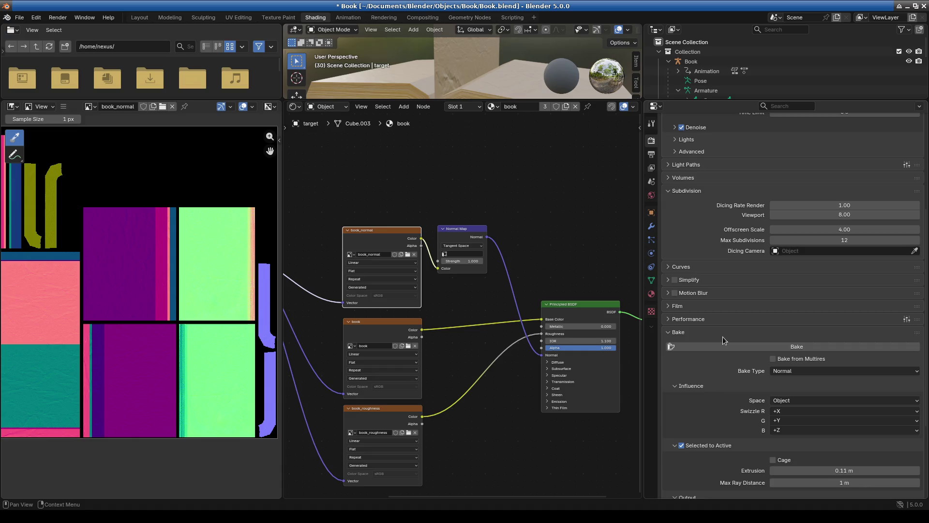
scroll(725, 341, down, 2)
scroll(727, 359, down, 3)
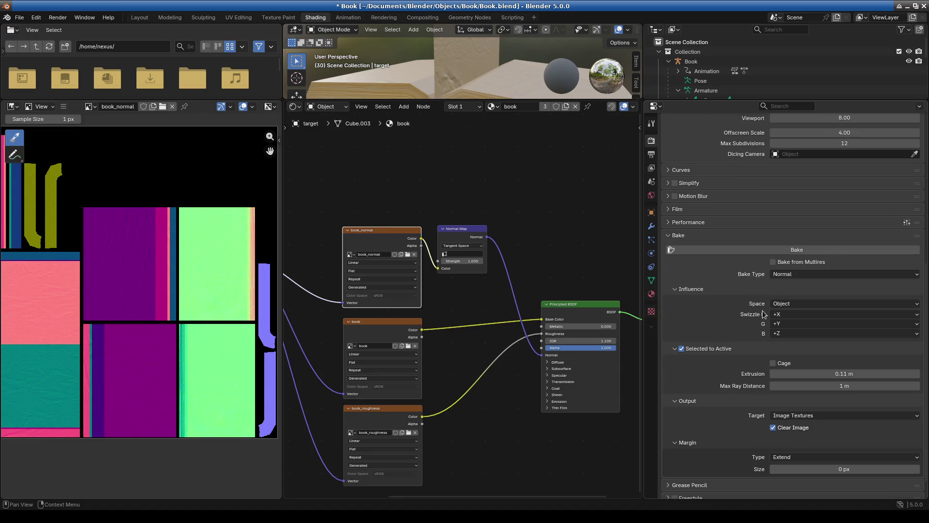
click(801, 304)
click(800, 304)
click(807, 416)
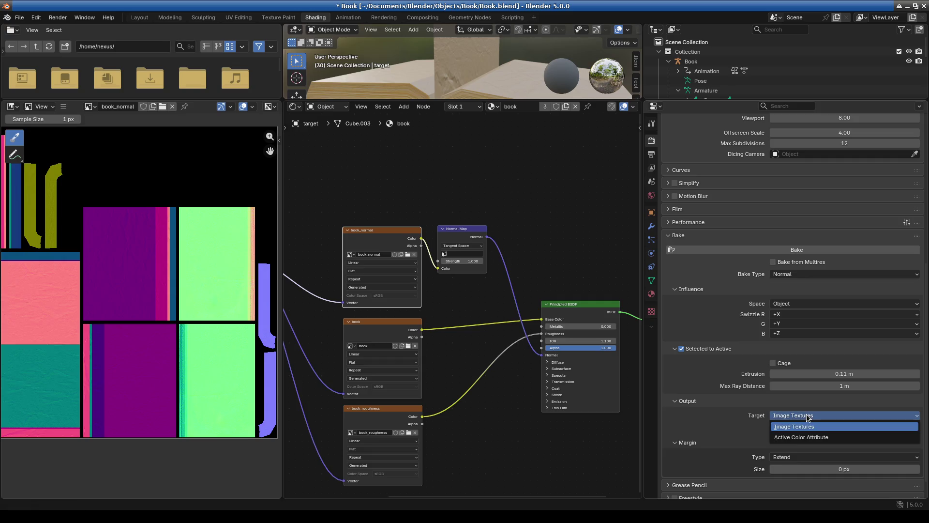
click(807, 416)
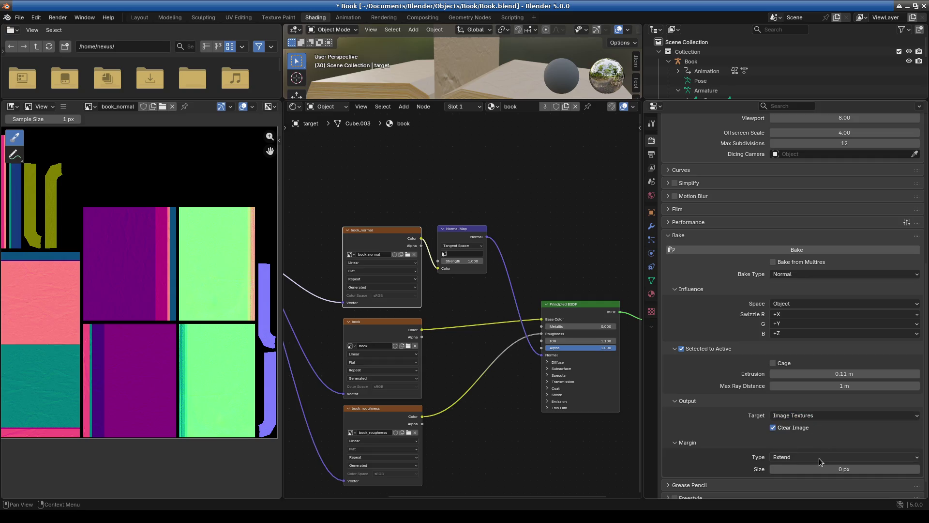
scroll(803, 464, down, 2)
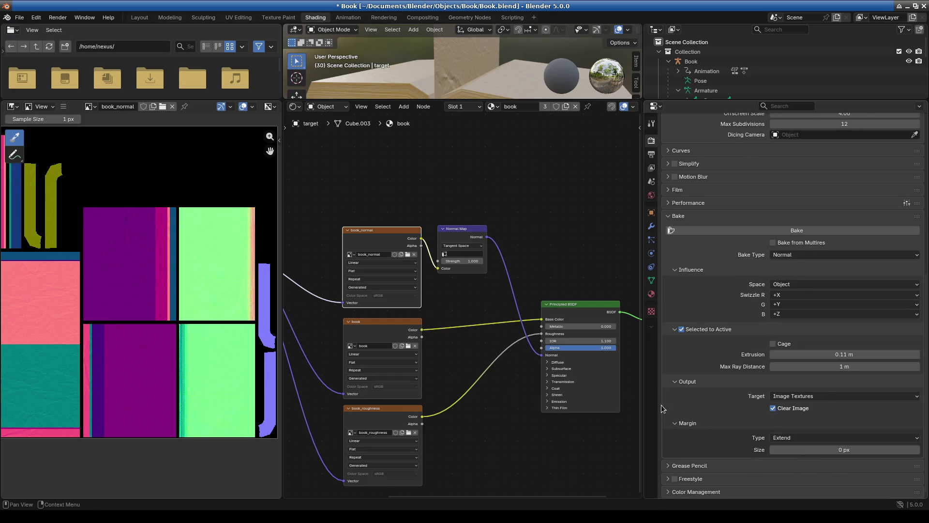
scroll(695, 423, up, 2)
scroll(367, 269, up, 3)
Step: Keep Tangent Space on the Normal Map node and bake, which fails with 'No valid selected objects'
mouse_move(455, 319)
middle_down()
mouse_move(497, 337)
mouse_move(472, 322)
middle_up()
click(508, 235)
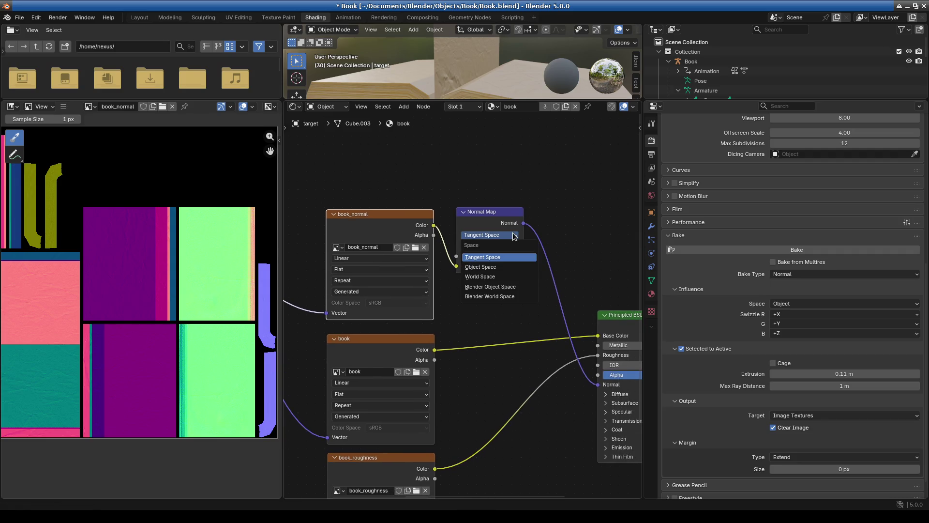
click(536, 228)
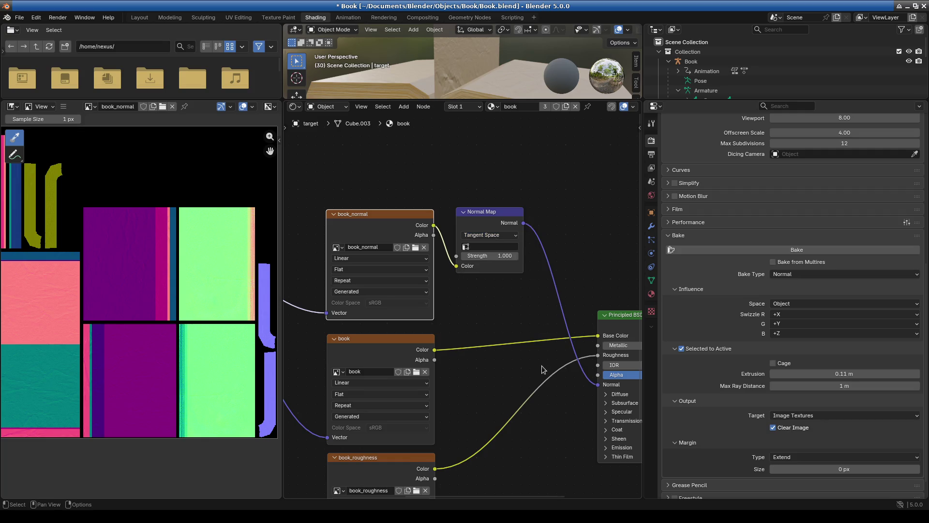
scroll(541, 370, down, 2)
mouse_move(129, 337)
middle_down()
mouse_move(166, 354)
mouse_move(194, 324)
middle_up()
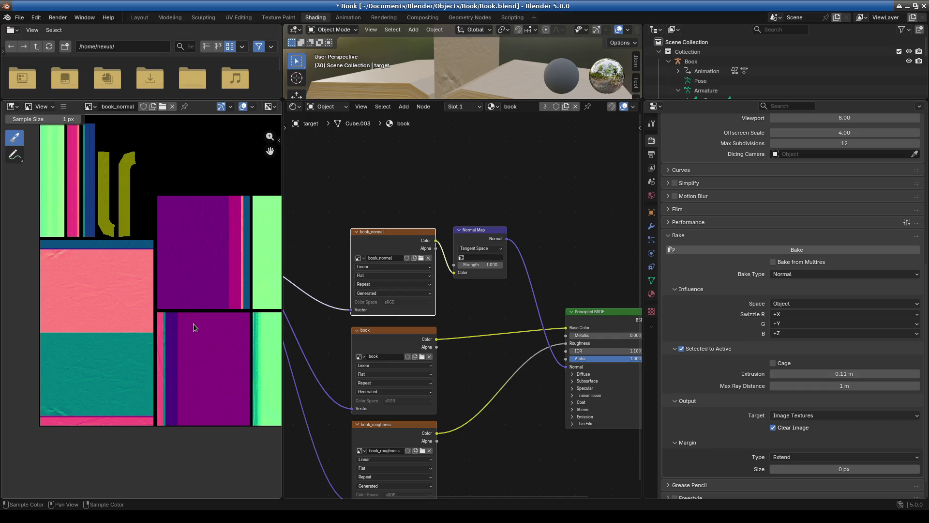
scroll(206, 293, down, 1)
mouse_move(206, 293)
middle_down()
mouse_move(142, 309)
mouse_move(166, 305)
middle_up()
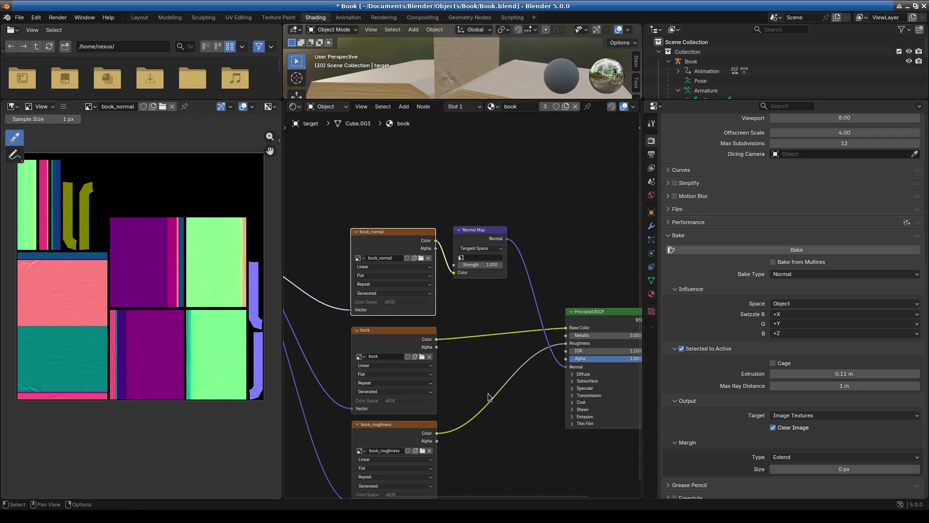
mouse_move(499, 349)
middle_down()
mouse_move(459, 335)
mouse_move(409, 337)
mouse_move(457, 356)
middle_up()
click(772, 251)
mouse_move(723, 100)
mouse_down()
mouse_move(723, 254)
mouse_move(723, 239)
mouse_up()
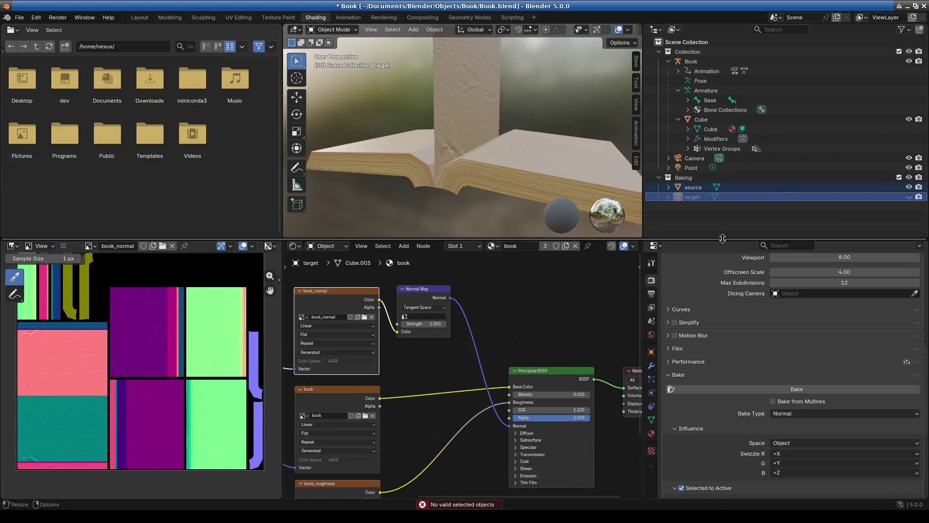
Step: Unhide the target, select source then target as active, and bake the normal map into book_normal
click(909, 196)
click(695, 188)
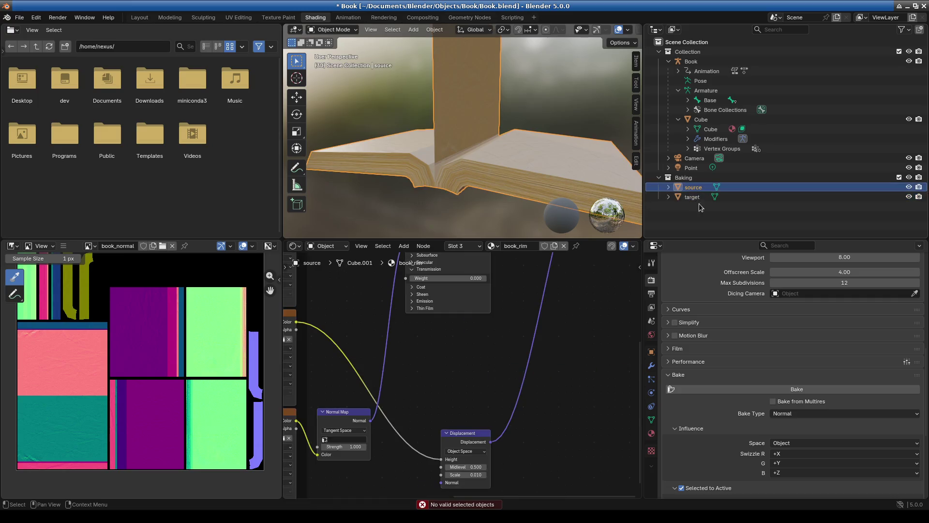
ctrl+click(700, 200)
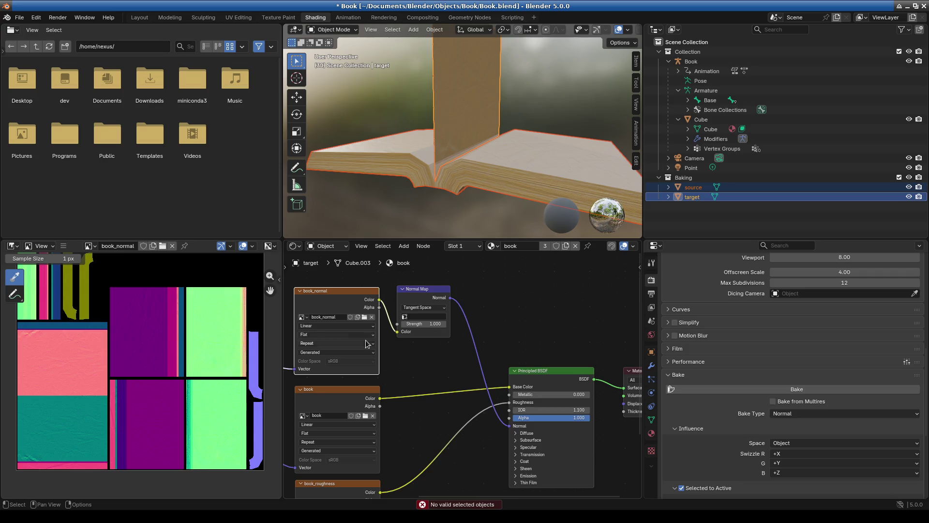
click(797, 390)
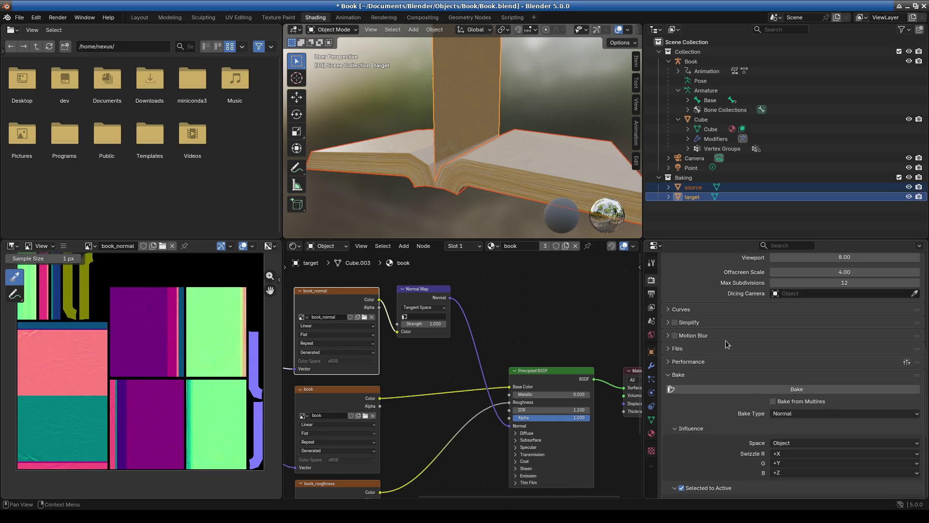
scroll(726, 344, up, 10)
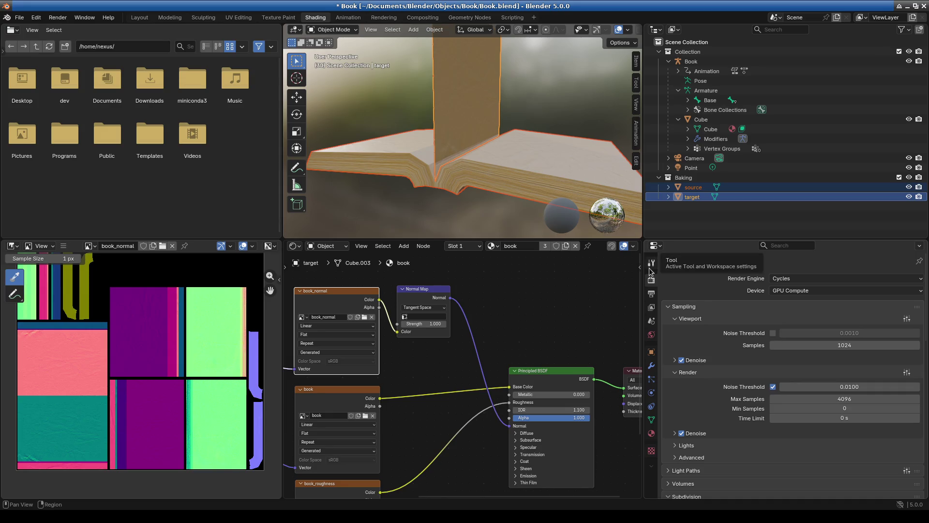
scroll(473, 202, down, 4)
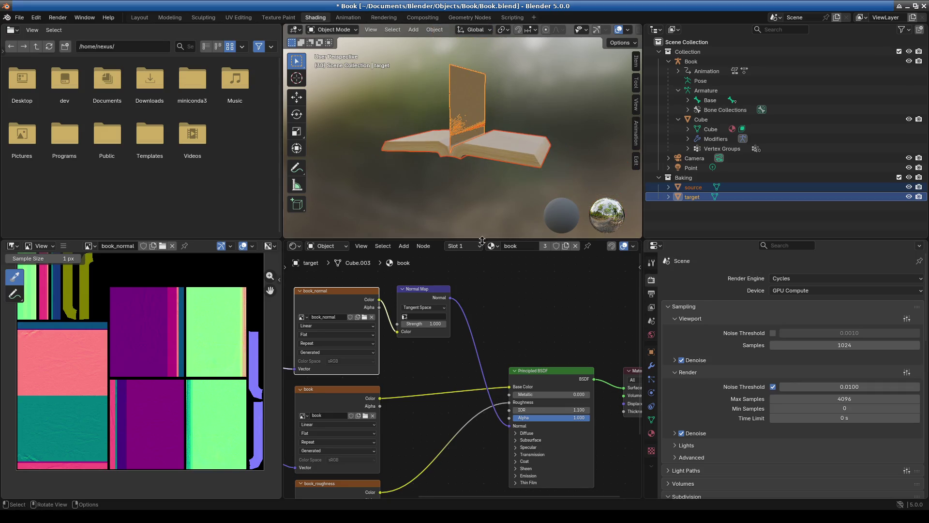
middle_drag(508, 169, 436, 203)
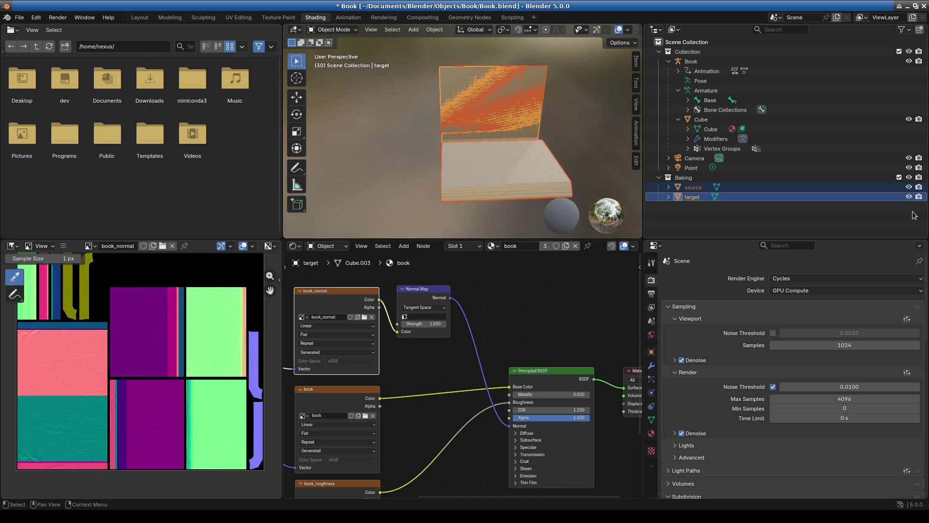
Step: Hide the source book and enlarge the viewport to inspect the baked leather detail on the cover
click(909, 187)
mouse_move(505, 188)
middle_down()
mouse_move(498, 150)
mouse_move(526, 158)
mouse_move(532, 183)
mouse_move(550, 152)
mouse_move(541, 104)
mouse_move(495, 162)
mouse_move(389, 154)
mouse_move(466, 139)
mouse_move(434, 178)
mouse_move(426, 211)
mouse_move(501, 115)
mouse_move(595, 175)
mouse_move(623, 209)
mouse_move(631, 164)
mouse_move(626, 124)
mouse_move(478, 142)
mouse_move(498, 172)
mouse_move(494, 214)
mouse_move(508, 126)
middle_up()
scroll(445, 168, up, 5)
mouse_move(484, 88)
middle_down()
mouse_move(465, 76)
mouse_move(345, 95)
mouse_move(334, 118)
mouse_move(420, 167)
mouse_move(529, 143)
mouse_move(531, 103)
mouse_move(398, 92)
mouse_move(390, 121)
mouse_move(309, 141)
middle_up()
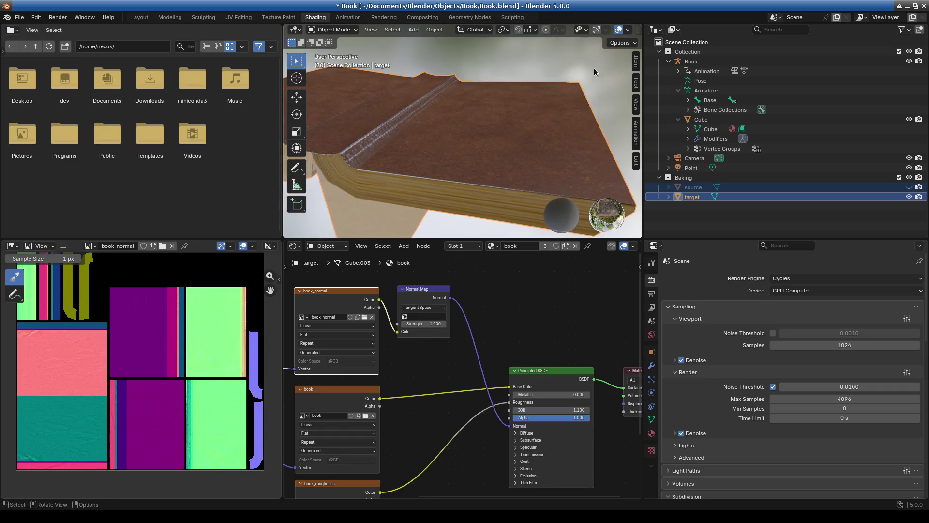
drag(285, 127, 94, 128)
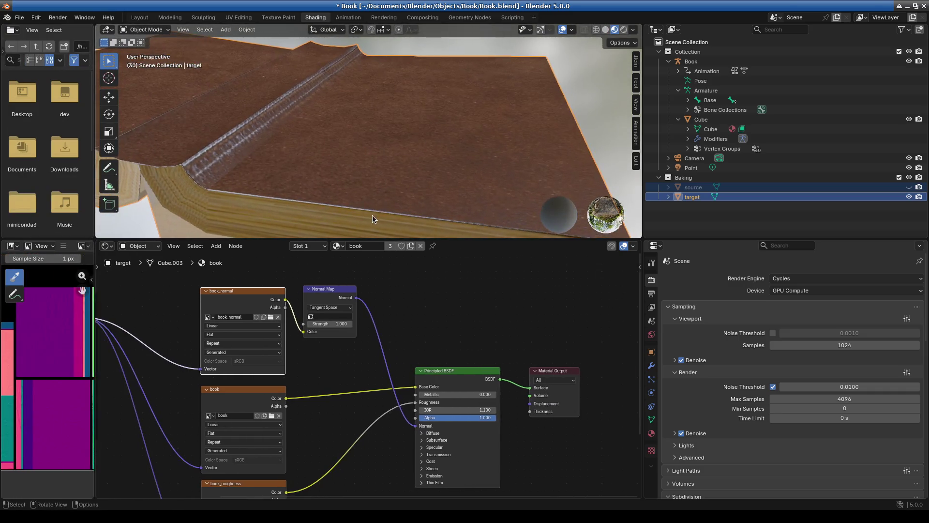
drag(381, 241, 373, 396)
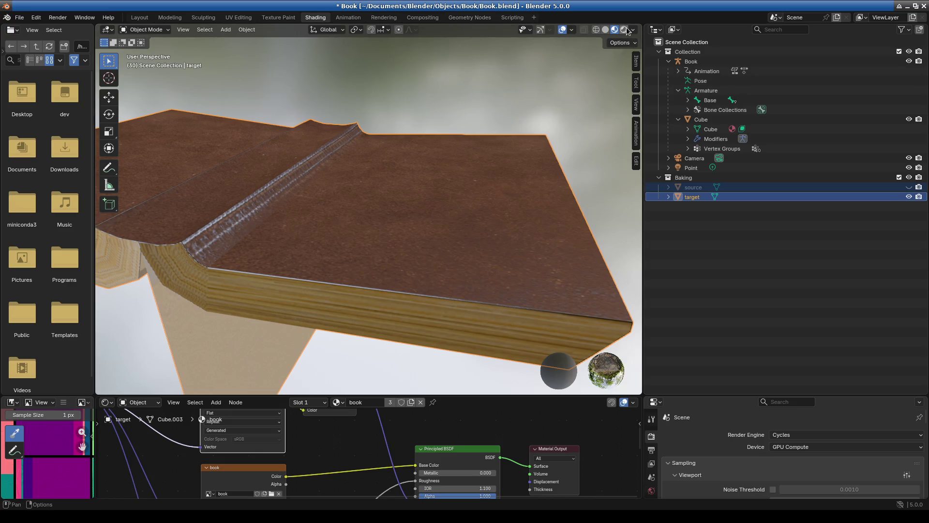
Step: Switch to Rendered shading, select only the target book, and enlarge the node and image editors
click(624, 29)
scroll(435, 239, down, 10)
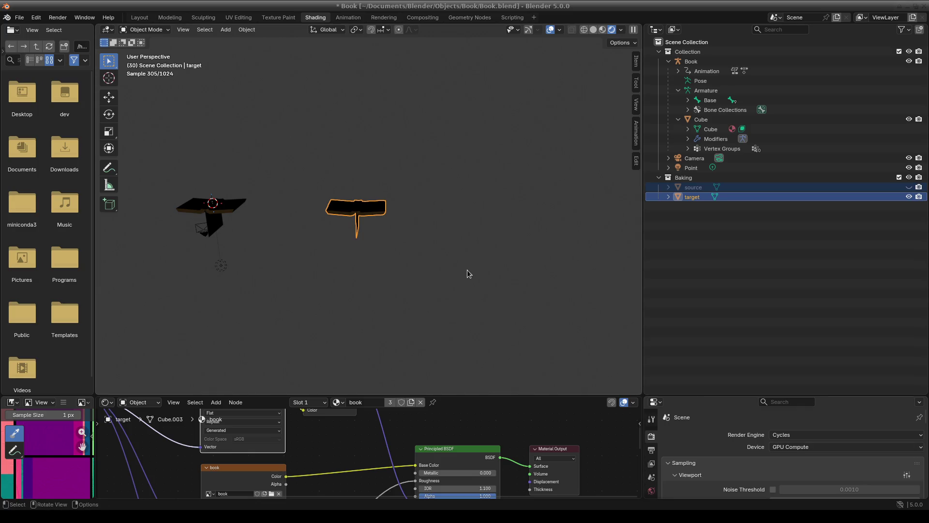
click(361, 206)
drag(436, 395, 484, 175)
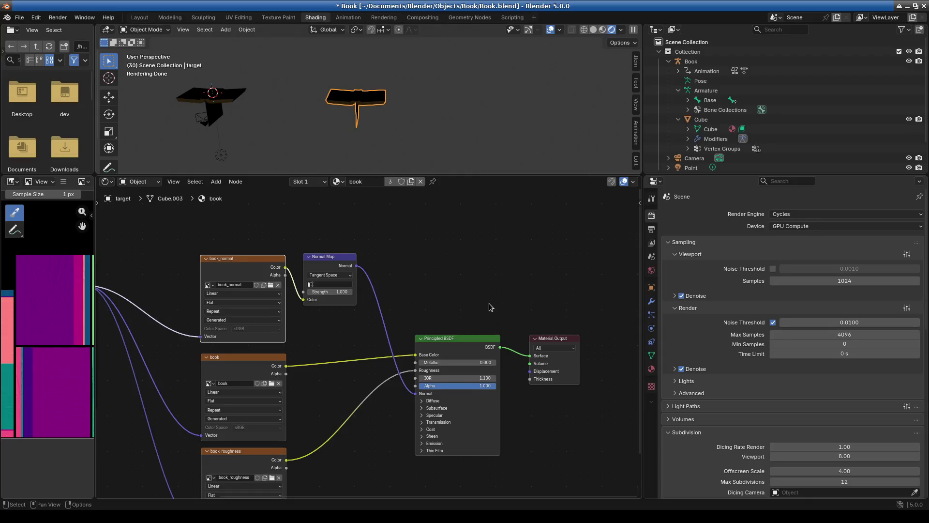
mouse_move(96, 351)
mouse_down()
mouse_move(319, 352)
mouse_move(294, 353)
mouse_up()
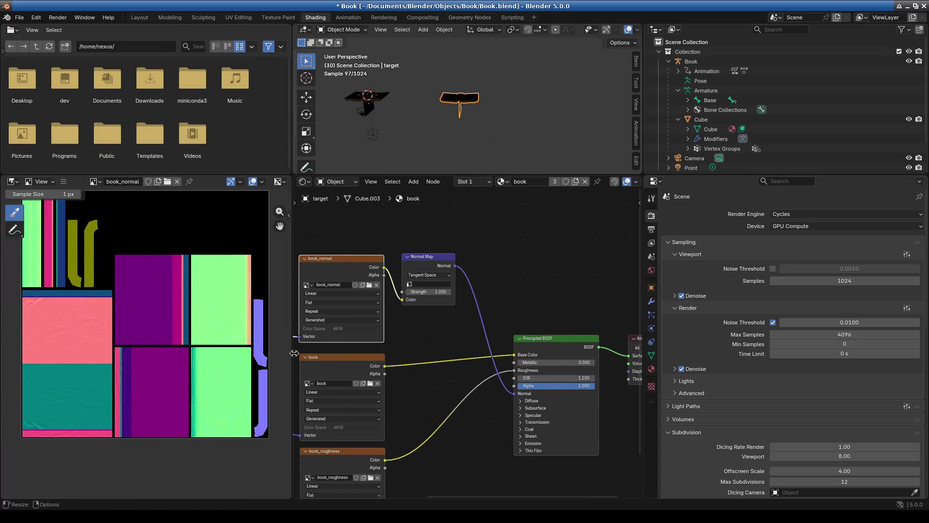
scroll(265, 360, up, 4)
scroll(265, 359, down, 3)
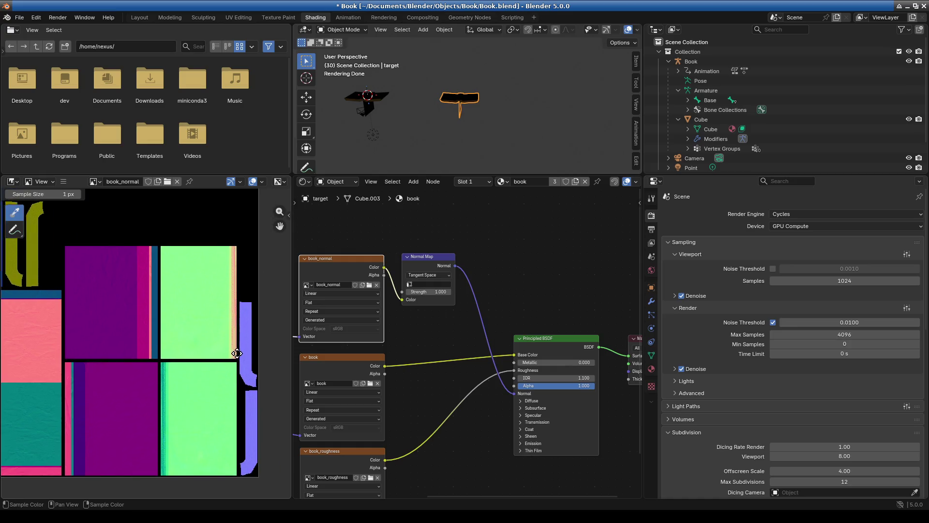
scroll(234, 459, down, 1)
scroll(202, 438, up, 1)
middle_drag(202, 437, 139, 367)
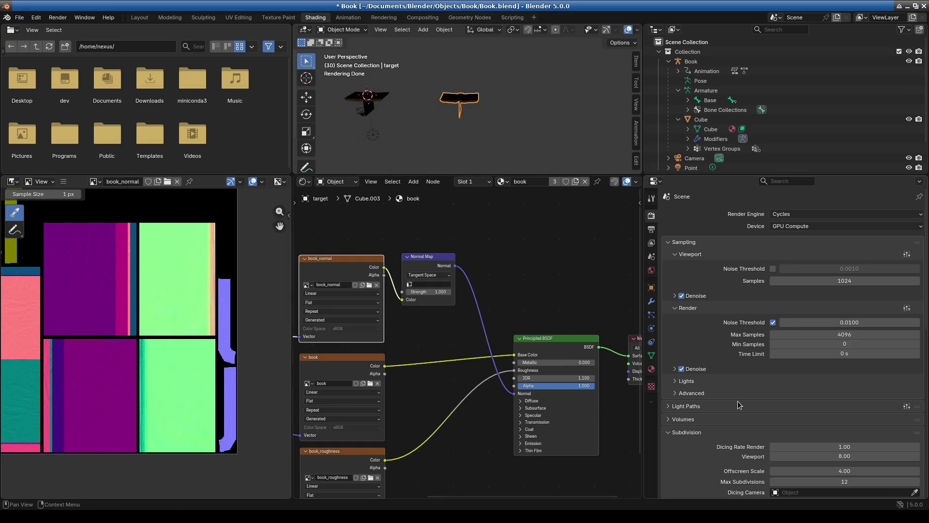
scroll(757, 410, down, 2)
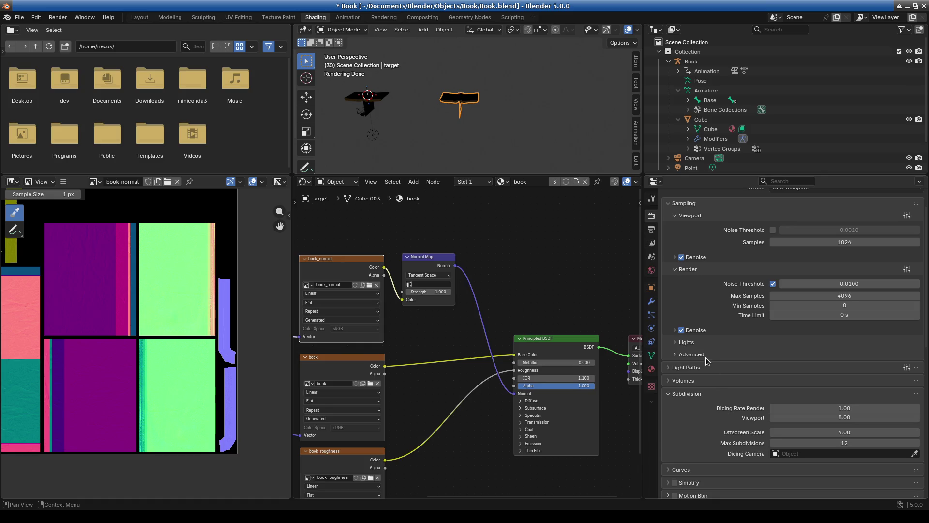
scroll(708, 361, up, 2)
scroll(794, 392, down, 8)
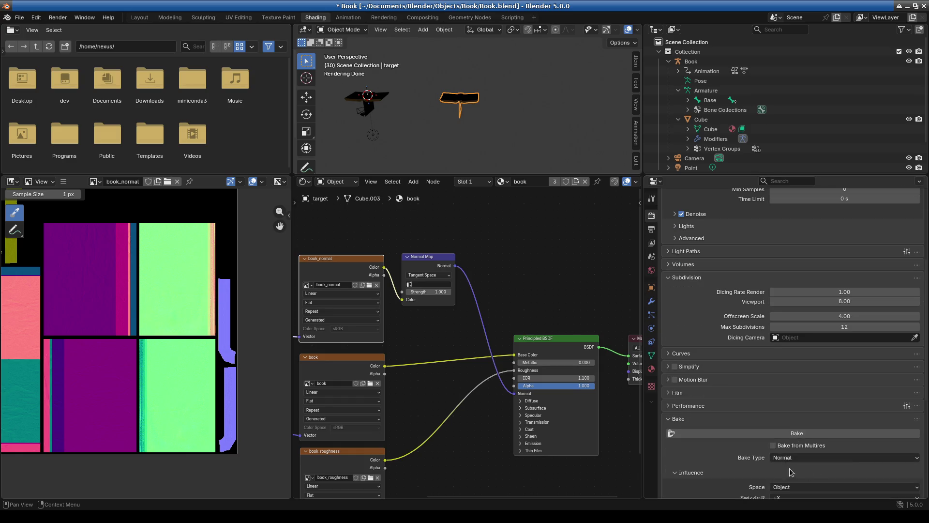
scroll(784, 468, down, 5)
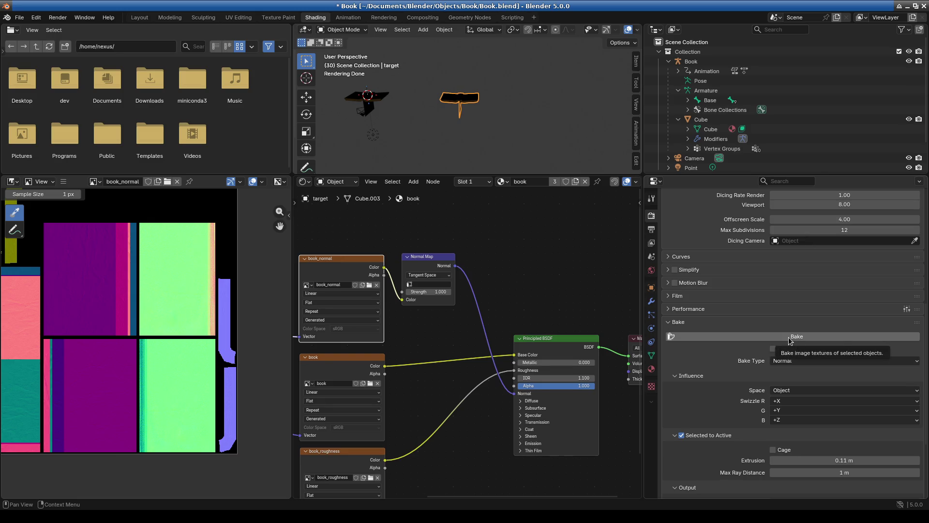
scroll(799, 416, down, 4)
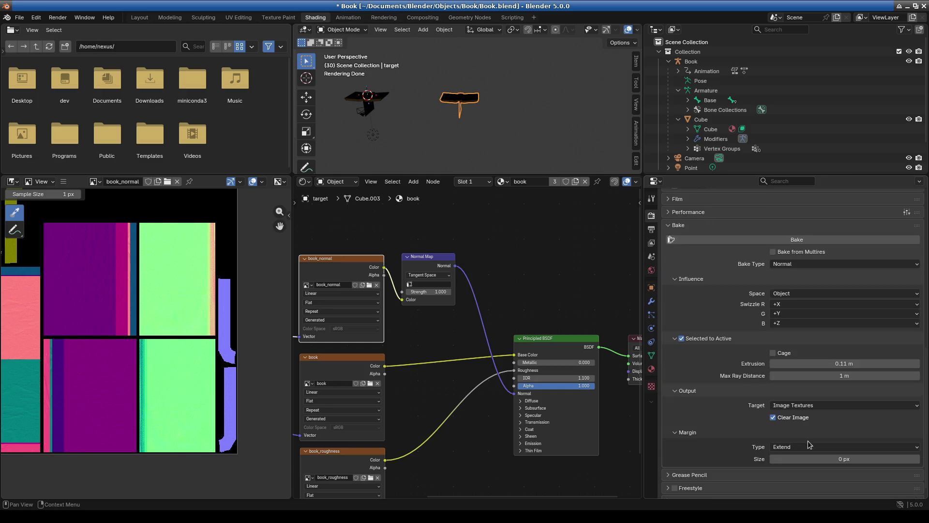
scroll(799, 442, down, 2)
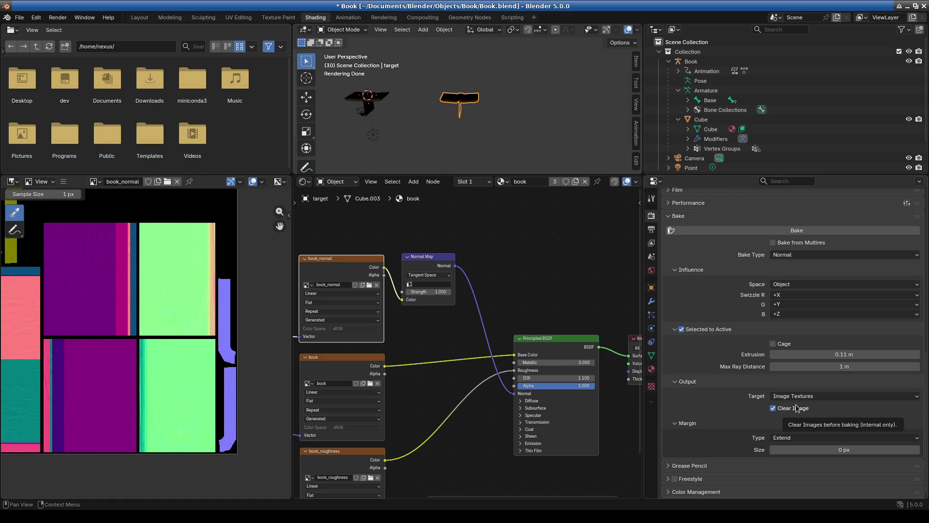
scroll(743, 364, up, 14)
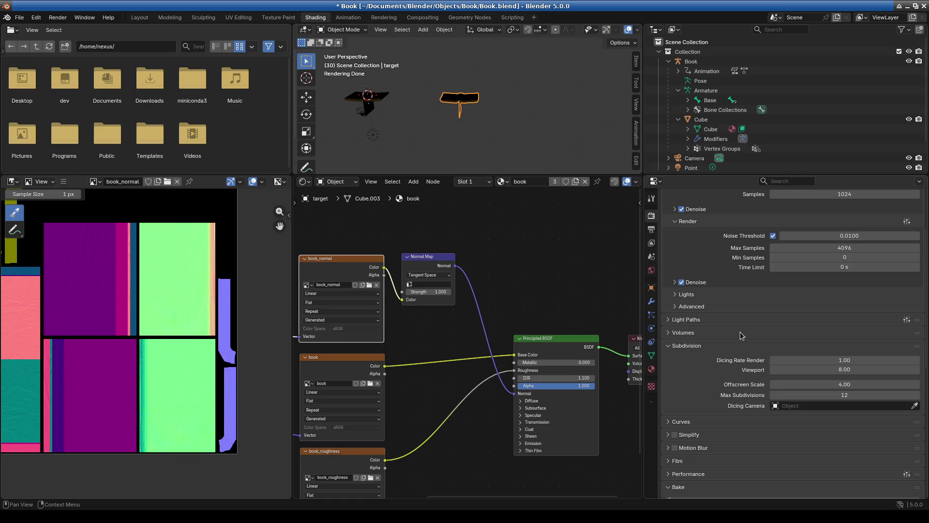
scroll(740, 333, up, 2)
click(693, 346)
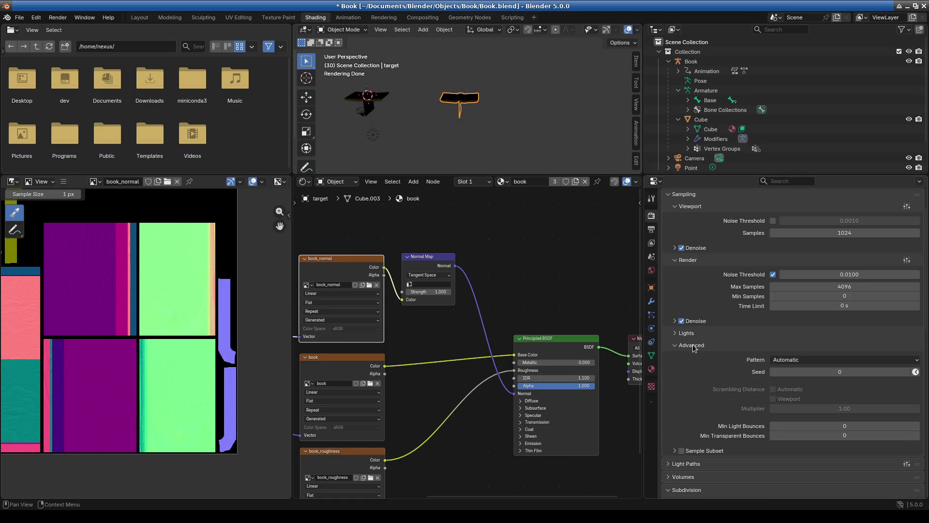
click(693, 346)
scroll(695, 349, up, 3)
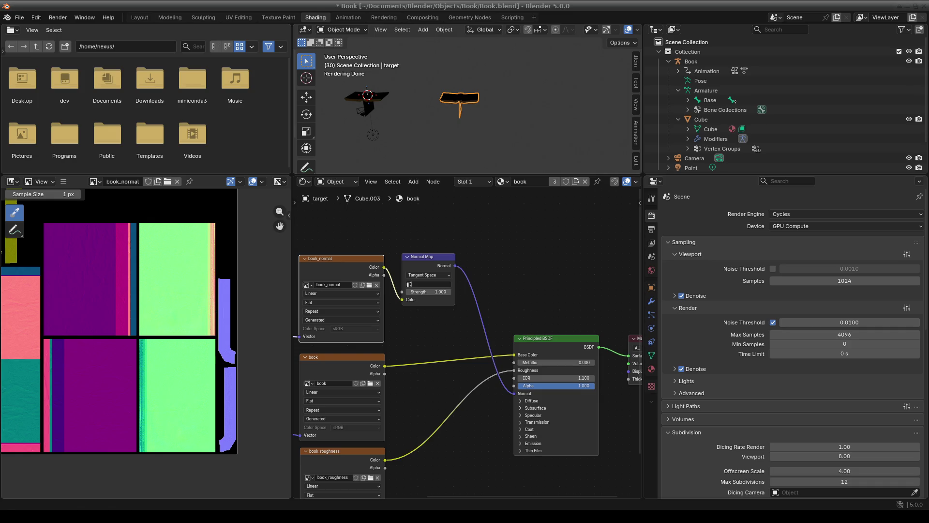
Step: Delete the Normal Map node from the book material's node graph
middle_drag(350, 265, 393, 262)
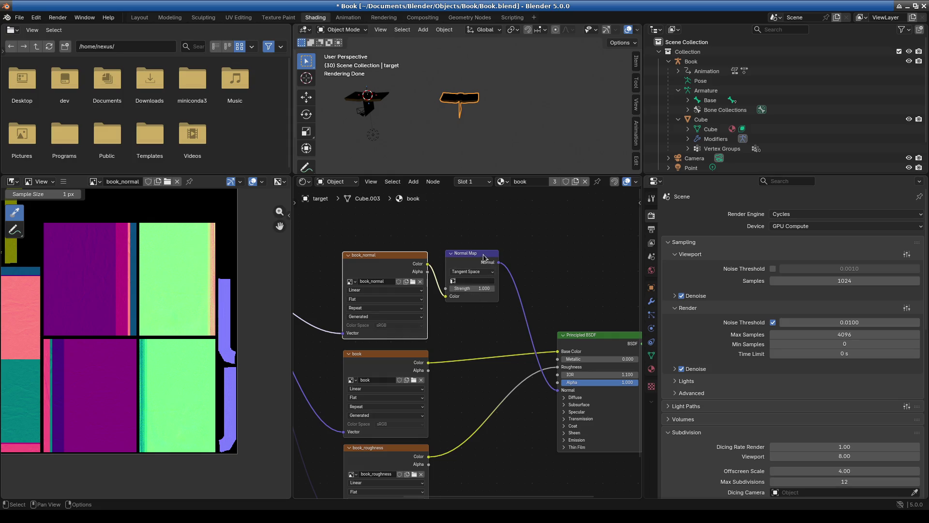
click(484, 258)
key(x)
Step: Set the book_normal texture's source to Single Image and its colour space to Non-Color
click(377, 262)
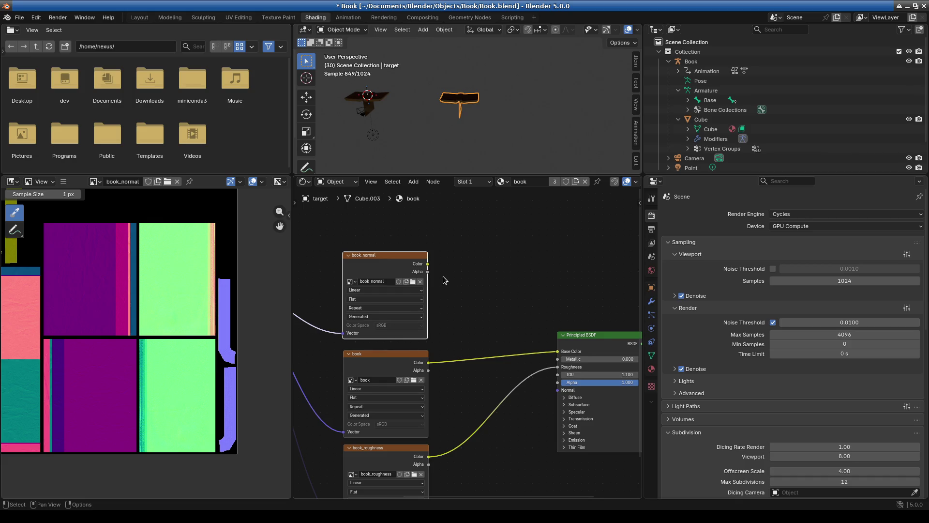
scroll(332, 356, down, 1)
middle_drag(333, 355, 426, 370)
scroll(426, 370, up, 2)
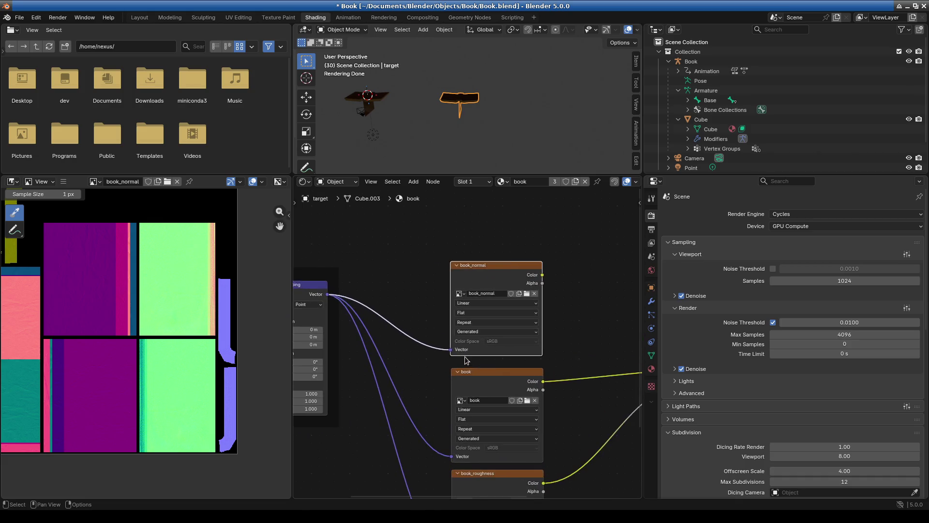
click(490, 333)
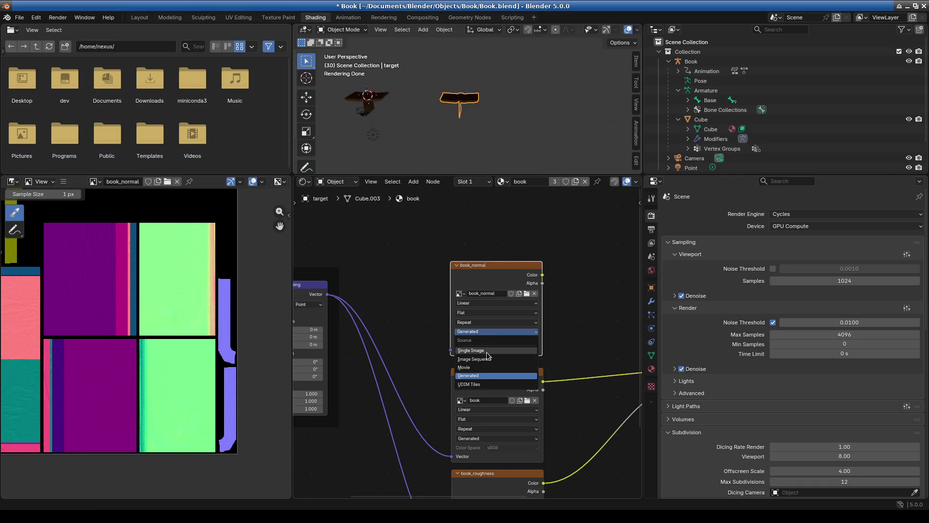
click(486, 351)
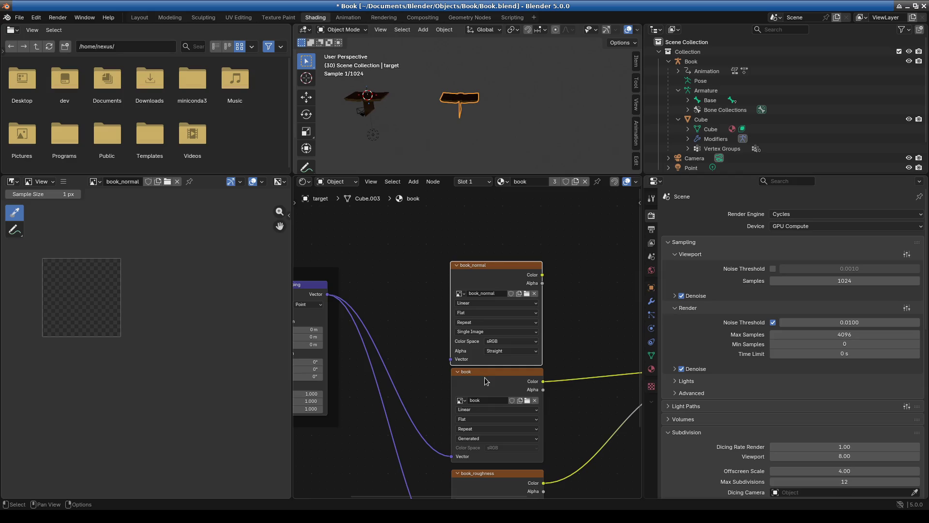
click(508, 341)
click(494, 305)
scroll(549, 364, up, 2)
click(534, 354)
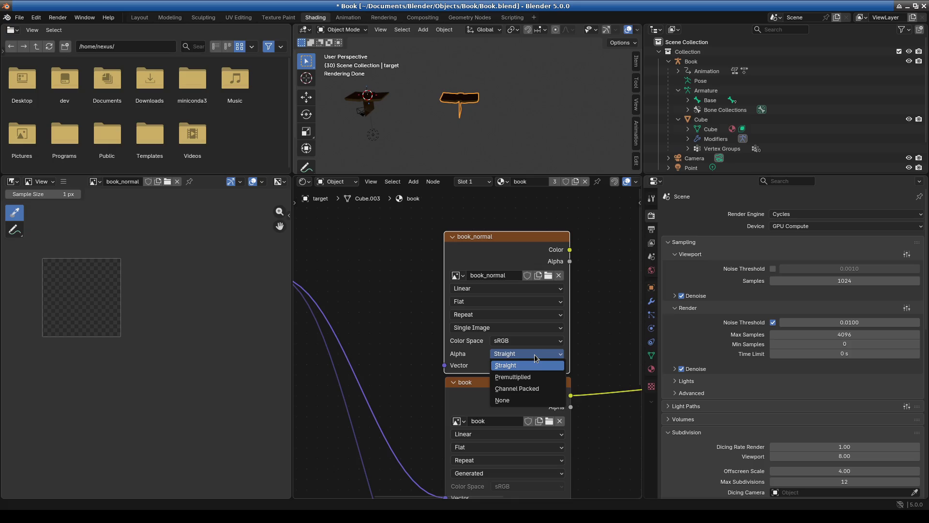
click(542, 340)
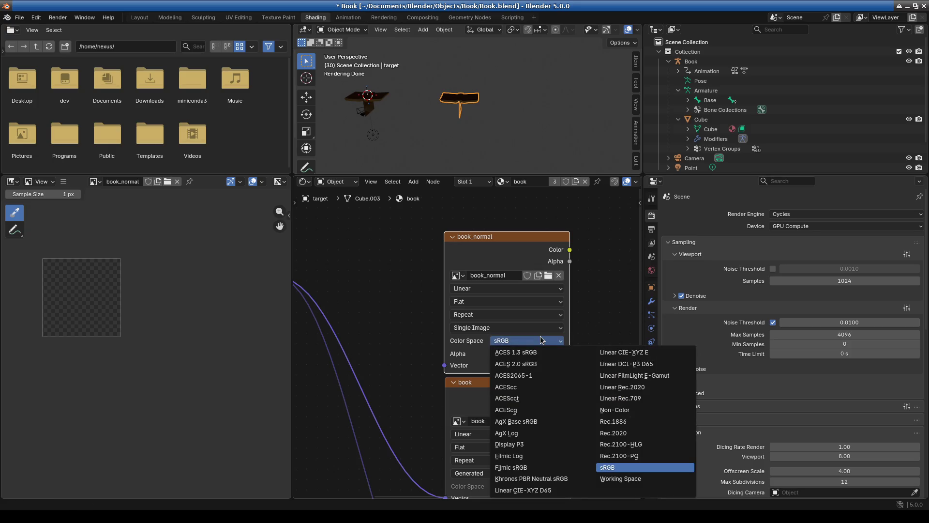
click(607, 410)
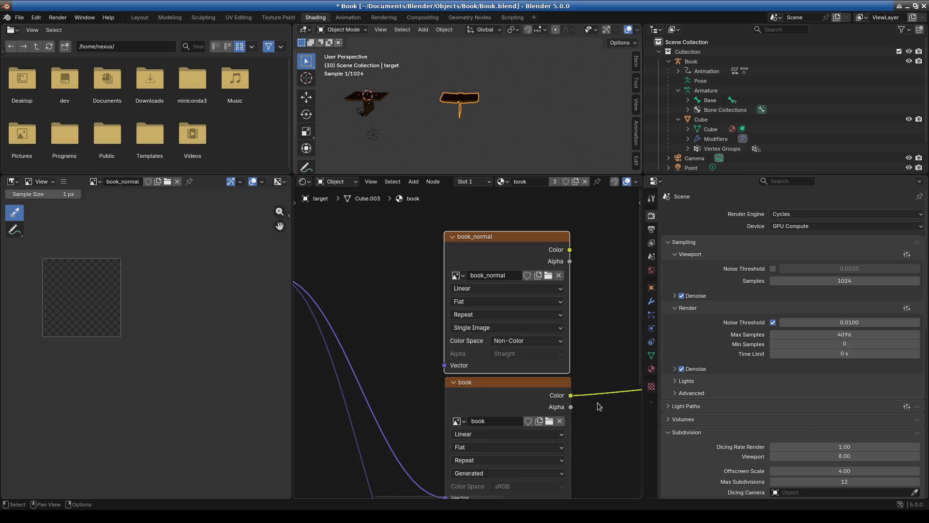
scroll(542, 362, down, 2)
drag(328, 294, 450, 359)
Step: Link Mapping Vector into book_normal's Vector, and book_normal's Color into the BSDF Normal input
middle_drag(528, 349, 382, 321)
scroll(382, 320, down, 1)
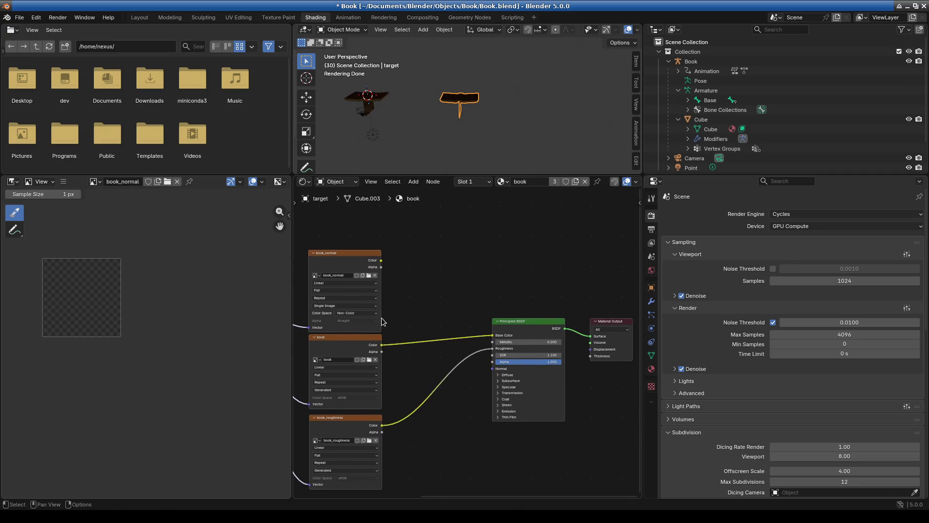
mouse_move(382, 260)
mouse_down()
mouse_move(474, 279)
mouse_move(492, 369)
mouse_up()
Step: Recheck book_normal's texture and colour space settings, then widen the viewport and node editor
scroll(369, 333, up, 2)
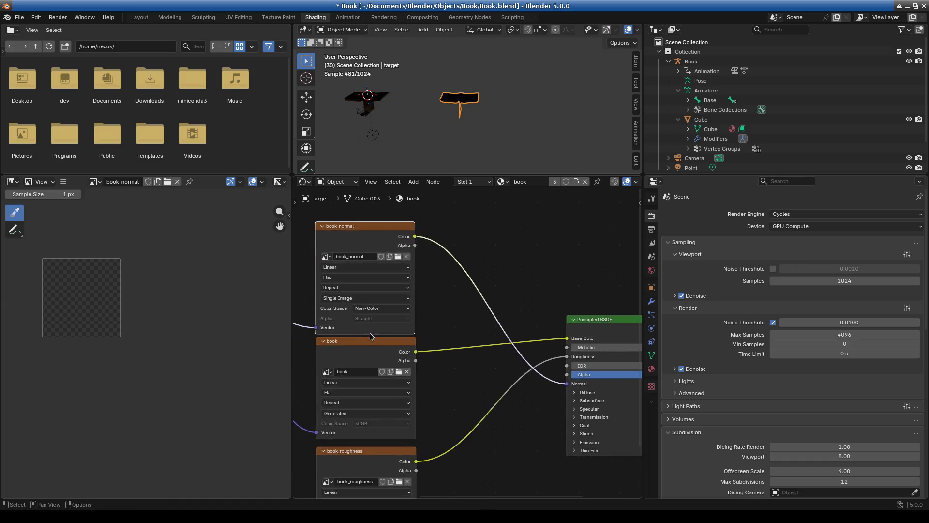
middle_drag(370, 332, 459, 352)
scroll(434, 315, up, 2)
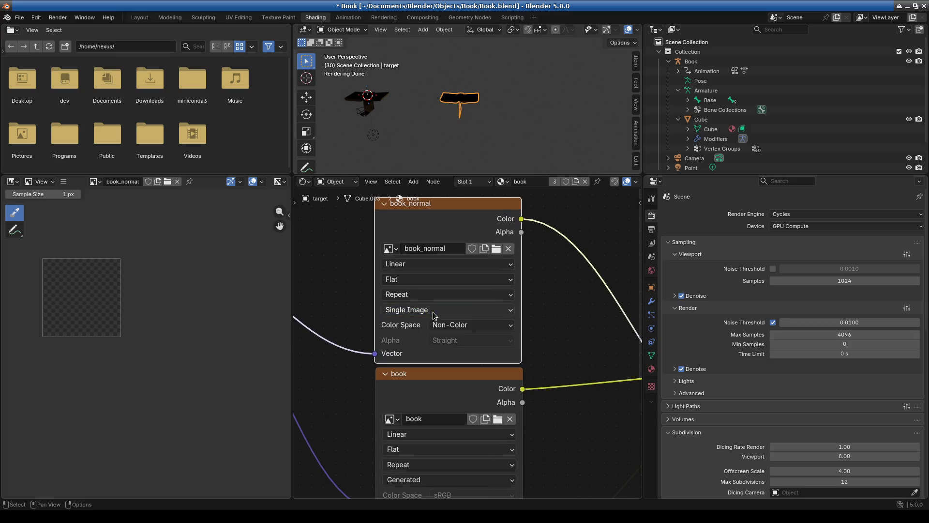
click(431, 292)
click(431, 280)
click(464, 326)
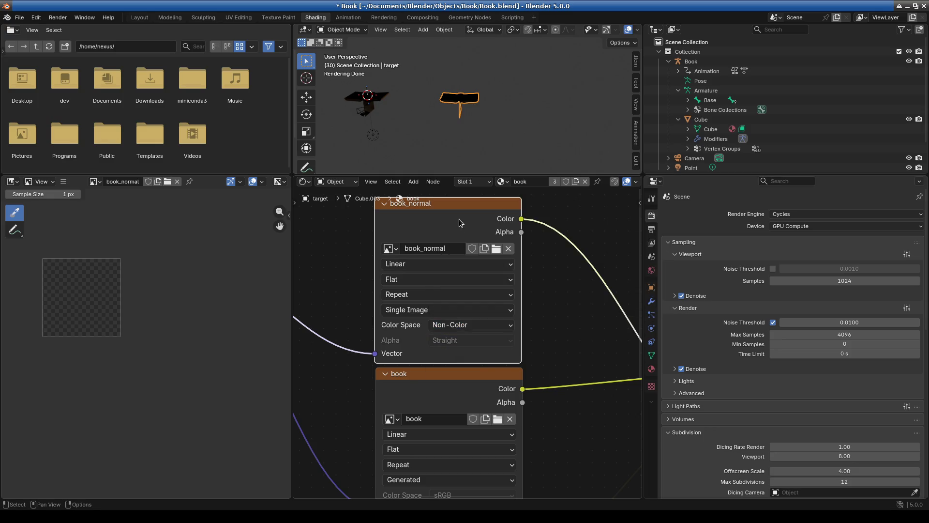
scroll(468, 345, down, 2)
scroll(476, 129, up, 2)
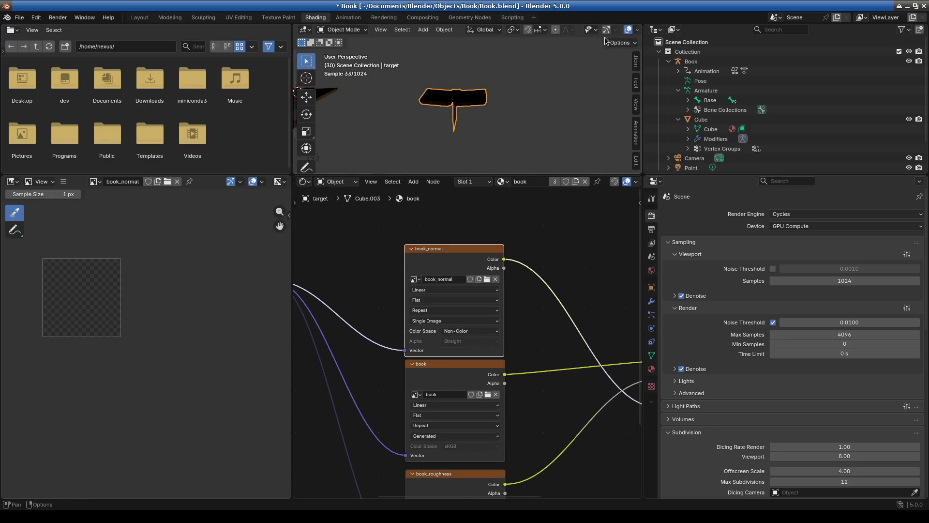
drag(293, 97, 141, 97)
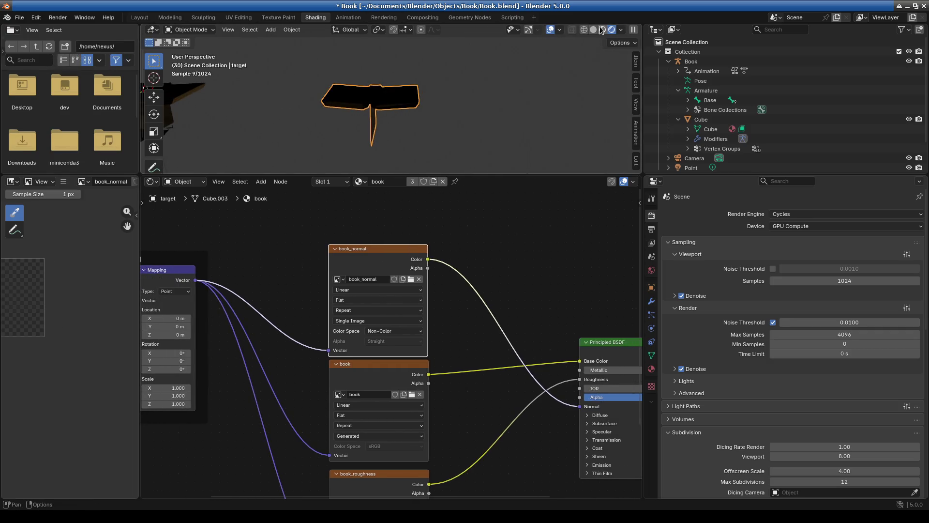
Step: Switch the viewport to Material Preview and orbit around the target book up close
click(602, 29)
scroll(414, 144, down, 4)
scroll(410, 194, up, 1)
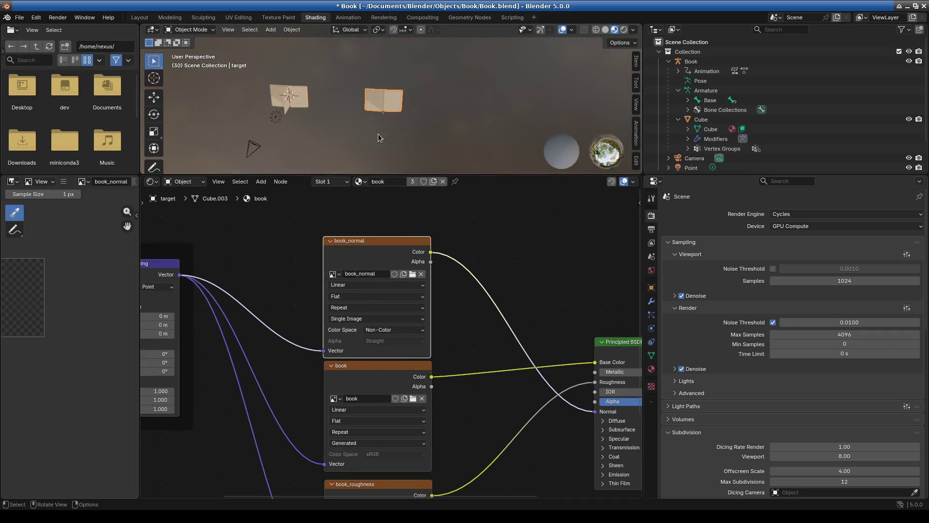
scroll(380, 126, up, 5)
mouse_move(393, 139)
middle_down()
mouse_move(474, 77)
mouse_move(562, 74)
mouse_move(455, 105)
mouse_move(431, 160)
middle_up()
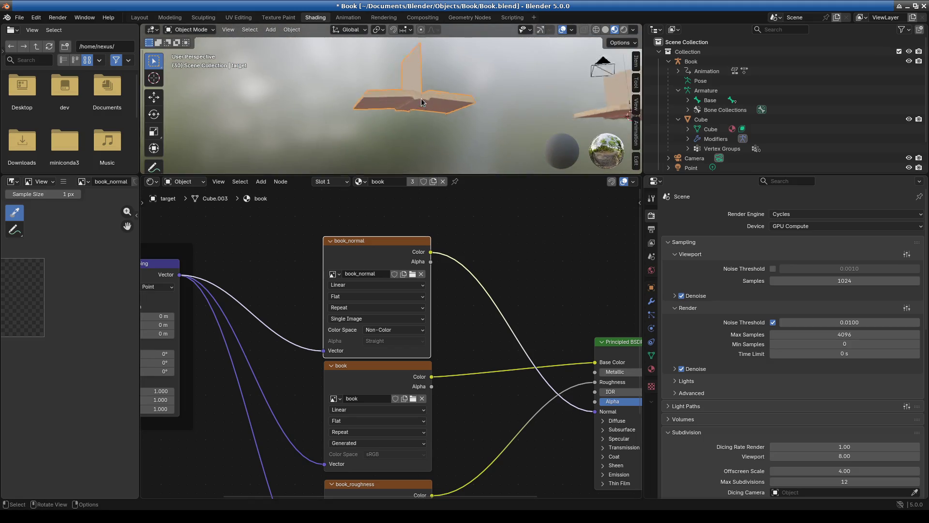
scroll(418, 100, up, 5)
mouse_move(414, 103)
middle_down()
mouse_move(353, 59)
mouse_move(315, 111)
mouse_move(458, 158)
middle_up()
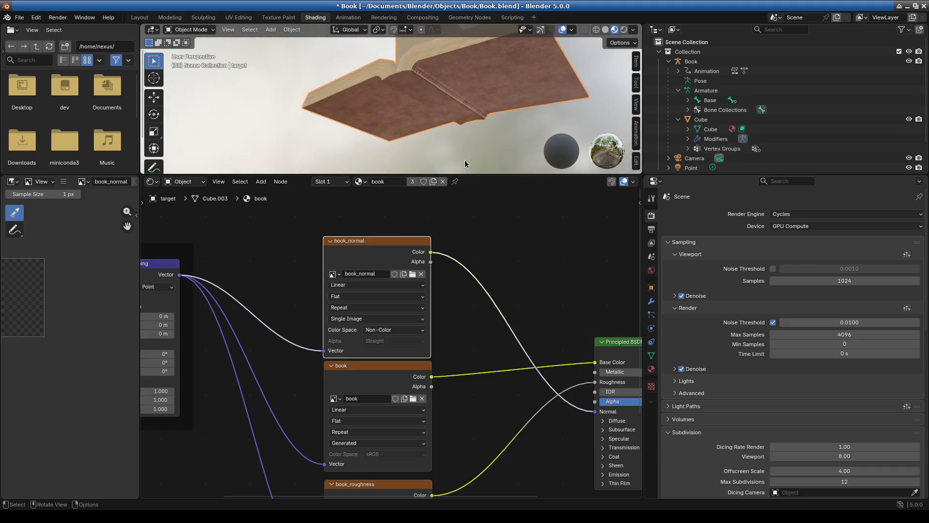
drag(426, 176, 421, 230)
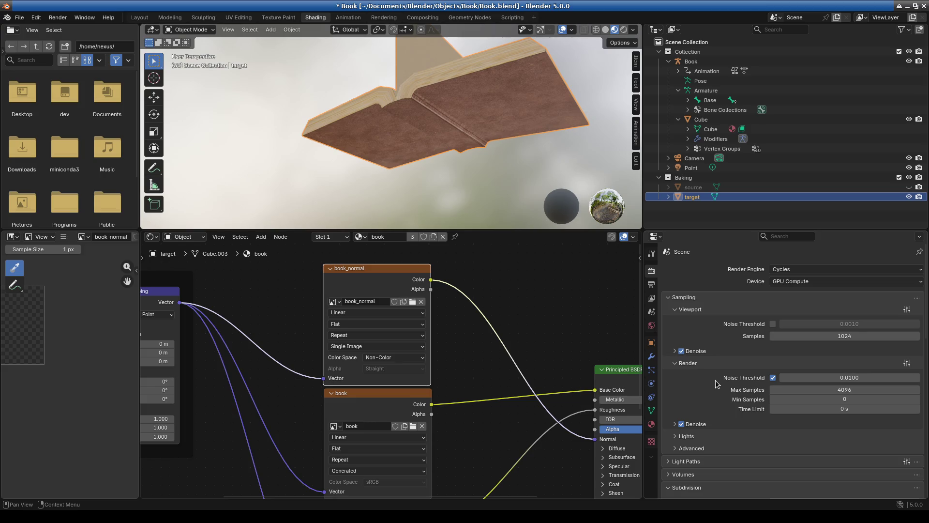
scroll(715, 380, down, 15)
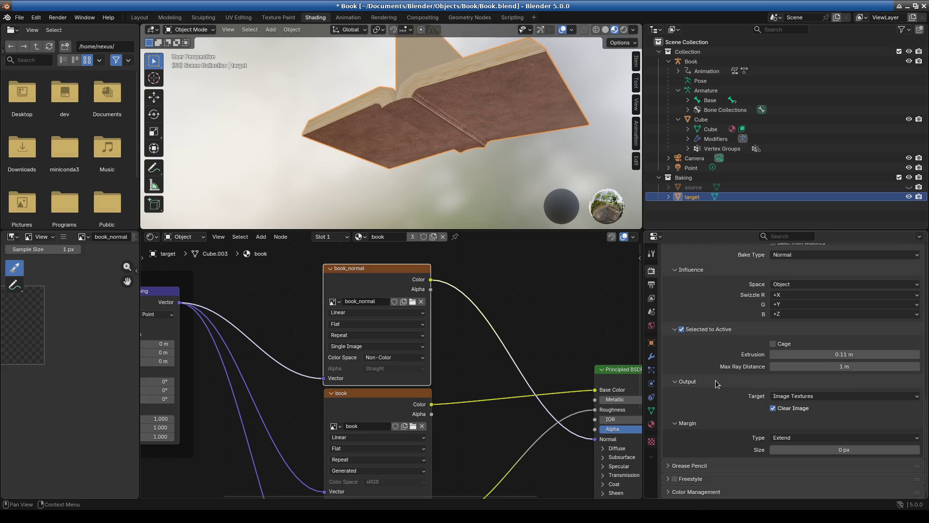
scroll(715, 380, up, 15)
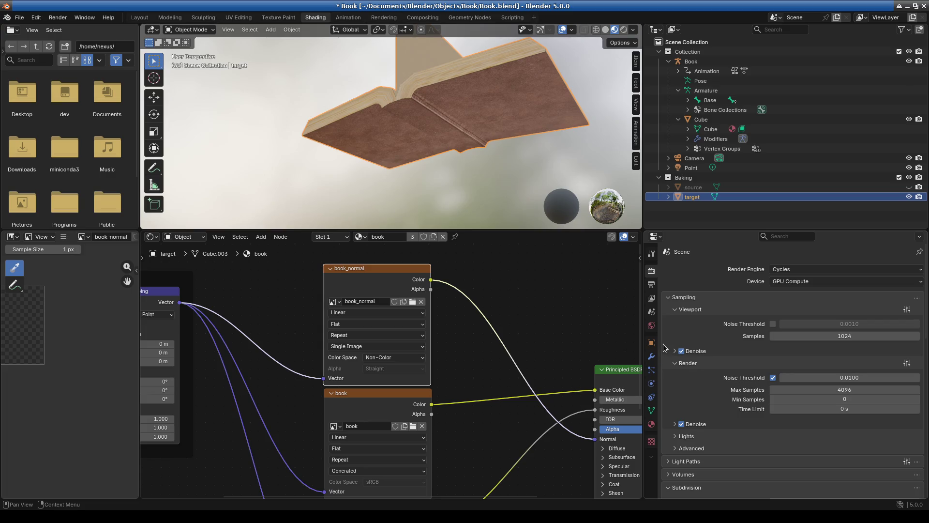
Step: Show the target book's material properties in the Properties editor
click(652, 411)
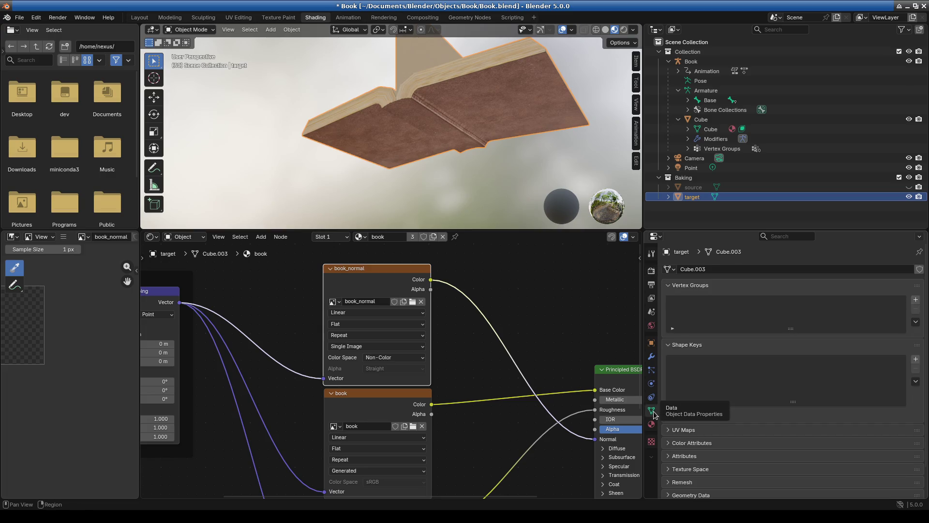
click(652, 424)
click(652, 411)
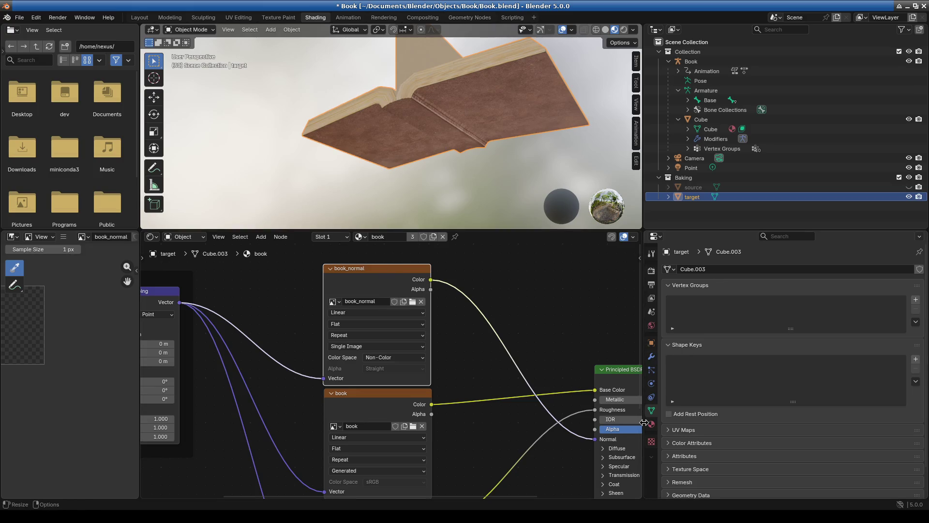
click(652, 424)
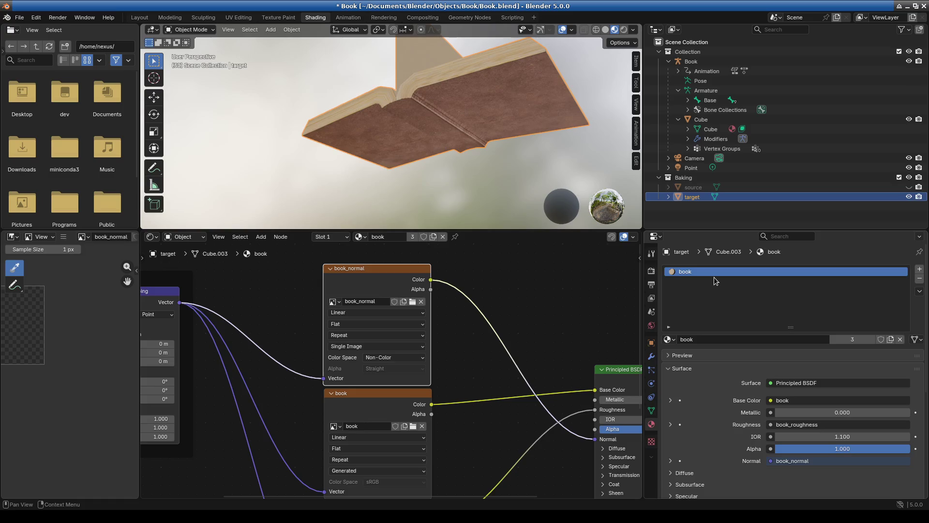
scroll(489, 356, down, 2)
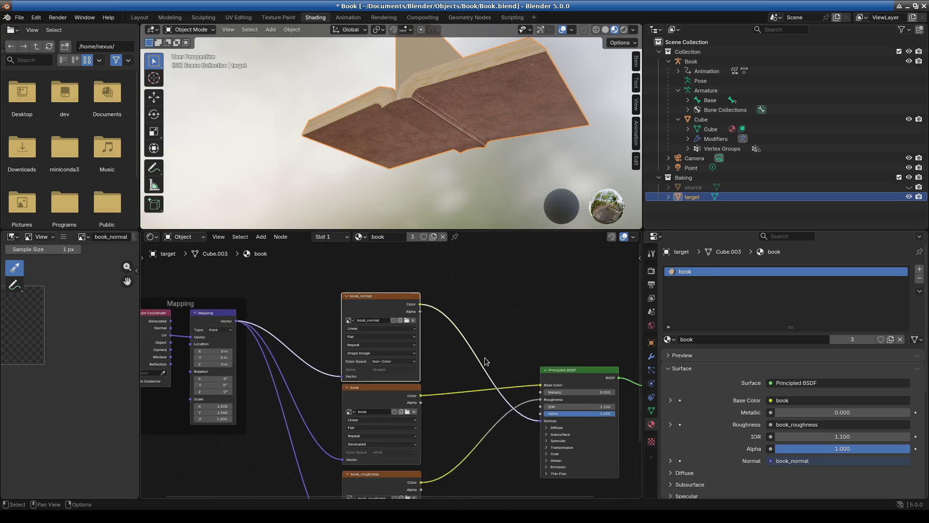
Step: Unhide the source book, select it, and make target the active object
click(909, 188)
click(693, 187)
ctrl+click(693, 197)
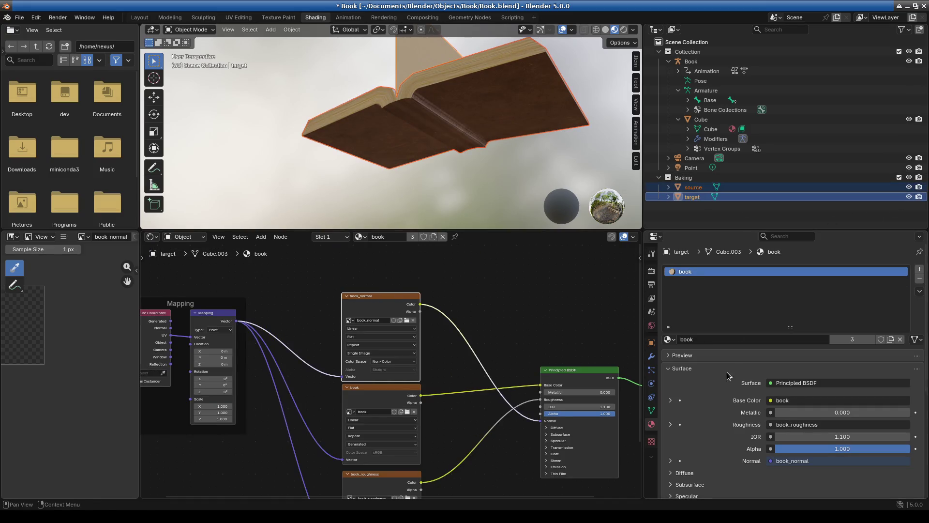
scroll(720, 433, down, 1)
scroll(719, 432, down, 2)
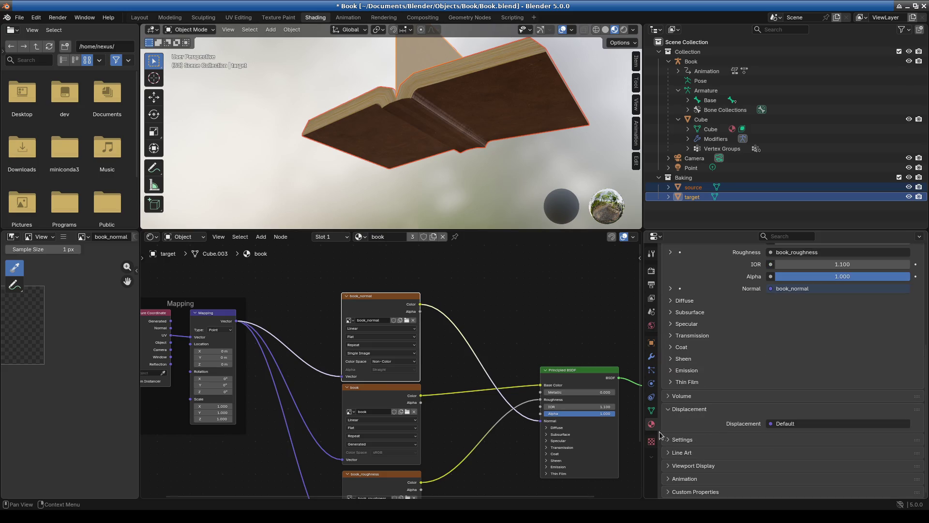
Step: Bake the normal map from the Render tab, which fails with an uninitialized book_normal error
click(651, 270)
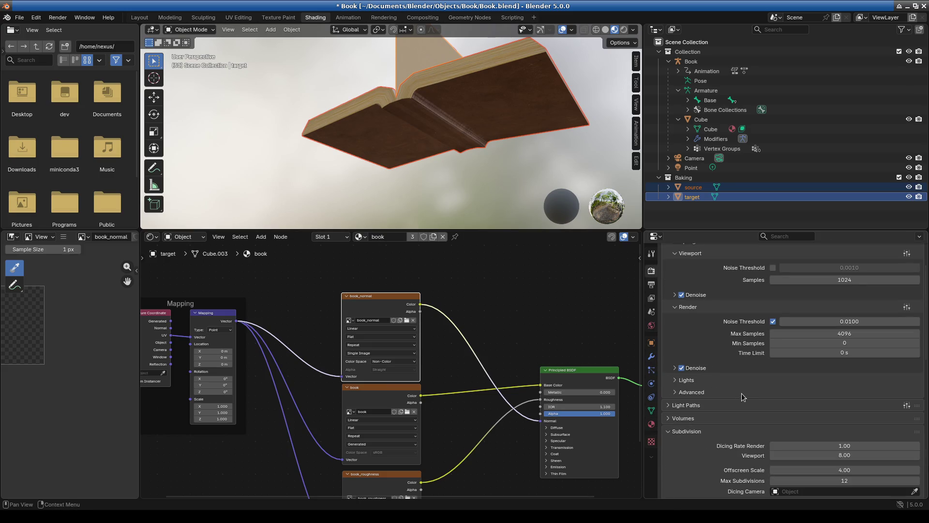
scroll(744, 397, up, 3)
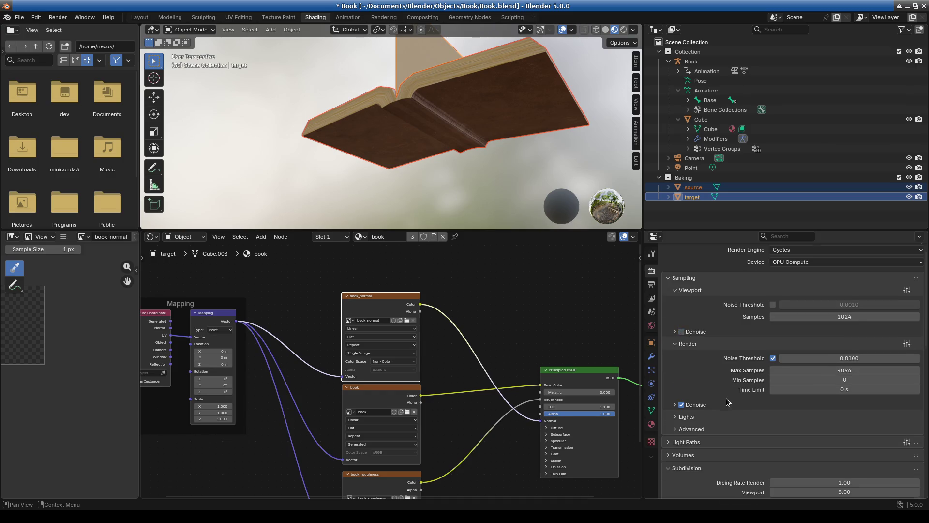
scroll(729, 401, down, 15)
scroll(730, 402, down, 2)
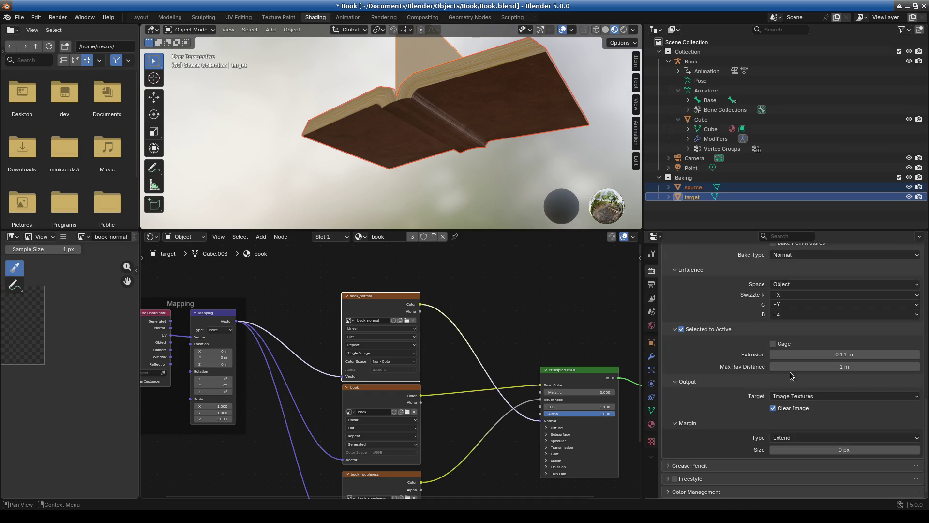
scroll(789, 375, up, 1)
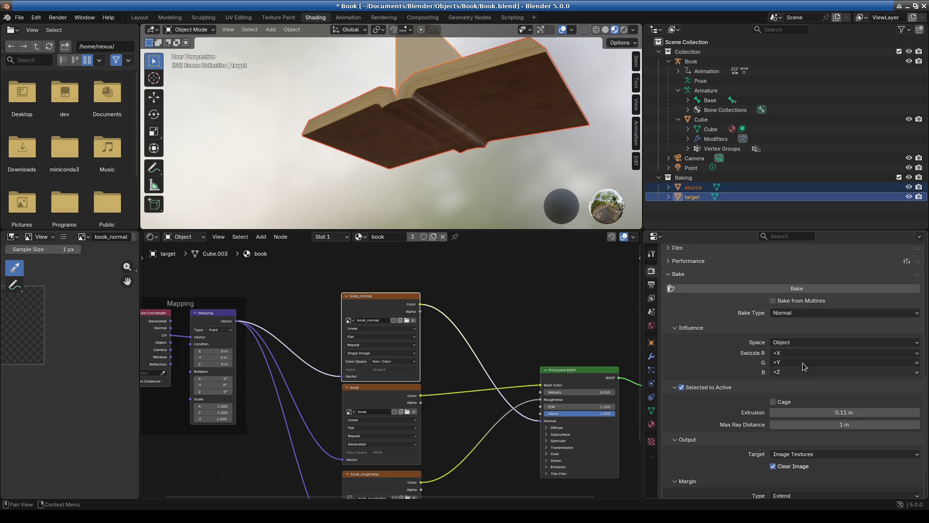
click(798, 290)
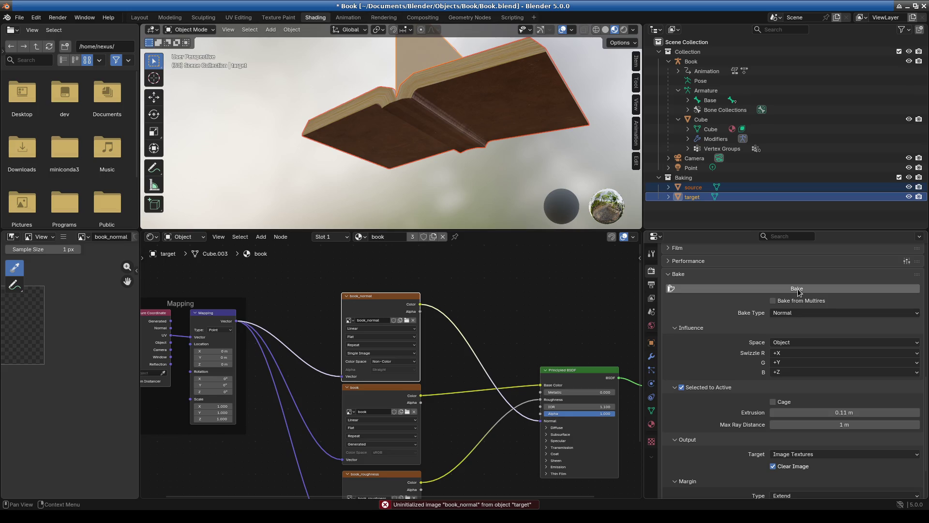
scroll(382, 359, up, 1)
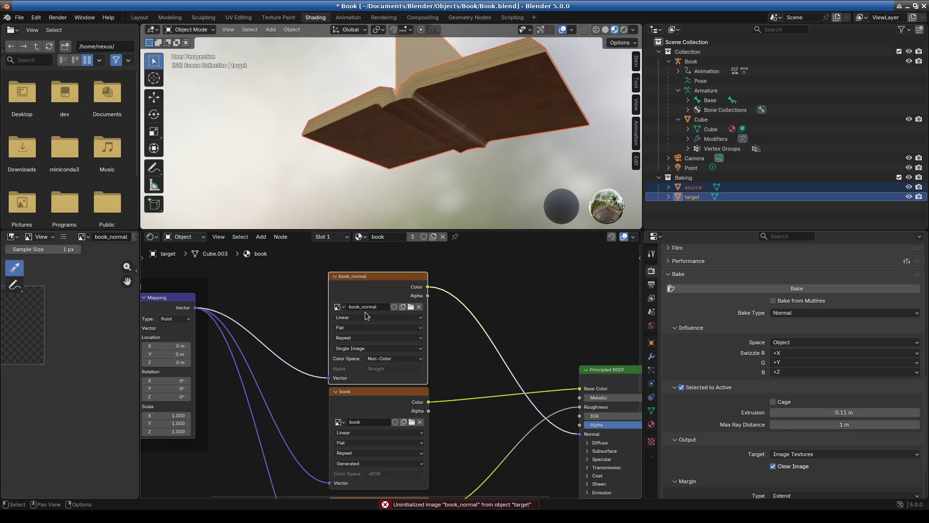
click(379, 347)
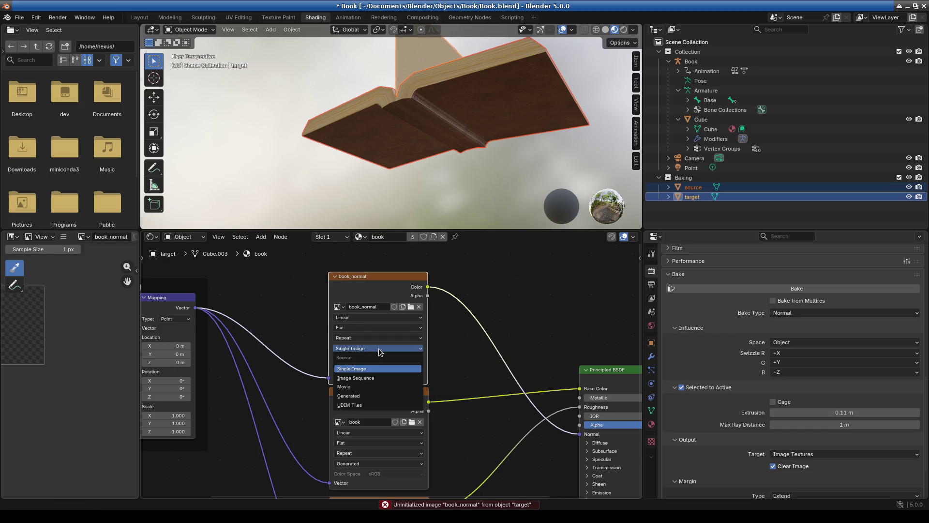
Step: Change book_normal's image source to Generated
click(361, 399)
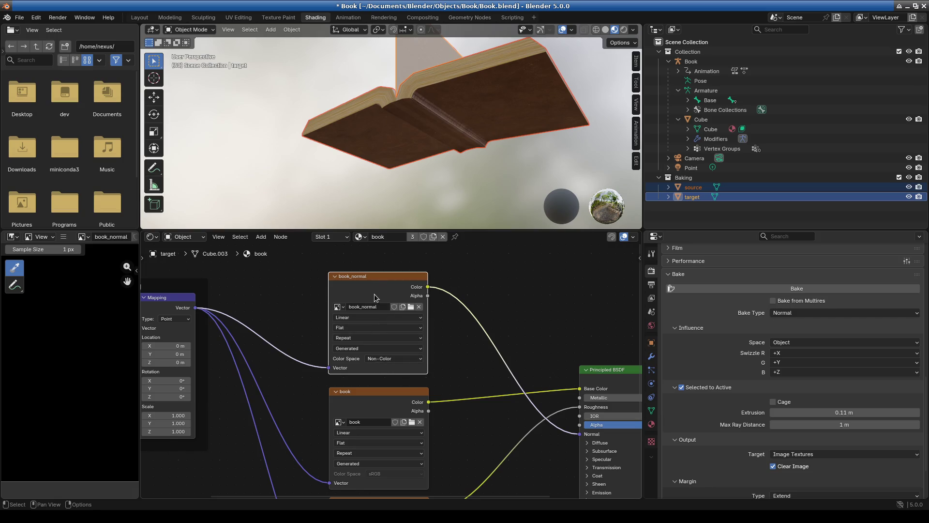
scroll(76, 361, up, 5)
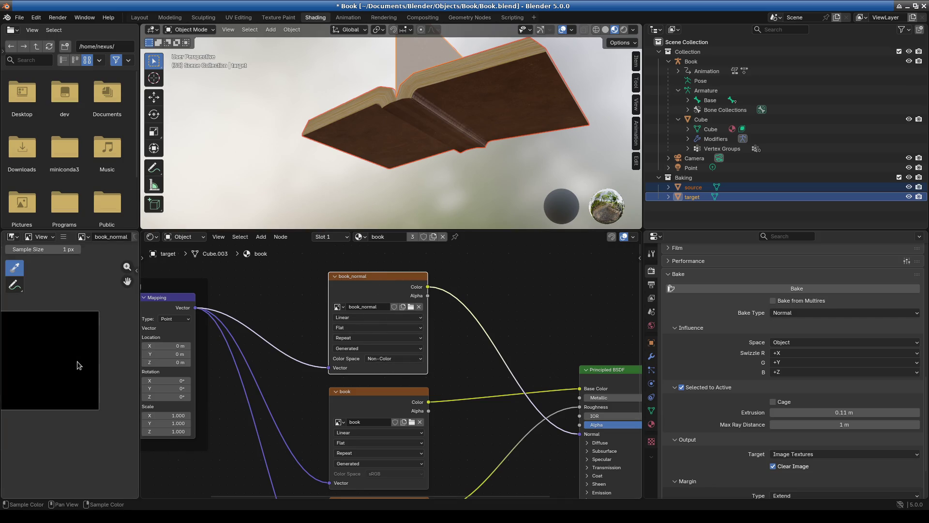
scroll(724, 429, up, 2)
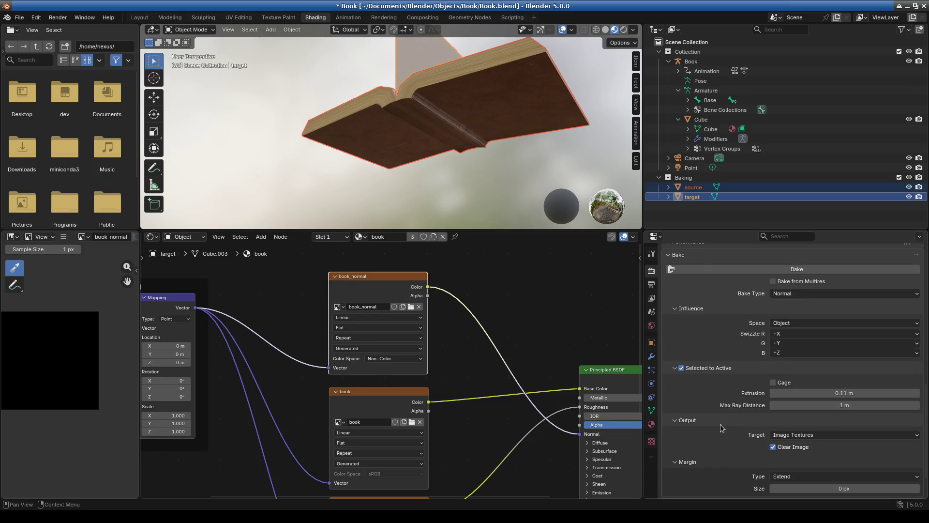
Step: Rebake the normal map into book_normal and inspect the baked target book
click(778, 309)
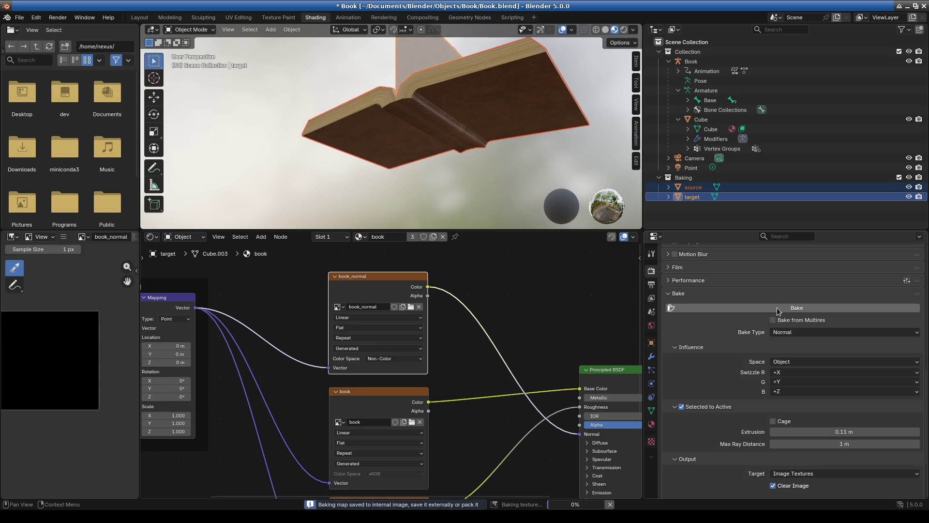
scroll(83, 402, up, 8)
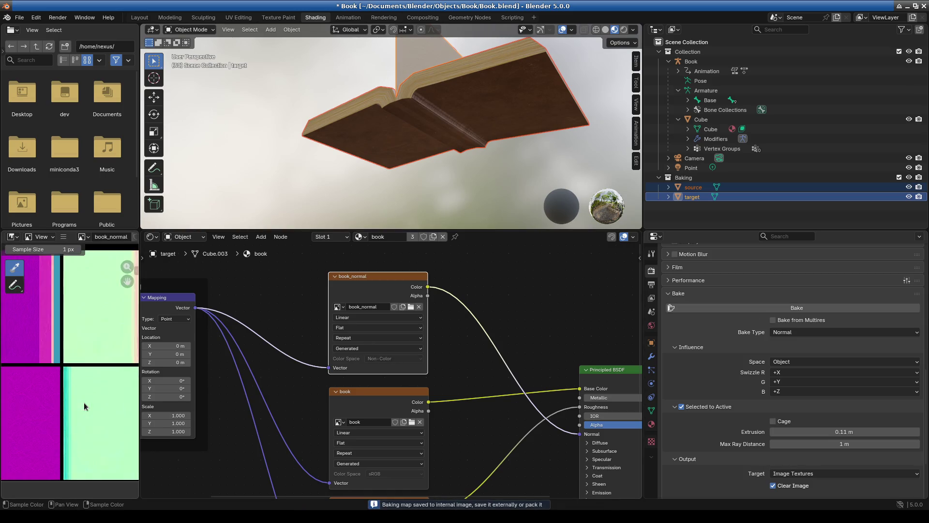
scroll(83, 402, down, 4)
scroll(80, 404, up, 4)
mouse_move(517, 156)
middle_down()
mouse_move(500, 135)
mouse_move(511, 73)
mouse_move(488, 150)
mouse_move(390, 141)
mouse_move(404, 172)
mouse_move(429, 138)
mouse_move(423, 84)
mouse_move(417, 168)
middle_up()
Step: Hide the source book and set the Principled BSDF IOR to 1.500
click(909, 187)
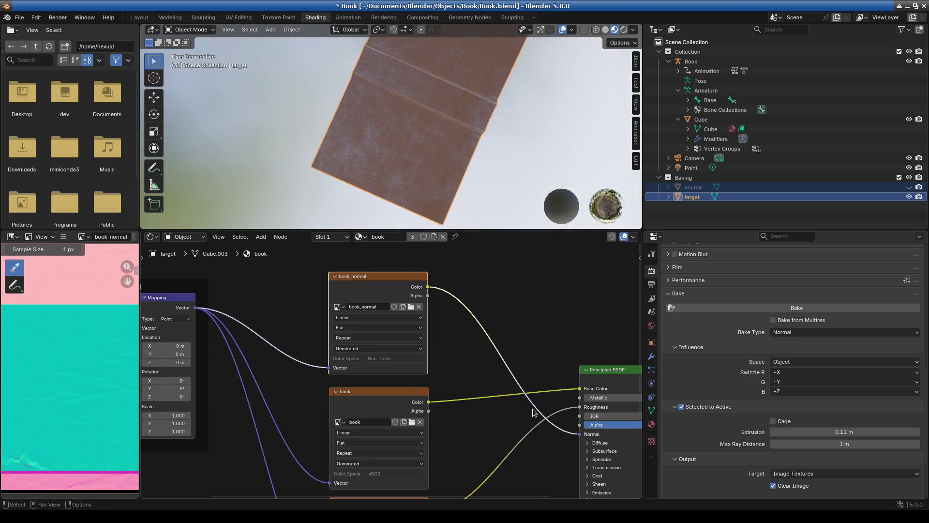
ctrl+scroll(532, 408, right, 5)
mouse_move(525, 408)
mouse_down()
mouse_move(549, 408)
mouse_move(522, 428)
mouse_up()
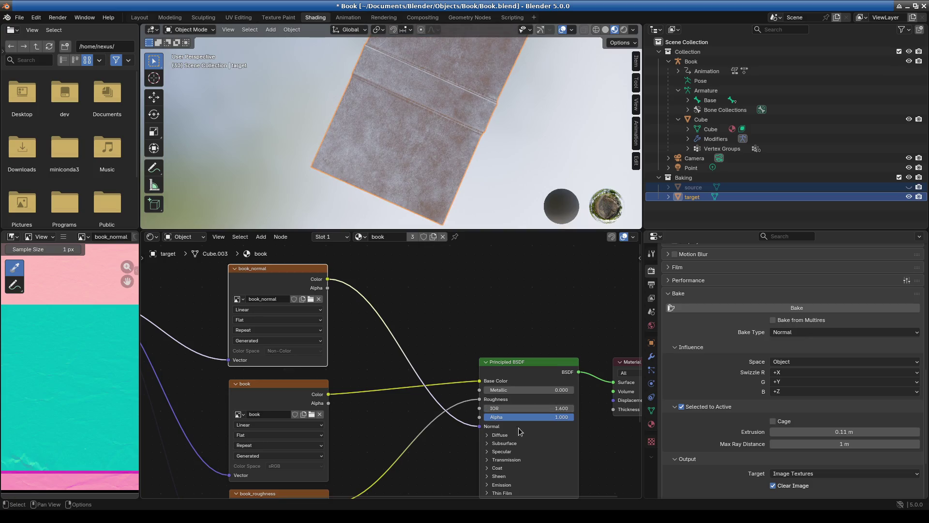
click(486, 408)
mouse_move(480, 182)
middle_down()
mouse_move(482, 174)
mouse_move(379, 195)
mouse_move(415, 209)
mouse_move(478, 196)
mouse_move(544, 118)
mouse_move(444, 130)
mouse_move(405, 70)
mouse_move(372, 88)
mouse_move(439, 87)
mouse_move(422, 75)
mouse_move(441, 67)
middle_up()
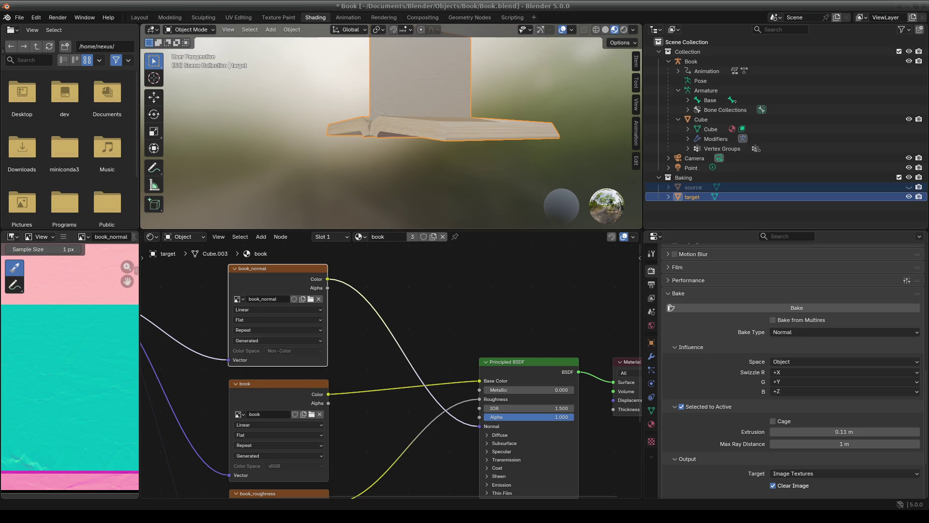
click(261, 237)
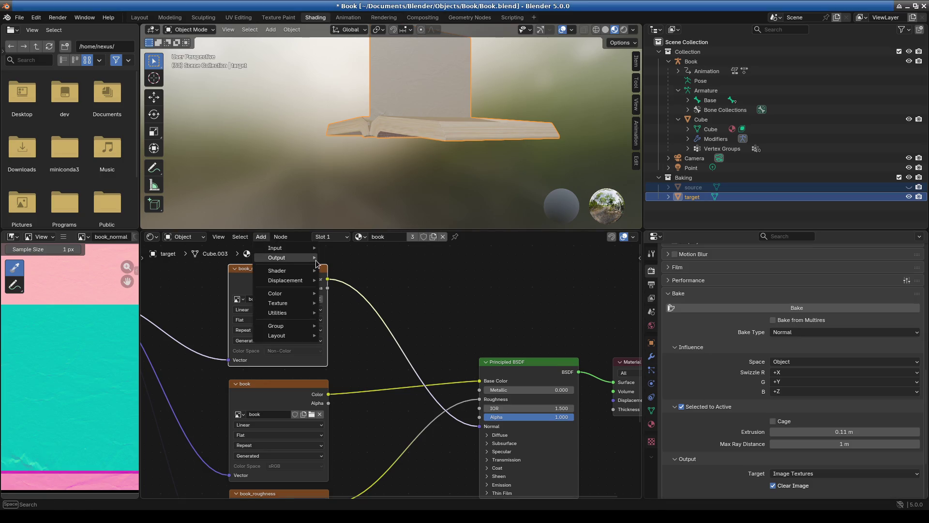
Step: Add a Normal Map node between book_normal's Color and the BSDF Normal input
text(normal)
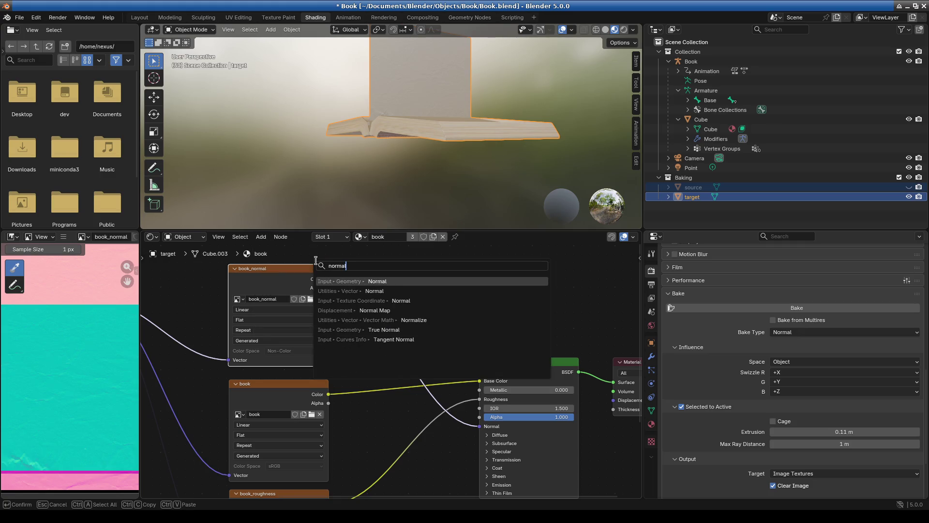
key(Down)
key(Down)
key(Down)
key(Return)
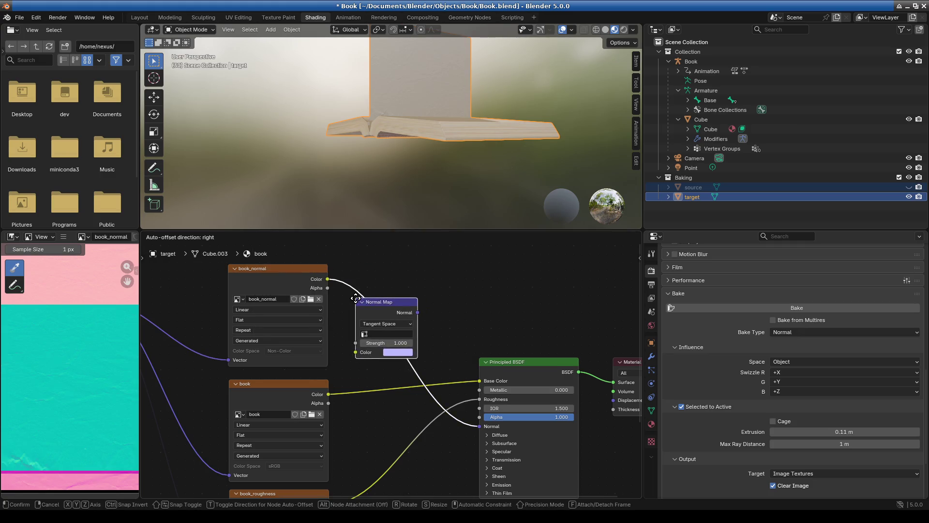
click(356, 299)
Step: Retry the normal bake, then nudge the Normal Map node slightly right
click(297, 273)
click(738, 308)
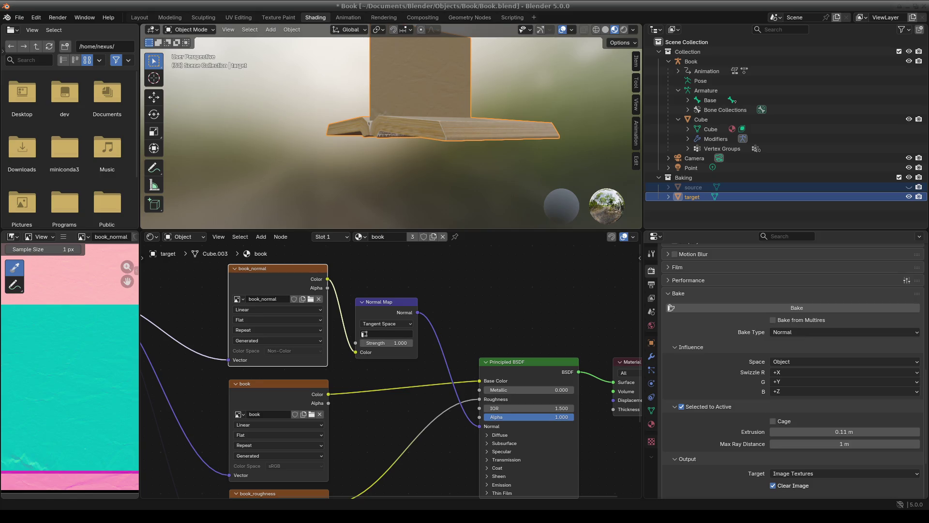
mouse_move(423, 124)
middle_down()
mouse_move(397, 114)
mouse_move(318, 133)
middle_up()
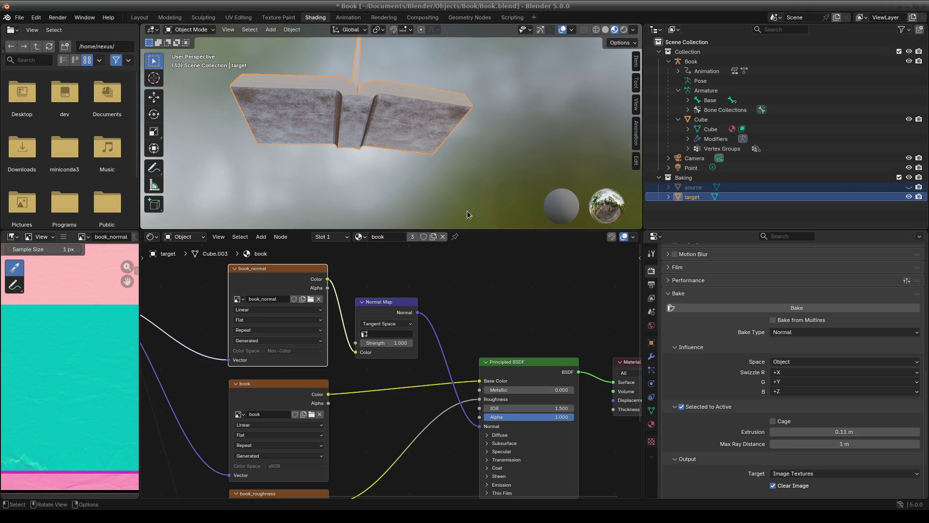
drag(395, 304, 402, 305)
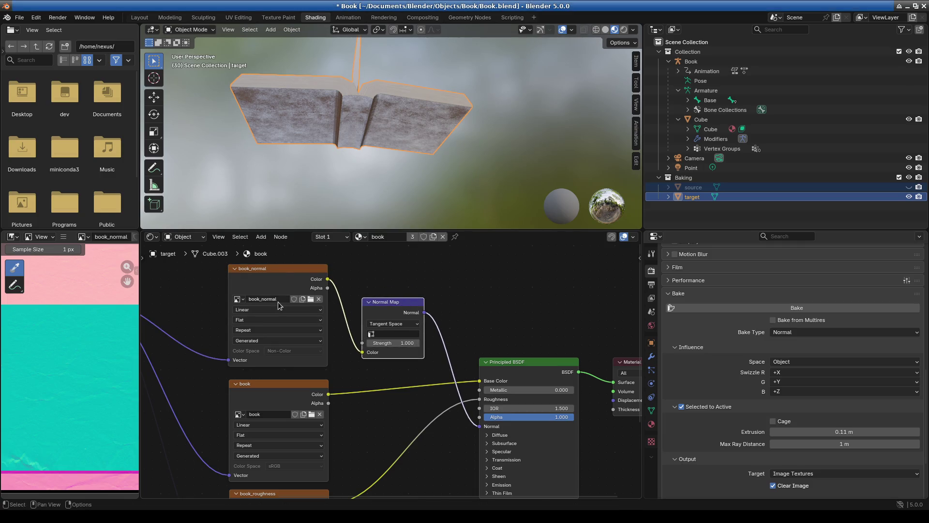
click(290, 279)
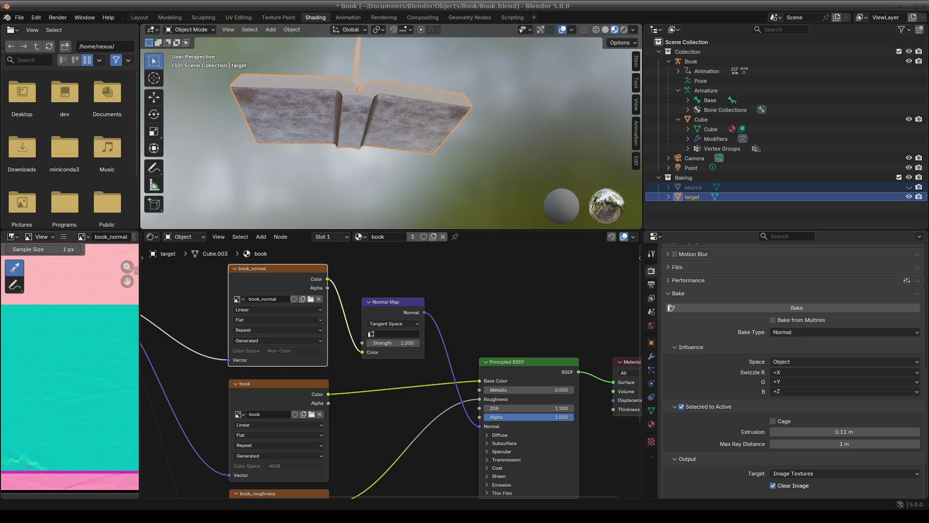
click(808, 364)
Step: Bake a Tangent-space normal map from the unhidden source onto target, then inspect it from below
click(785, 383)
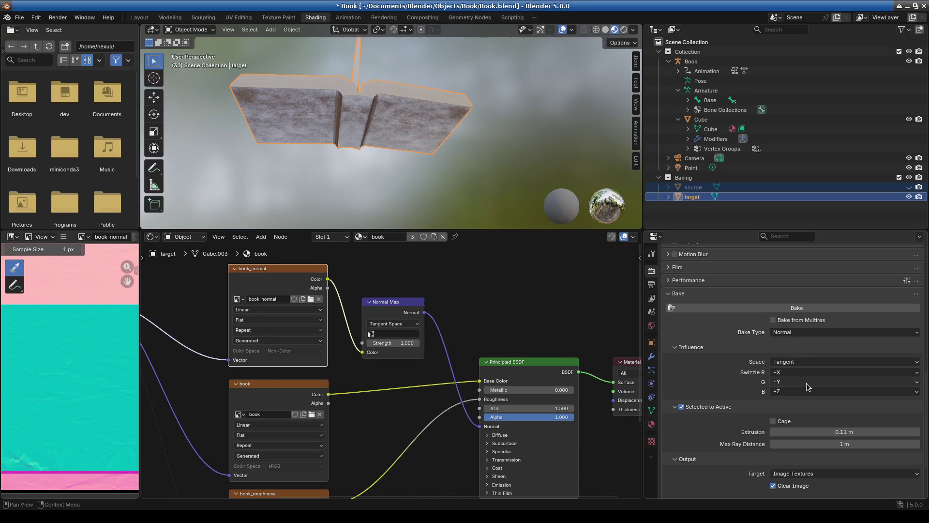
click(758, 311)
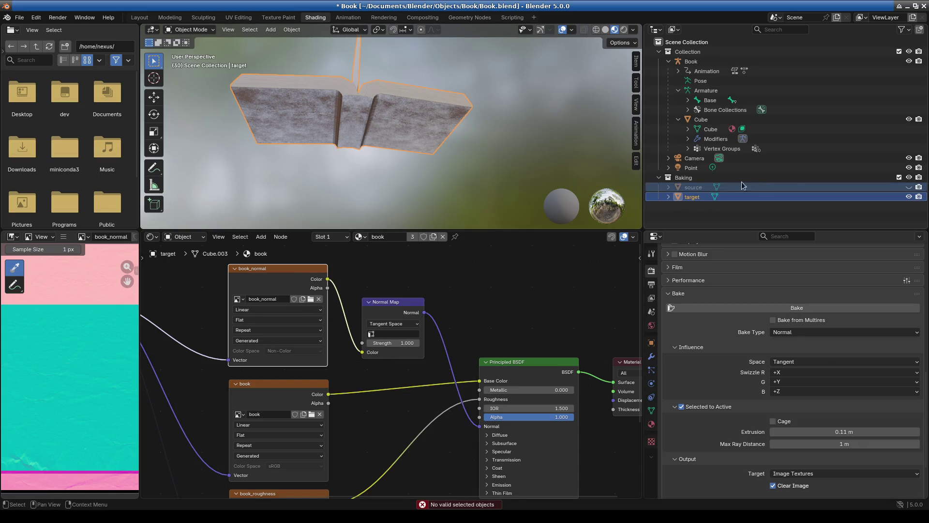
click(909, 187)
click(691, 188)
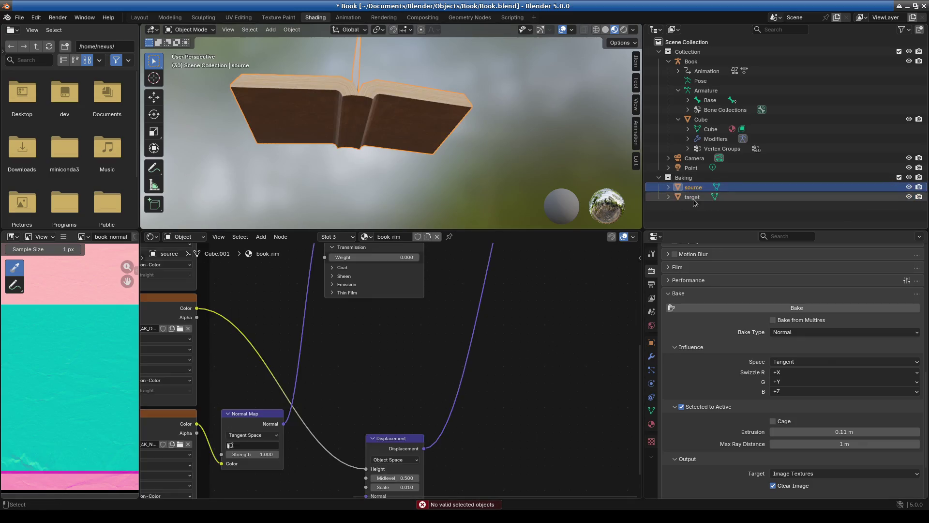
ctrl+click(692, 197)
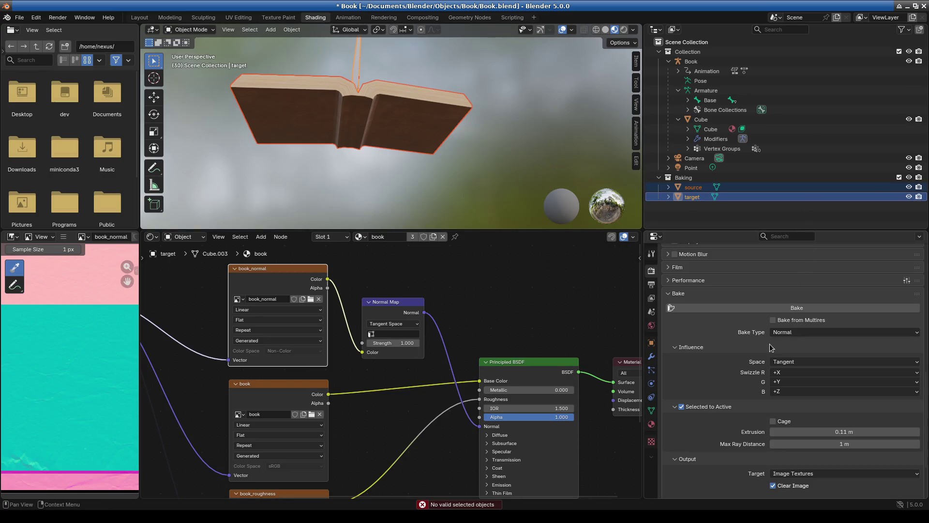
click(758, 308)
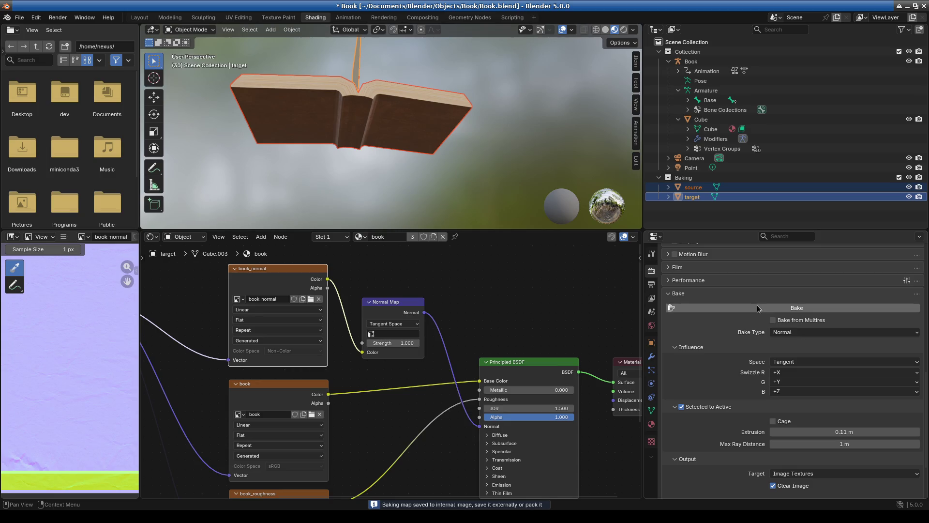
mouse_move(518, 218)
middle_down()
mouse_move(516, 146)
mouse_move(457, 66)
mouse_move(352, 176)
mouse_move(413, 199)
mouse_move(580, 220)
middle_up()
drag(484, 229, 503, 341)
mouse_move(505, 248)
middle_down()
mouse_move(419, 259)
mouse_move(416, 272)
mouse_move(404, 192)
mouse_move(342, 187)
mouse_move(320, 227)
middle_up()
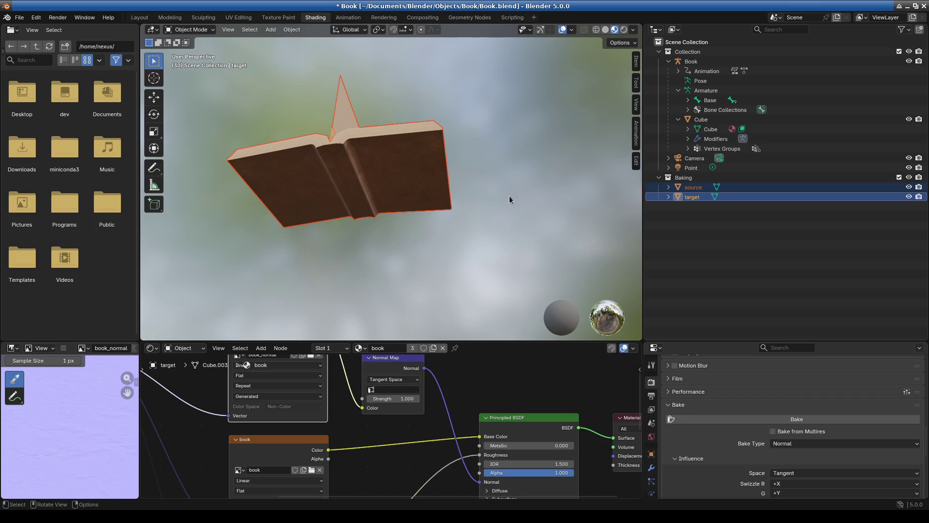
Step: Orbit around the baked target book to view it from the front, edge-on and above
mouse_move(393, 147)
middle_down()
mouse_move(396, 185)
mouse_move(477, 214)
mouse_move(425, 245)
middle_up()
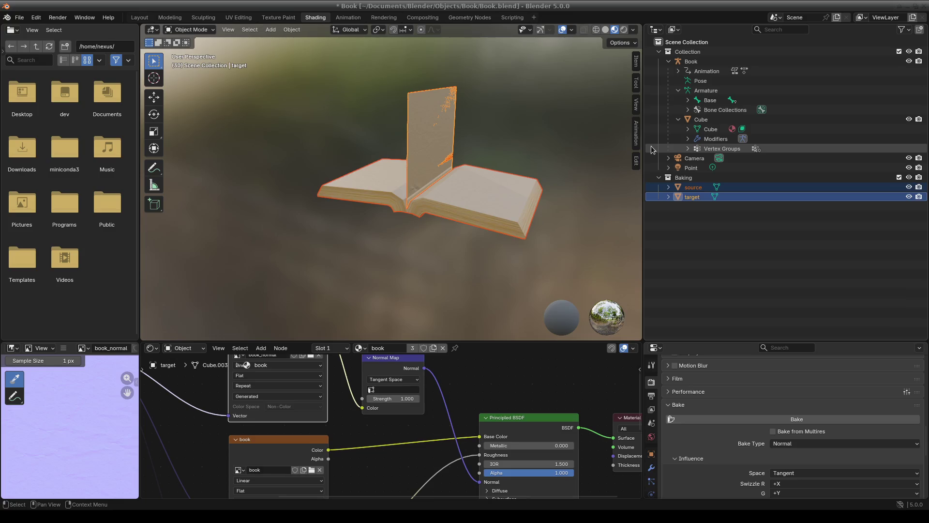
middle_drag(576, 197, 504, 158)
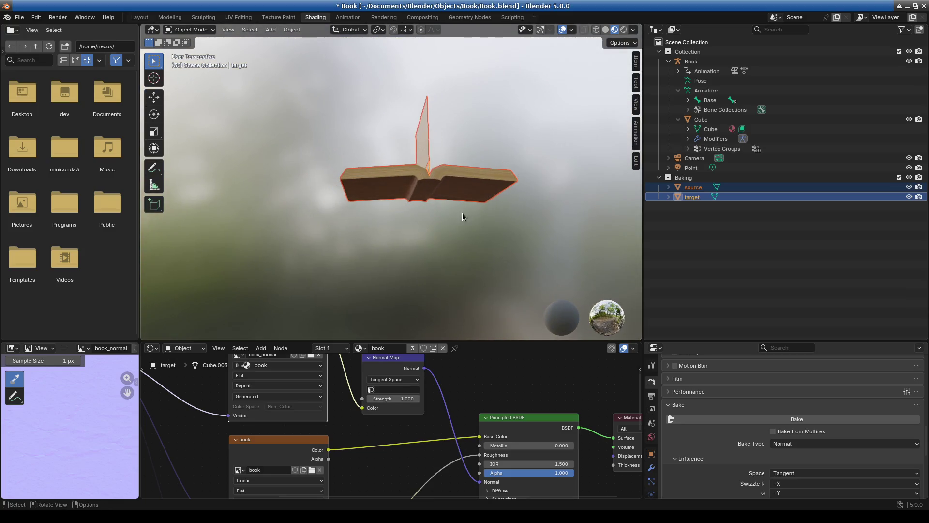
middle_drag(463, 213, 472, 331)
Step: Enlarge the node editor and 3D view, then make the Cube book object active
drag(475, 324, 472, 133)
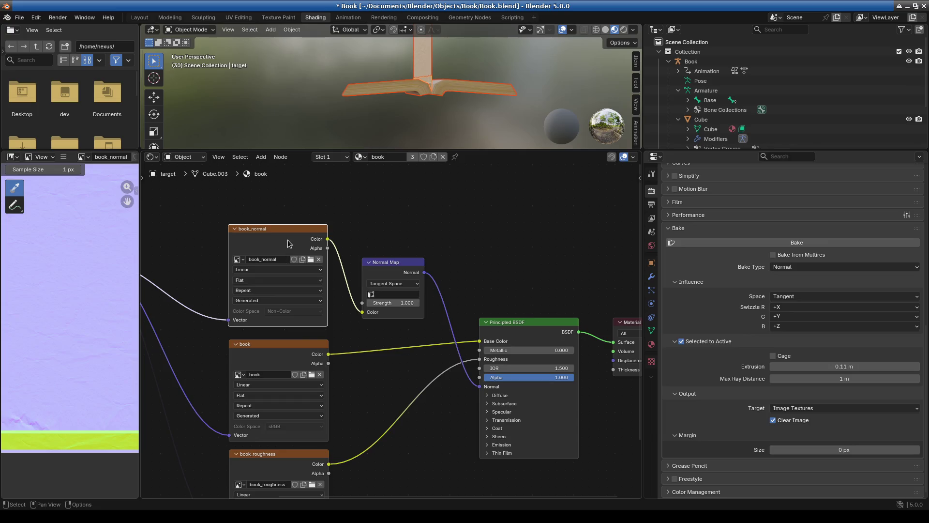
drag(140, 277, 344, 286)
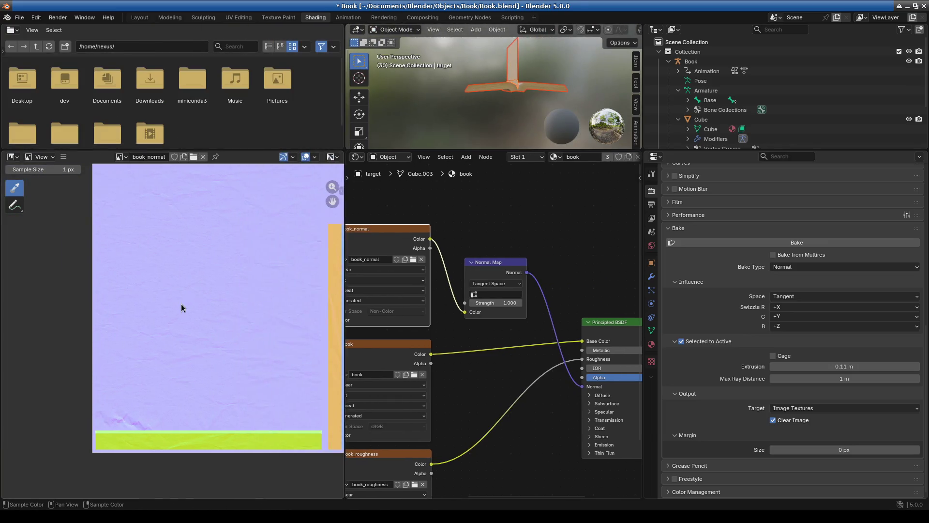
scroll(182, 304, down, 4)
scroll(263, 345, up, 8)
middle_drag(262, 345, 148, 391)
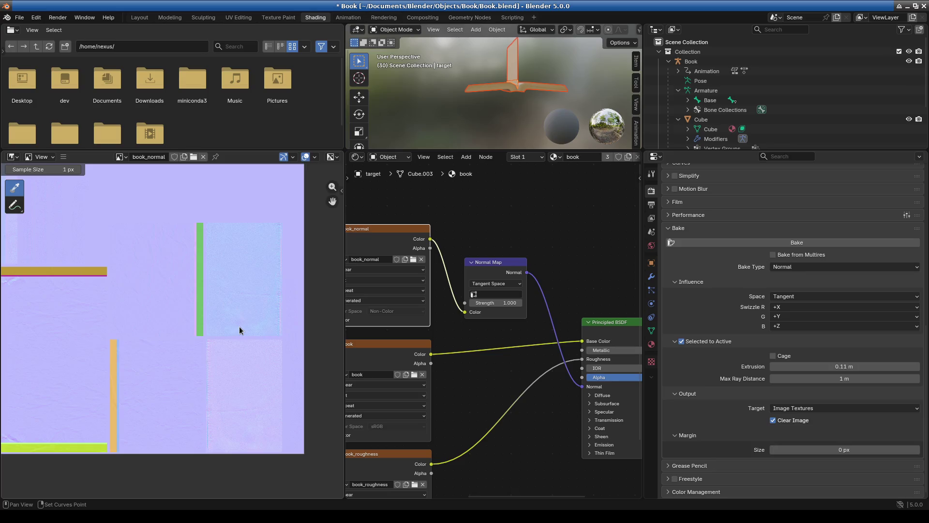
mouse_move(536, 152)
mouse_down()
mouse_move(519, 290)
mouse_move(517, 280)
mouse_up()
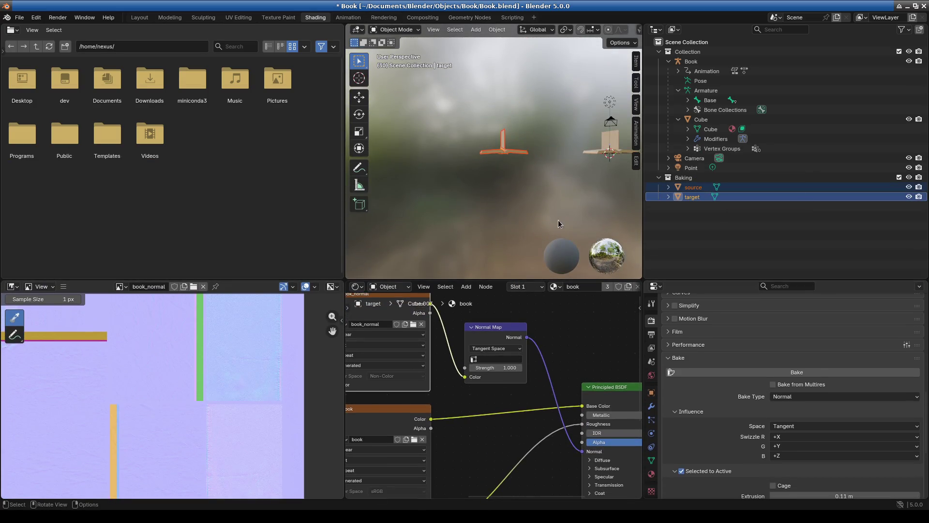
scroll(516, 387, down, 6)
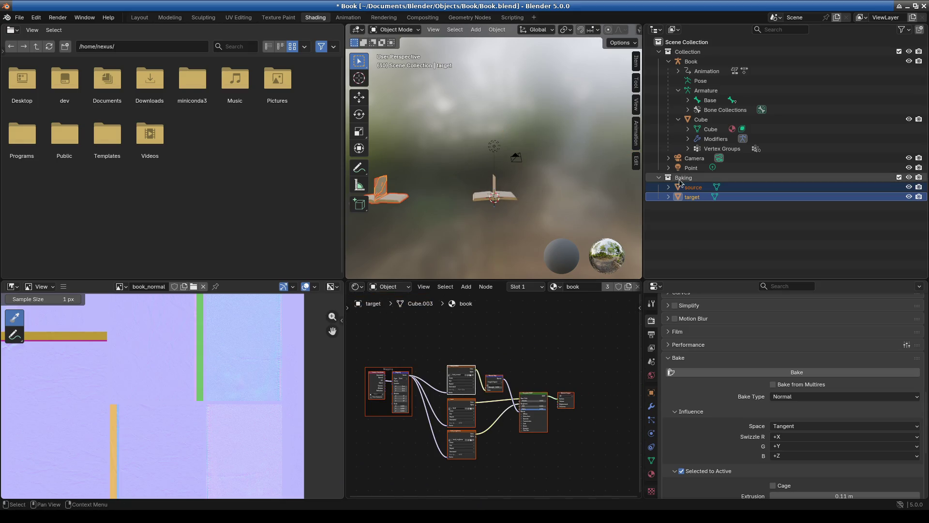
click(702, 120)
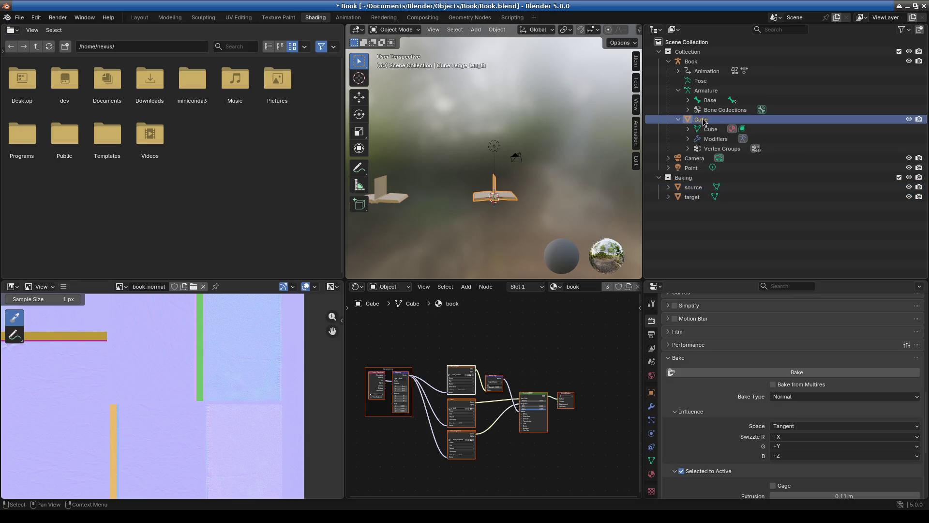
Step: View Cube's book material nodes, orbit around the book and widen the 3D view
middle_drag(535, 365, 564, 348)
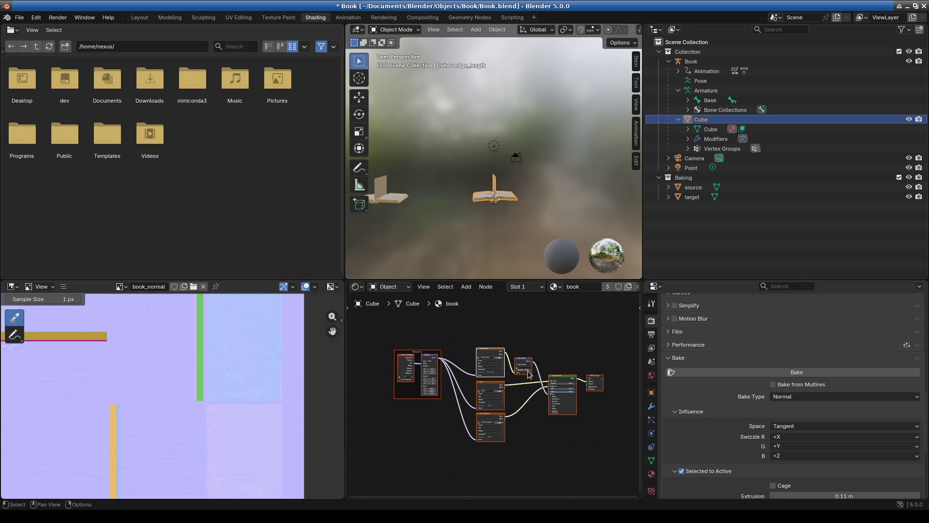
scroll(523, 416, up, 3)
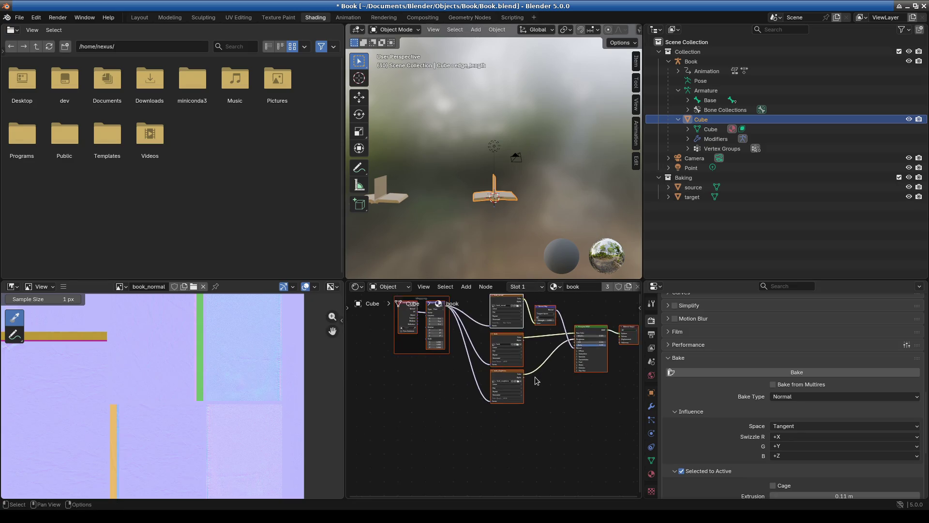
scroll(461, 223, up, 4)
middle_drag(461, 224, 583, 251)
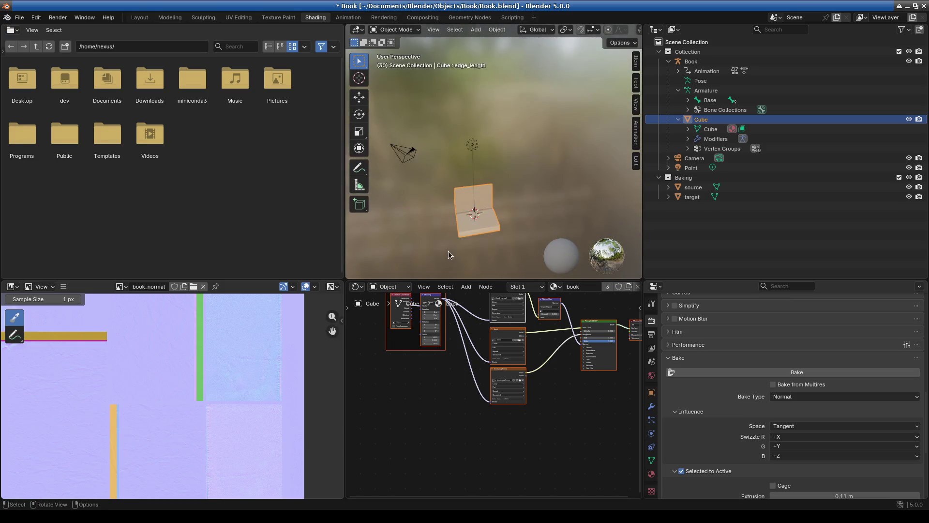
middle_drag(449, 252, 499, 246)
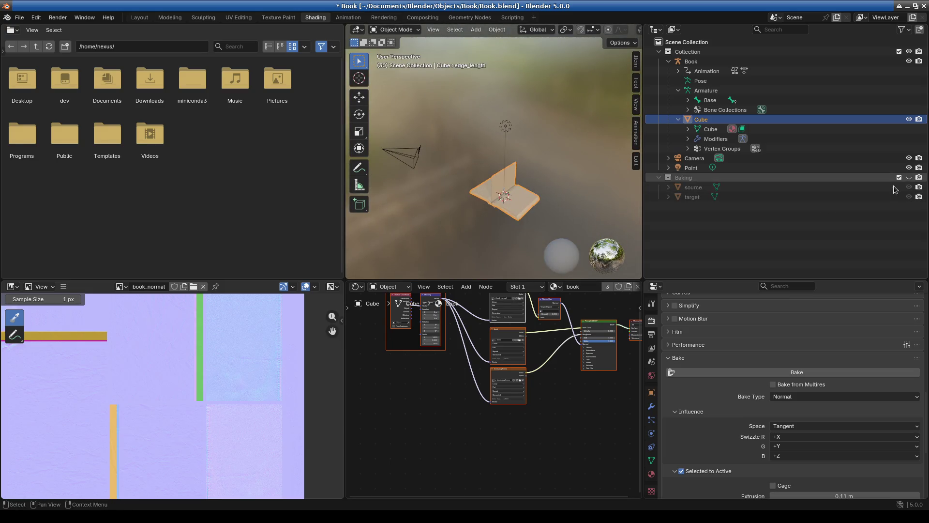
mouse_move(504, 215)
middle_down()
mouse_move(516, 208)
mouse_move(504, 130)
middle_up()
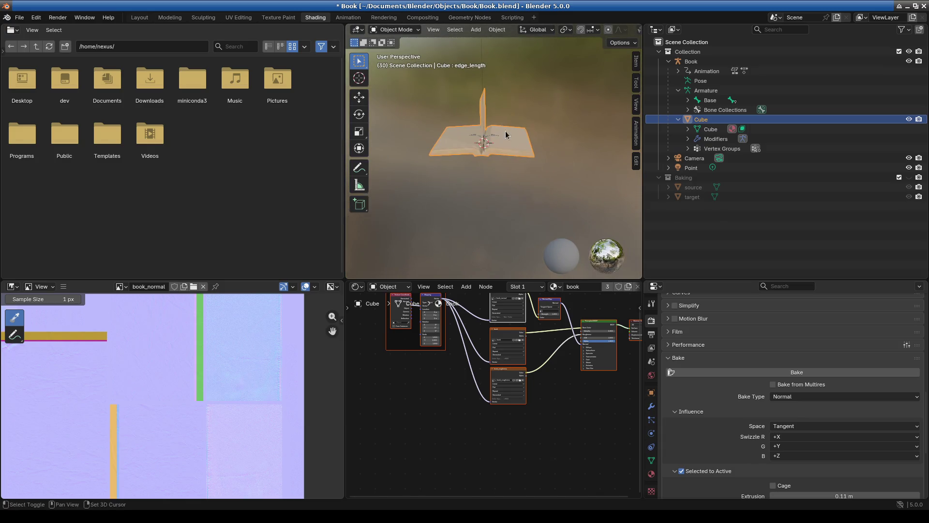
drag(345, 230, 259, 218)
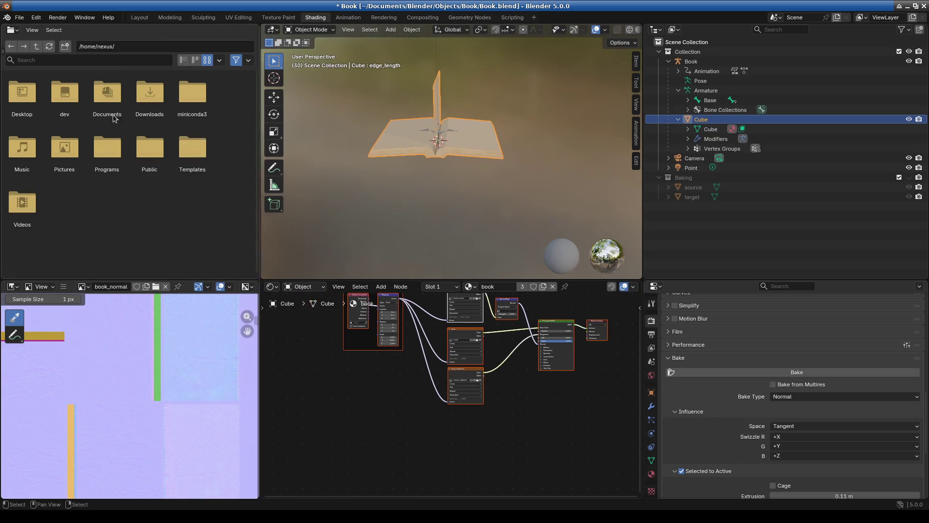
Step: Switch to the Layout workspace and orbit around the open book
click(139, 17)
scroll(457, 250, up, 3)
mouse_move(458, 251)
middle_down()
mouse_move(405, 241)
mouse_move(441, 255)
mouse_move(428, 264)
middle_up()
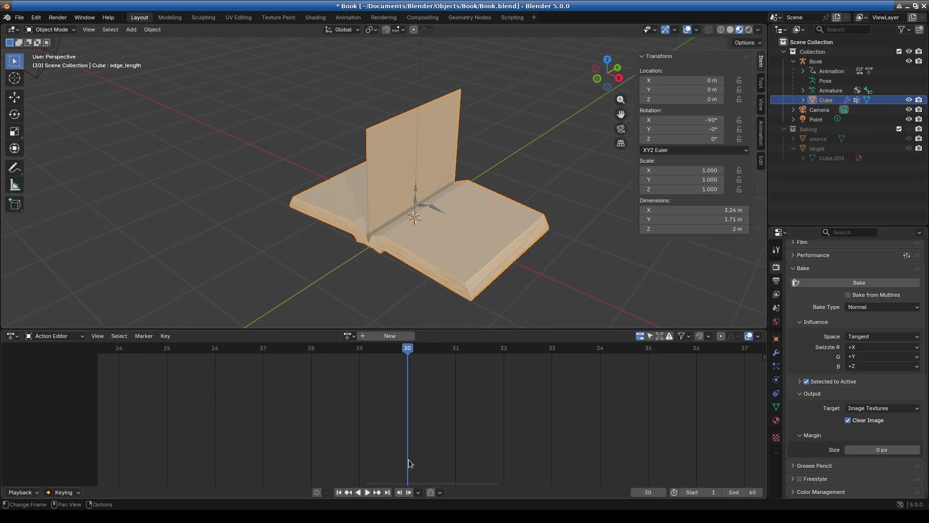
Step: Play the page-turn animation looping over frames 1–60 and orbit to a frontal close-up of the book
key(space)
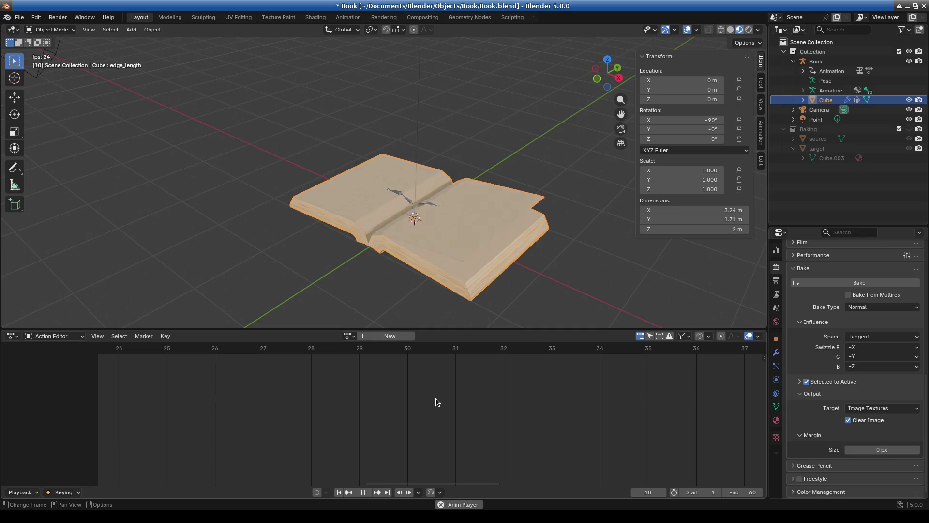
mouse_move(409, 283)
middle_down()
mouse_move(419, 280)
mouse_move(415, 260)
middle_up()
scroll(414, 261, up, 2)
scroll(415, 261, up, 1)
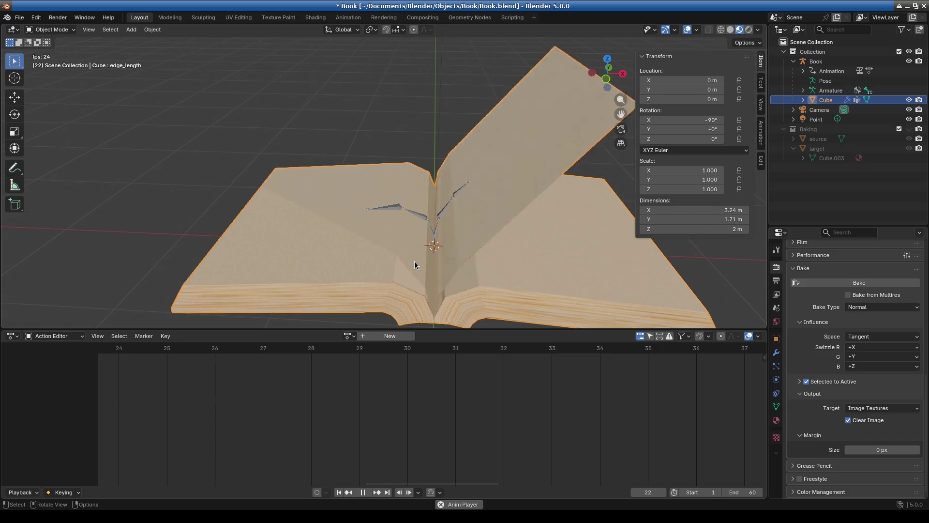
scroll(472, 422, down, 10)
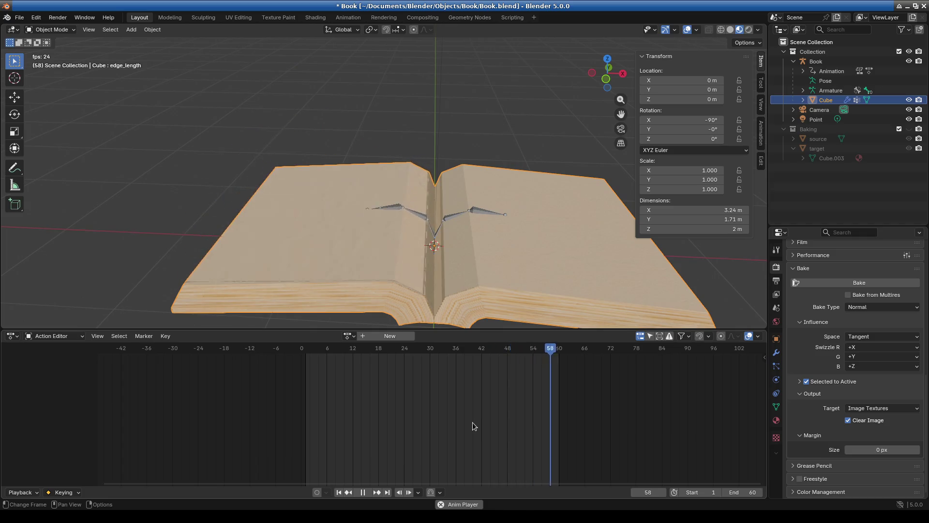
scroll(474, 426, down, 4)
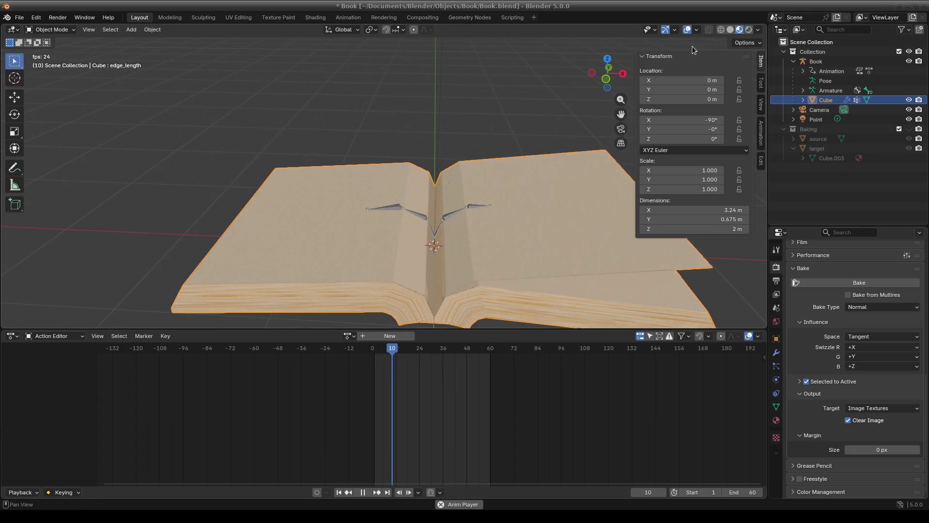
click(696, 30)
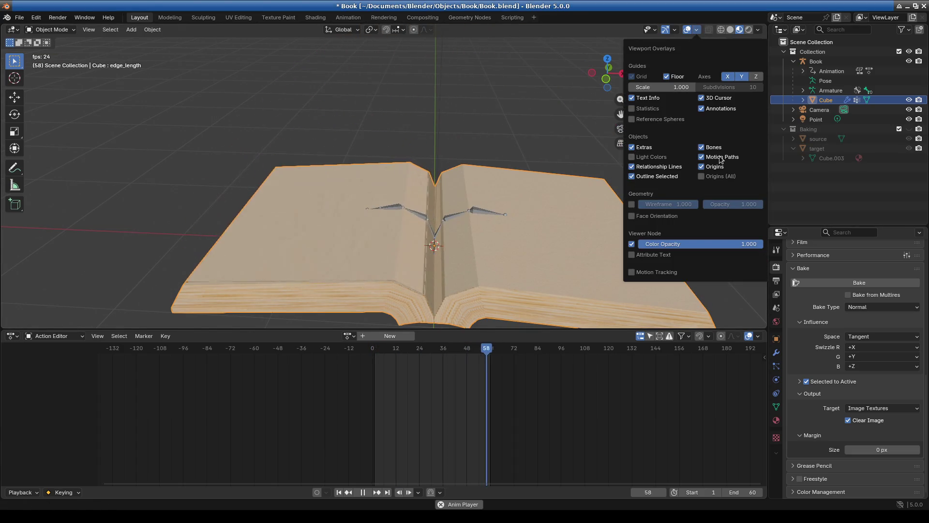
Step: Turn off Bones in the viewport overlays and view the playing book from above
click(702, 147)
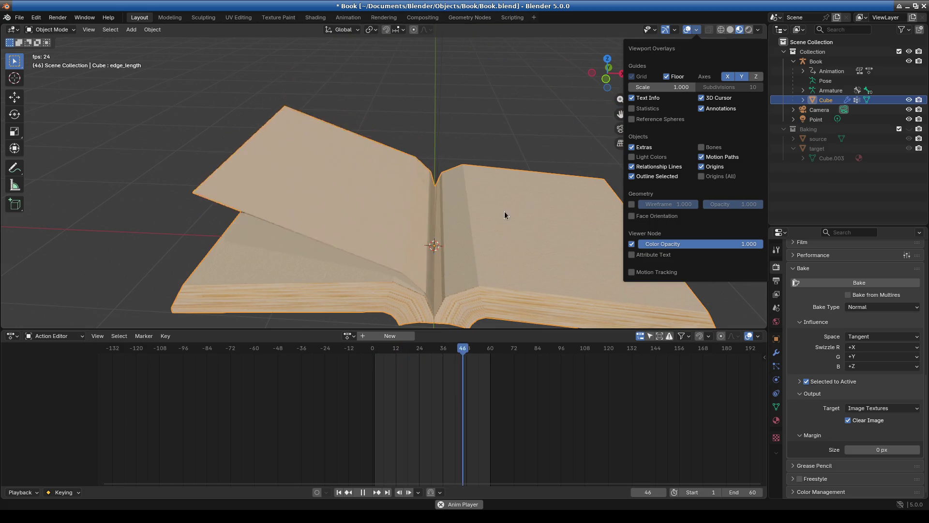
key(n)
mouse_move(504, 127)
middle_down()
mouse_move(530, 235)
mouse_move(467, 228)
mouse_move(499, 232)
mouse_move(506, 263)
mouse_move(415, 236)
mouse_move(491, 185)
mouse_move(536, 204)
mouse_move(521, 223)
middle_up()
scroll(440, 258, up, 5)
mouse_move(456, 243)
middle_down()
mouse_move(445, 172)
mouse_move(300, 213)
mouse_move(235, 157)
middle_up()
scroll(446, 172, down, 5)
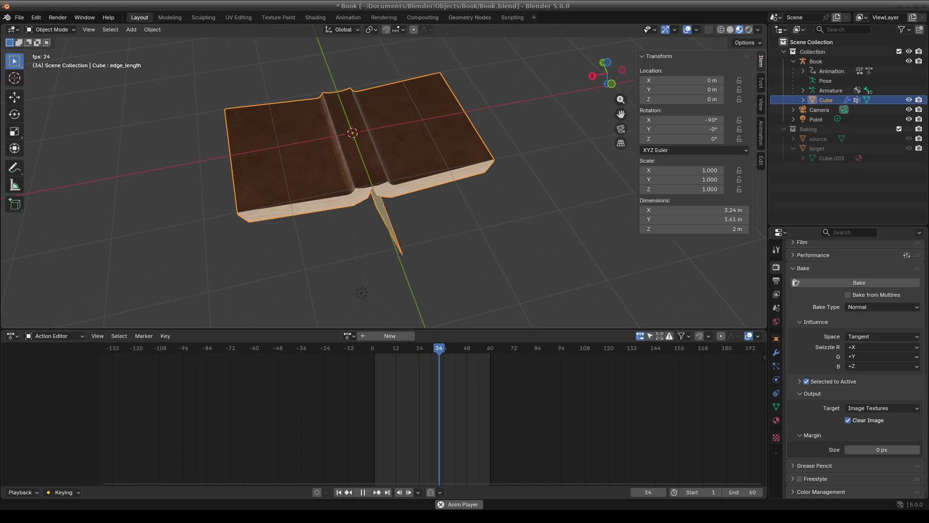
Step: Resize the 3D view and action timeline areas and frame the book from above during playback
mouse_move(484, 203)
middle_down()
mouse_move(384, 164)
mouse_move(512, 148)
mouse_move(506, 205)
mouse_move(443, 170)
mouse_move(449, 114)
mouse_move(484, 213)
middle_up()
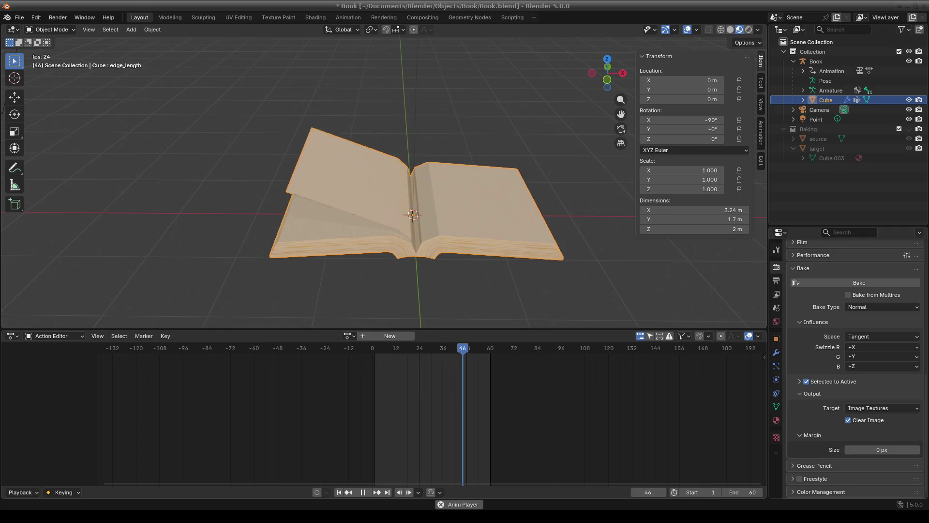
drag(501, 329, 501, 408)
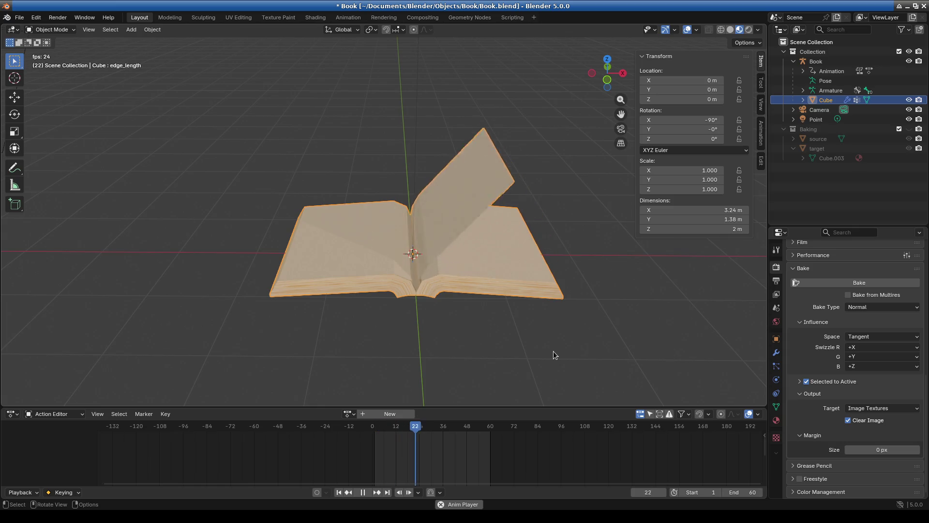
scroll(439, 320, up, 5)
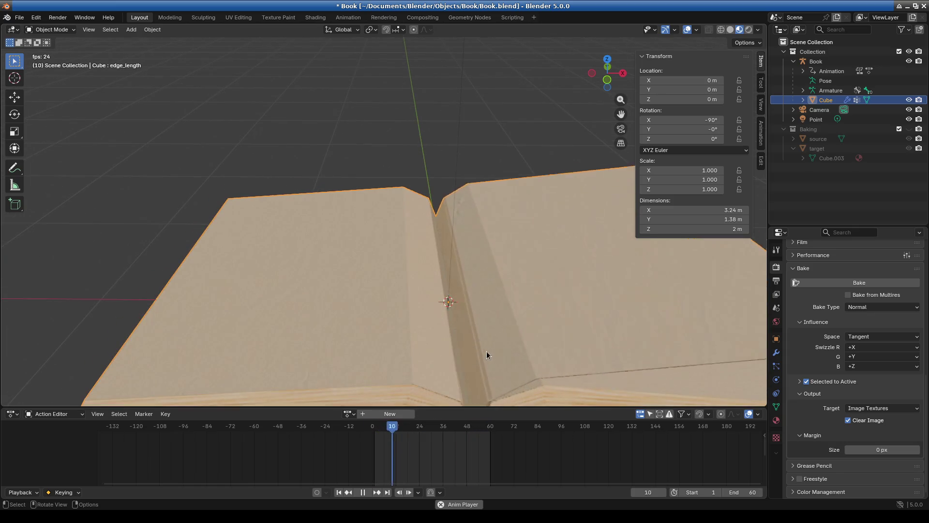
mouse_move(468, 345)
middle_down()
mouse_move(472, 253)
mouse_move(492, 240)
mouse_move(473, 205)
mouse_move(465, 282)
mouse_move(475, 274)
mouse_move(472, 291)
mouse_move(498, 272)
middle_up()
scroll(476, 254, up, 2)
scroll(475, 254, down, 2)
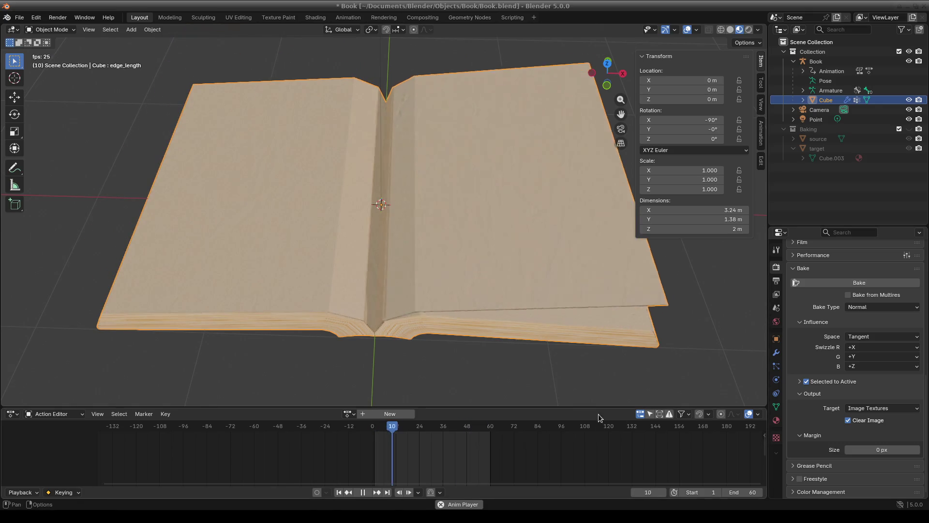
drag(681, 406, 678, 323)
scroll(548, 278, down, 5)
drag(501, 323, 501, 376)
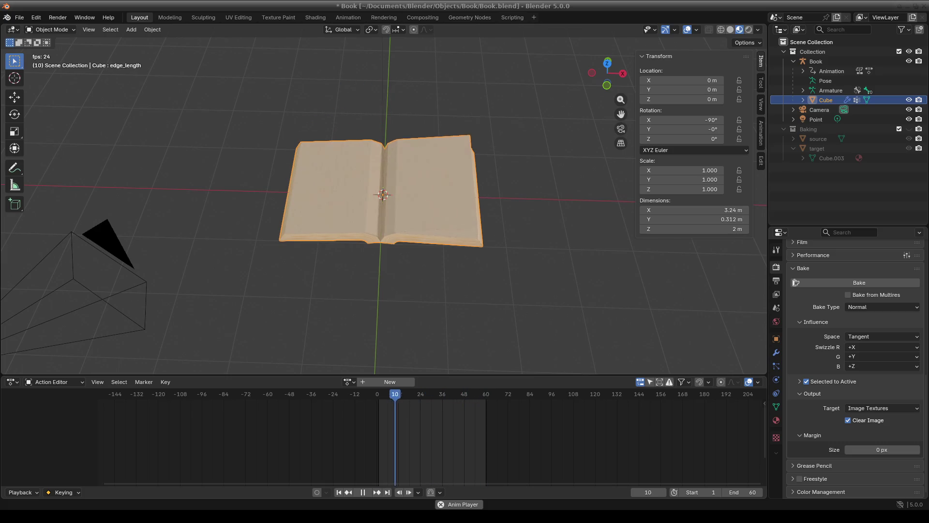
Step: Orbit around the book at low, side and top angles to watch the page turn
mouse_move(397, 219)
middle_down()
mouse_move(449, 200)
mouse_move(374, 216)
mouse_move(454, 222)
middle_up()
scroll(411, 214, up, 5)
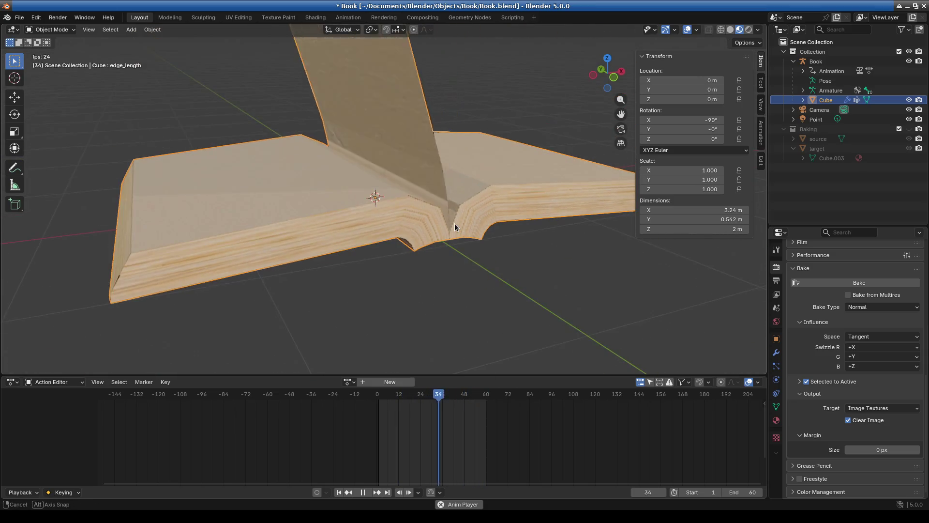
scroll(292, 255, down, 3)
mouse_move(327, 247)
middle_down()
mouse_move(461, 265)
mouse_move(484, 257)
middle_up()
scroll(451, 256, up, 5)
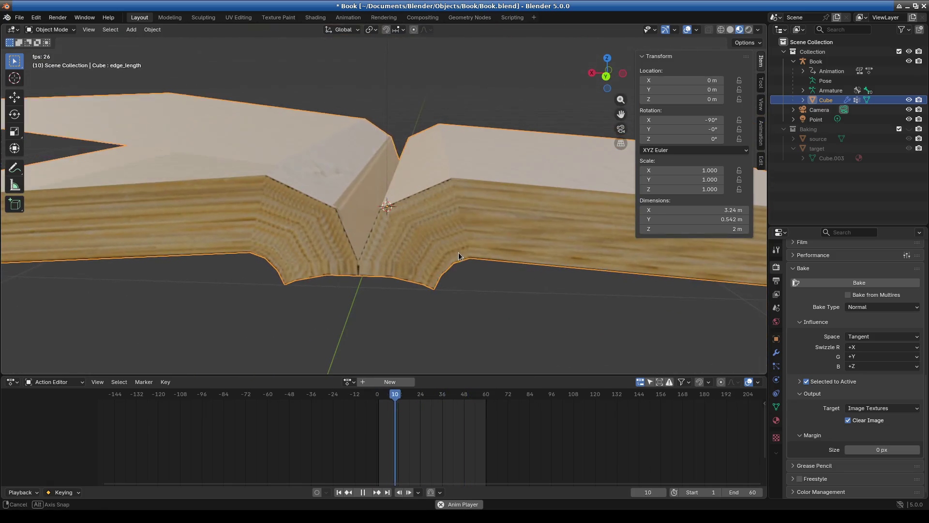
scroll(440, 256, up, 3)
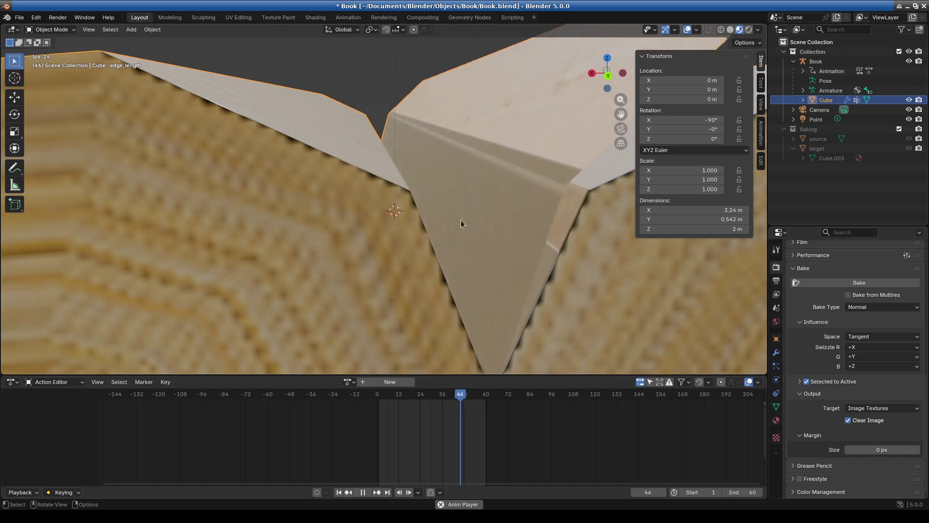
scroll(498, 178, down, 8)
middle_drag(499, 179, 423, 281)
scroll(423, 281, up, 6)
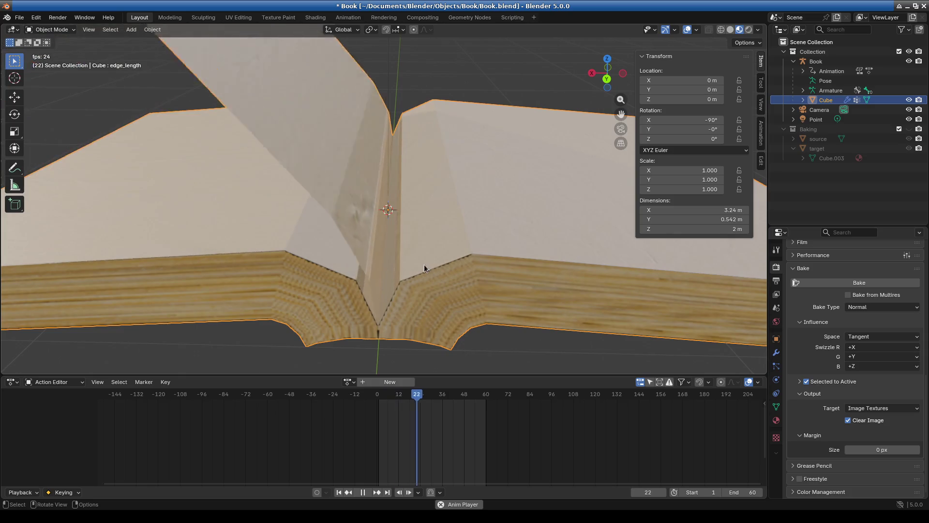
scroll(424, 259, down, 6)
mouse_move(424, 254)
middle_down()
mouse_move(436, 289)
mouse_move(429, 312)
middle_up()
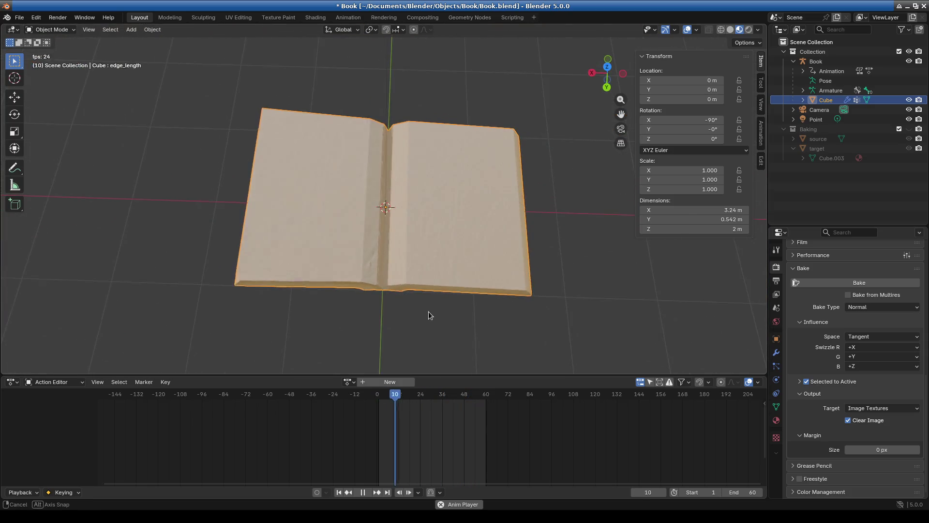
scroll(385, 218, up, 5)
middle_drag(386, 222, 422, 269)
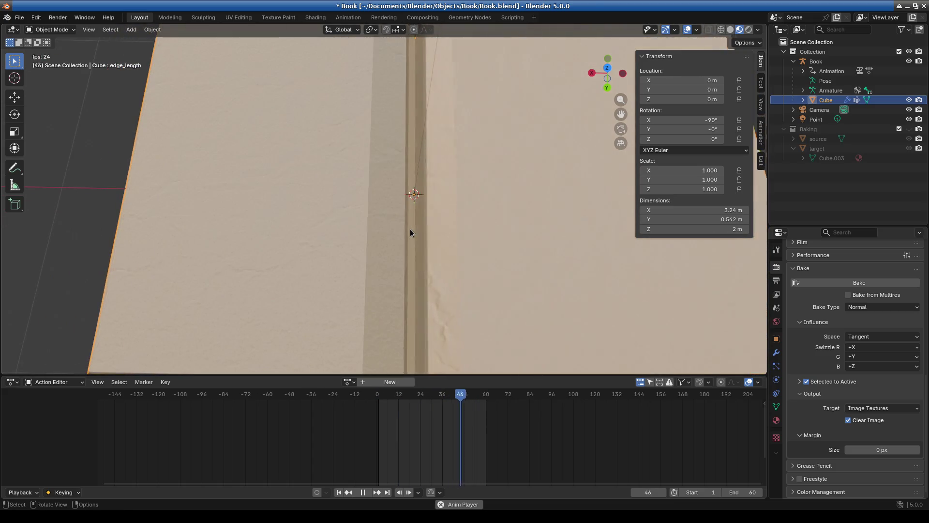
scroll(410, 230, down, 6)
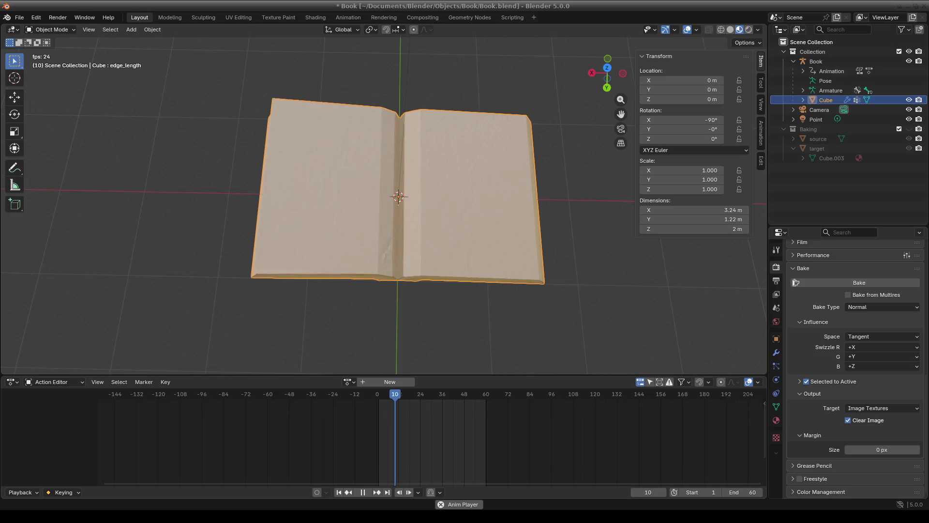
Step: Save the blend file and settle on a raised three-quarter view of the book
mouse_move(732, 249)
middle_down()
mouse_move(382, 268)
mouse_move(402, 248)
mouse_move(403, 228)
mouse_move(557, 262)
mouse_move(561, 254)
mouse_move(529, 271)
mouse_move(327, 259)
mouse_move(365, 280)
middle_up()
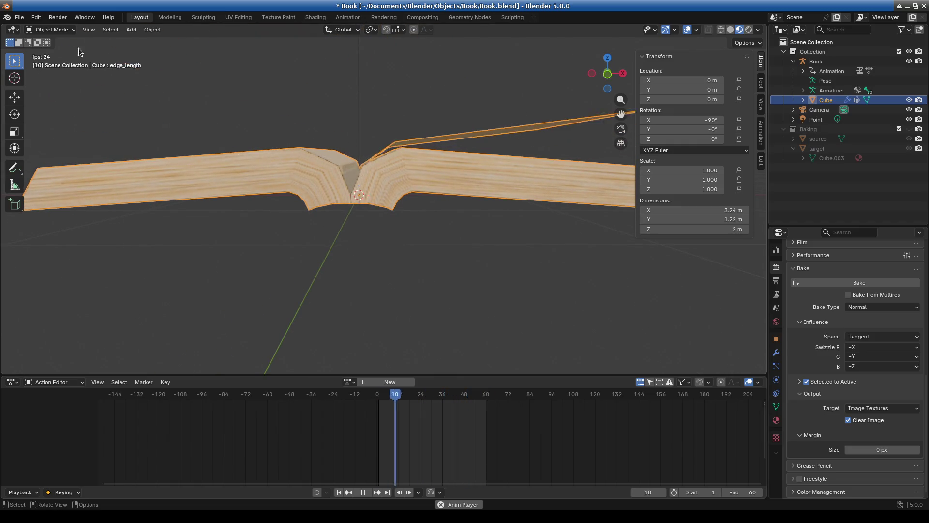
key(ctrl+s)
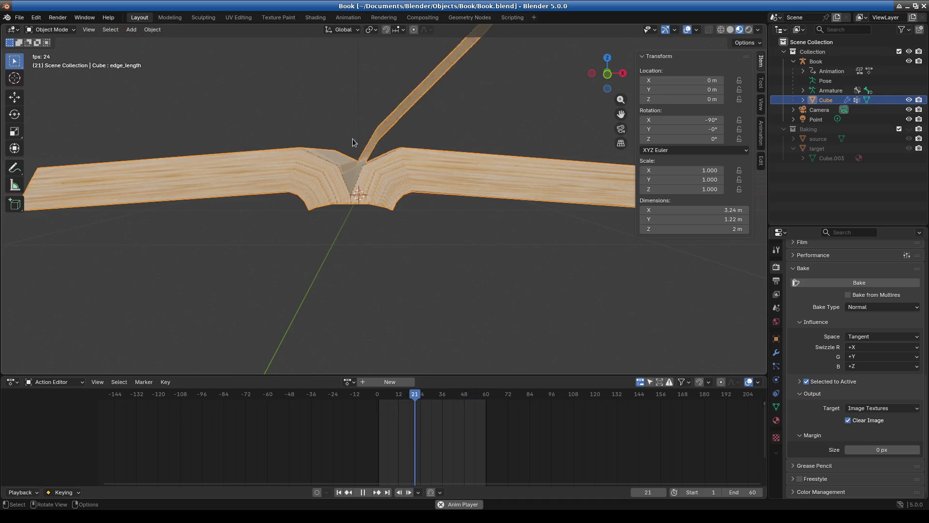
mouse_move(464, 201)
middle_down()
mouse_move(290, 198)
mouse_move(421, 264)
mouse_move(412, 303)
mouse_move(370, 292)
mouse_move(351, 257)
middle_up()
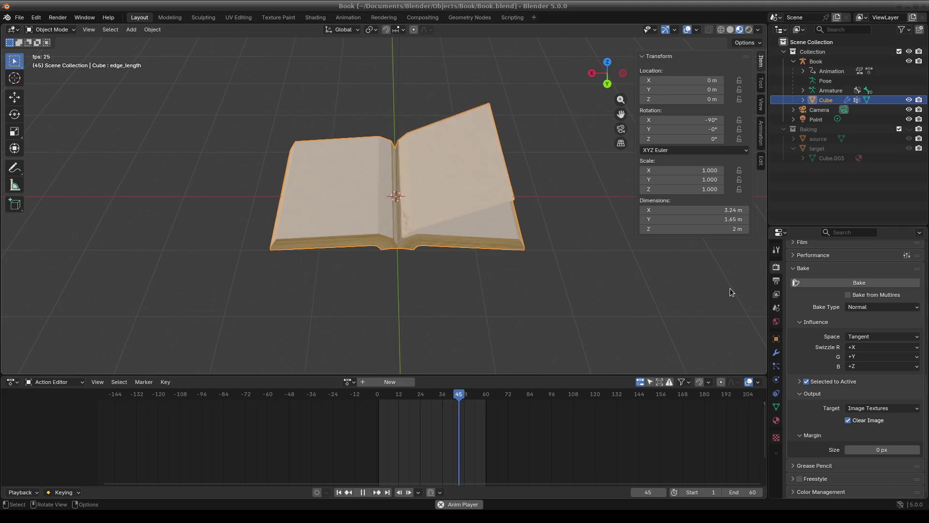
scroll(556, 295, down, 2)
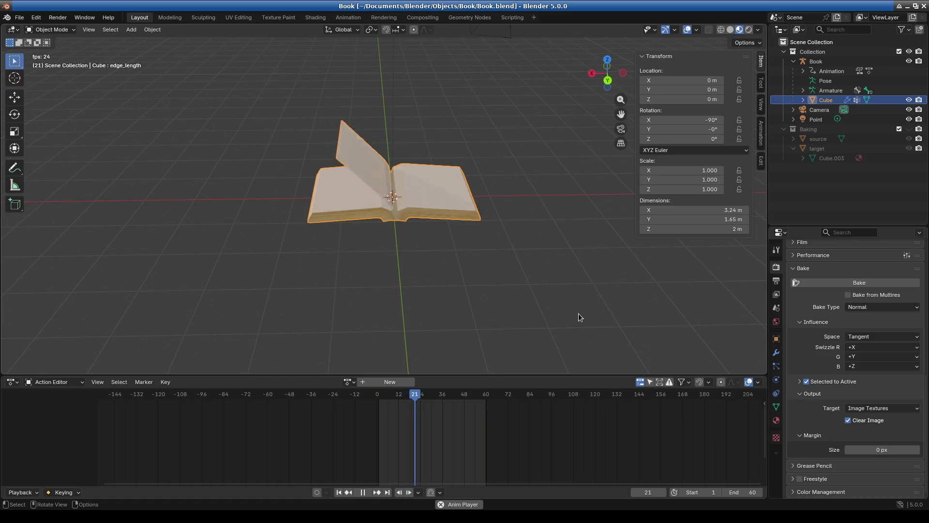
Step: Save Book.blend and its three modified images when prompted by File > Open
click(18, 18)
click(43, 39)
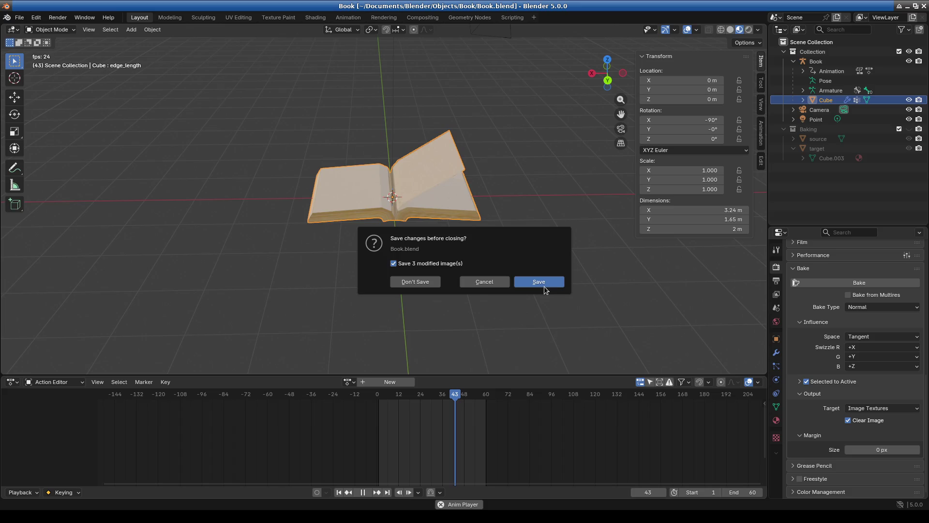
click(544, 286)
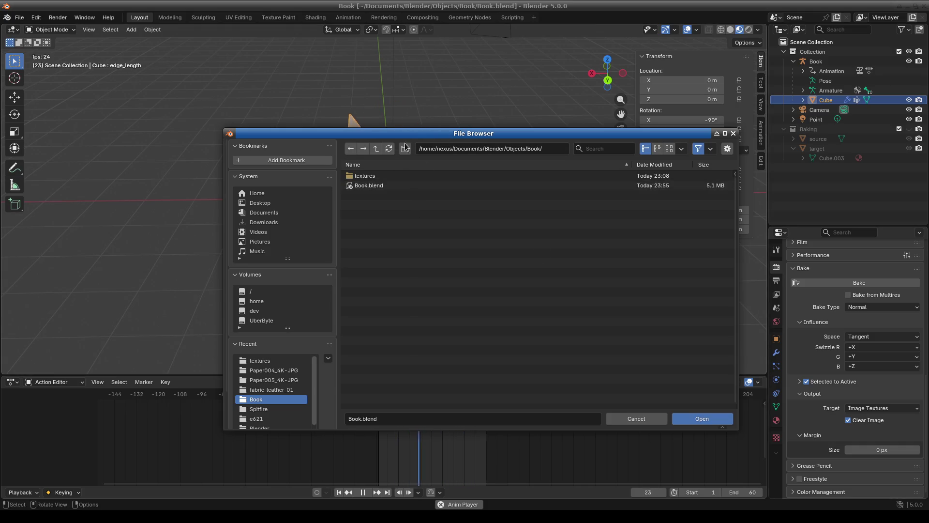
Step: Cancel the file browser without opening another file and orbit back to the animated book
click(420, 167)
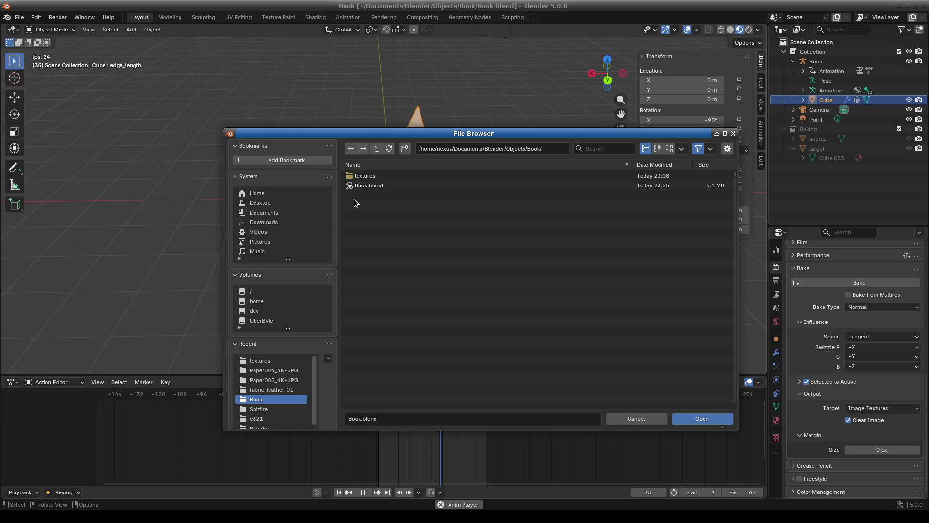
click(379, 189)
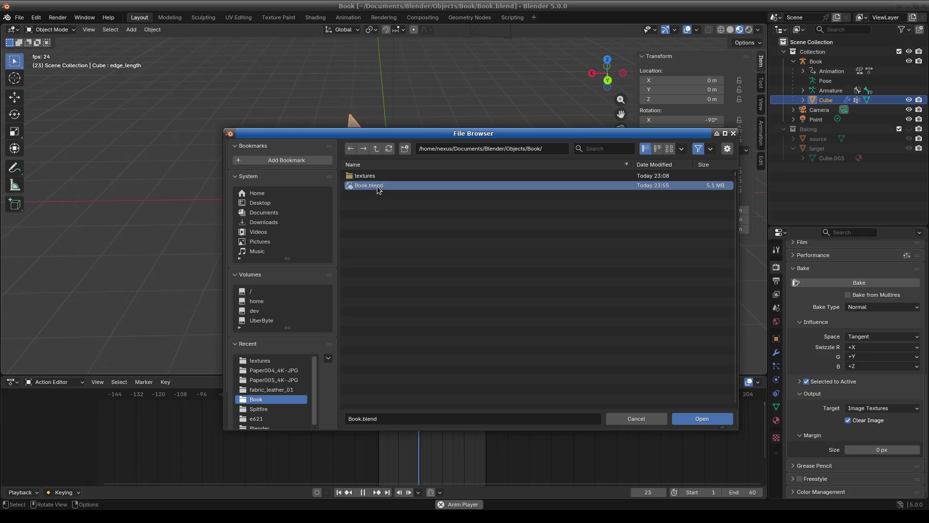
mouse_move(379, 189)
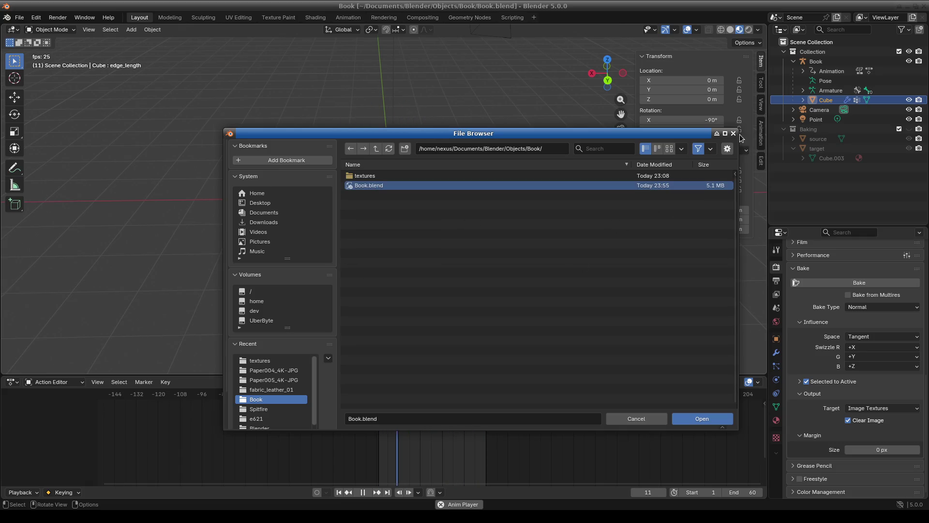
click(733, 133)
middle_drag(415, 260, 459, 279)
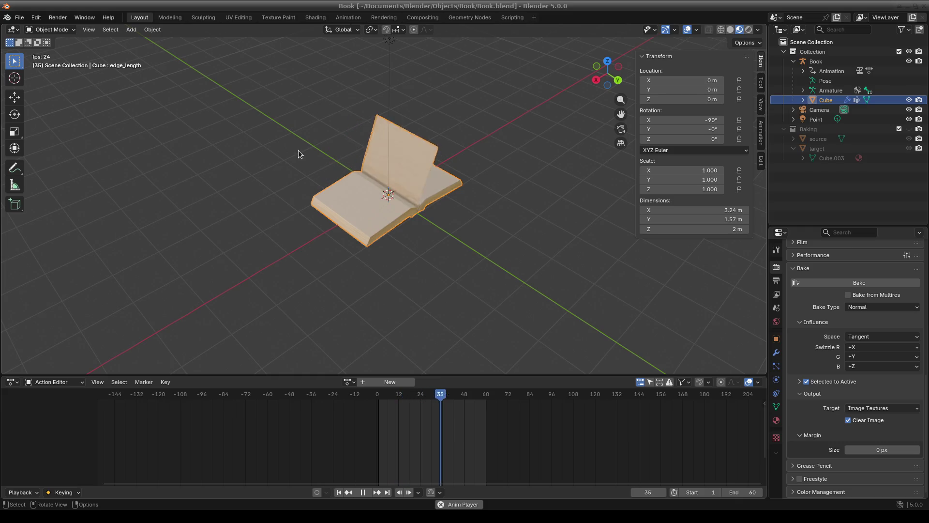
click(20, 19)
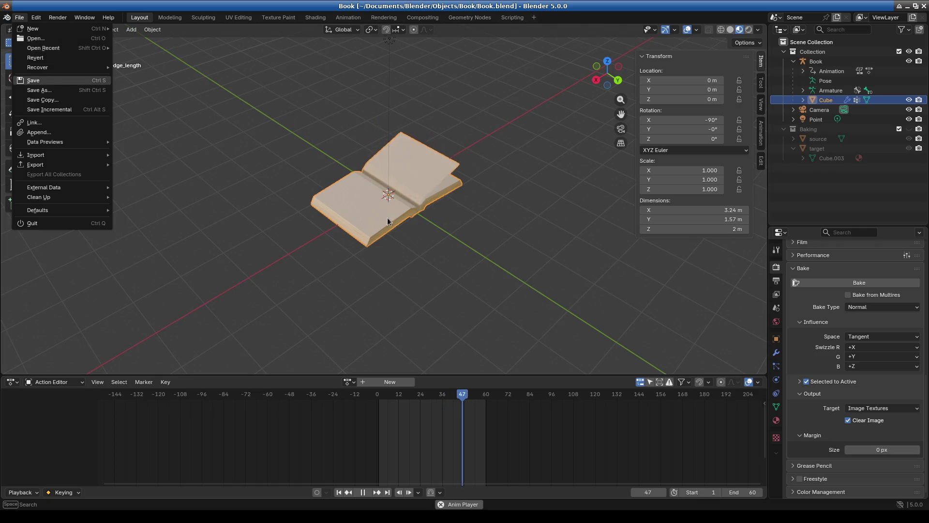
click(428, 233)
mouse_move(393, 269)
middle_down()
mouse_move(449, 225)
mouse_move(471, 225)
mouse_move(310, 249)
mouse_move(458, 277)
mouse_move(479, 263)
middle_up()
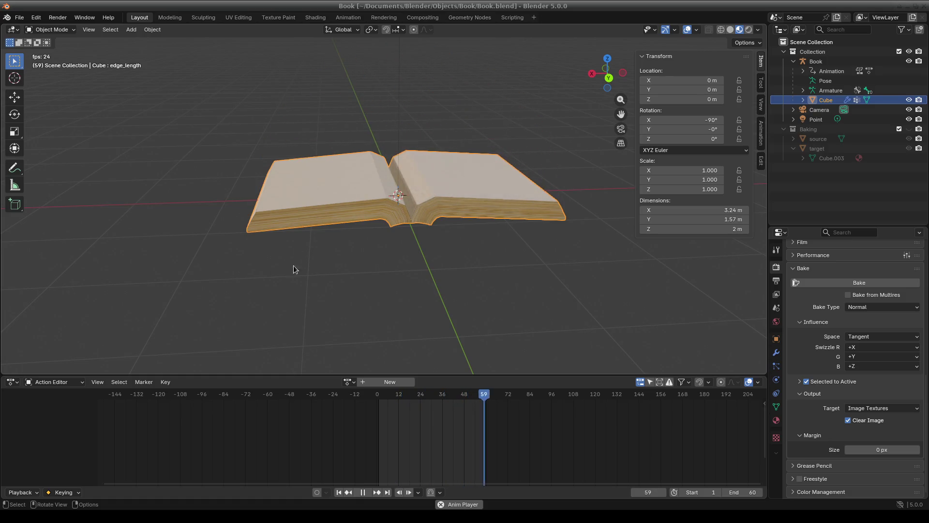
scroll(404, 241, up, 3)
middle_drag(404, 241, 351, 261)
click(20, 17)
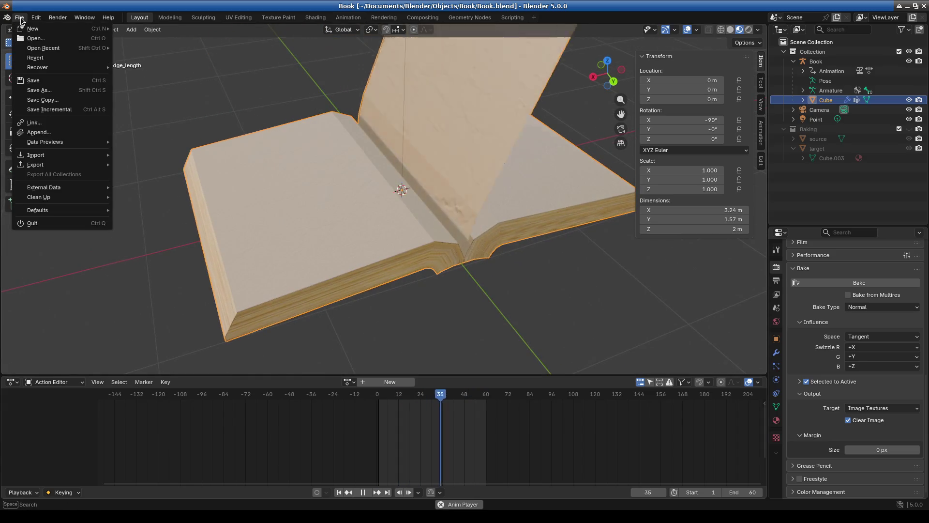
mouse_move(47, 45)
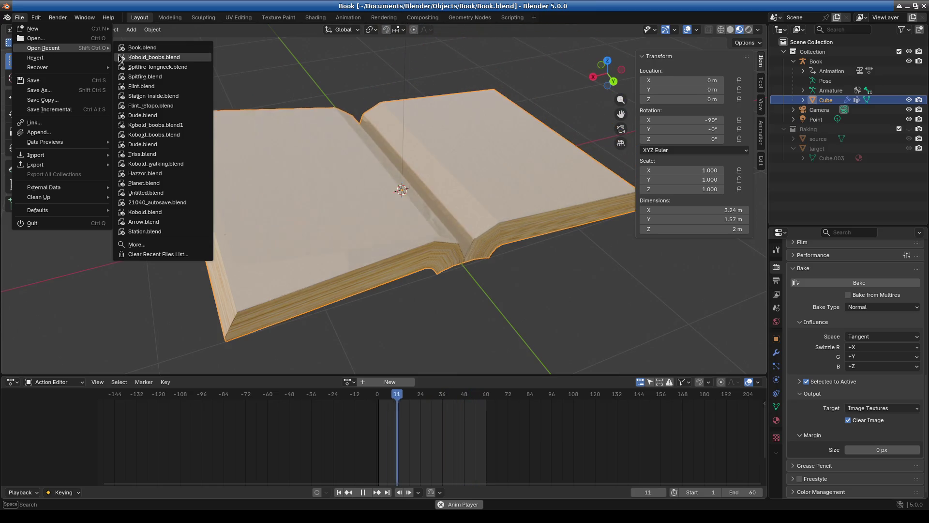
mouse_move(121, 58)
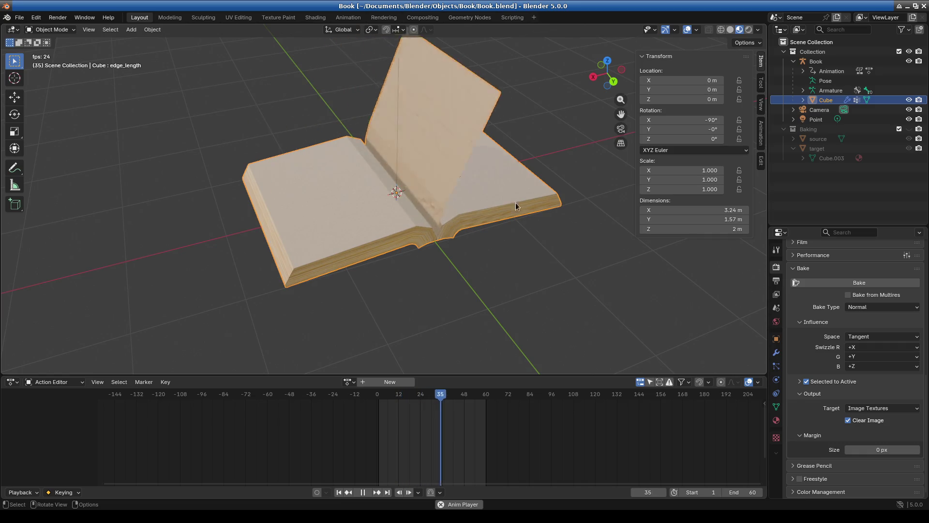
click(761, 30)
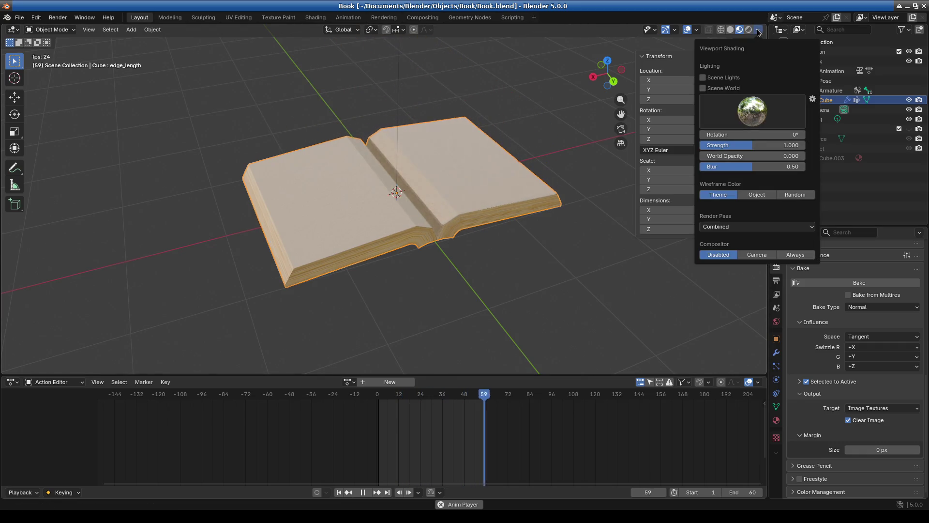
Step: Inspect the overlay, gizmo, object visibility, shading and transform affect-only popovers
click(697, 30)
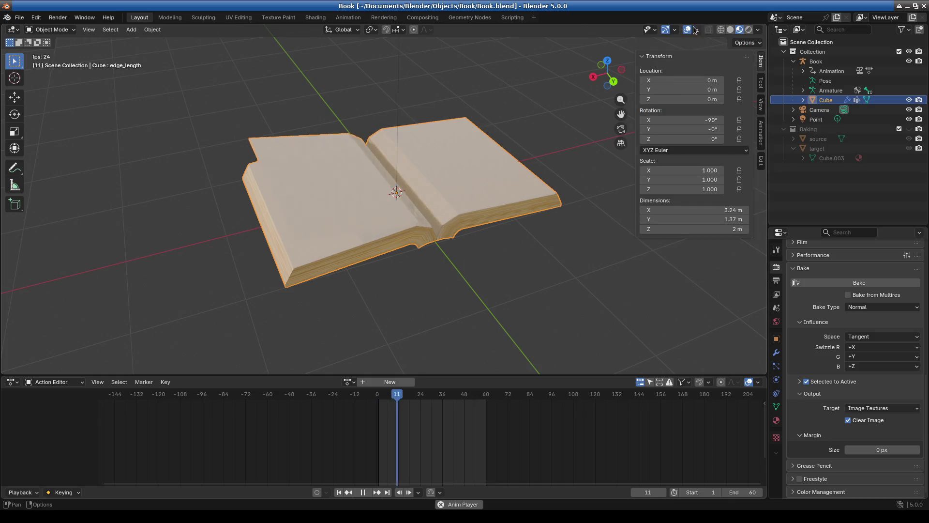
click(676, 30)
click(655, 30)
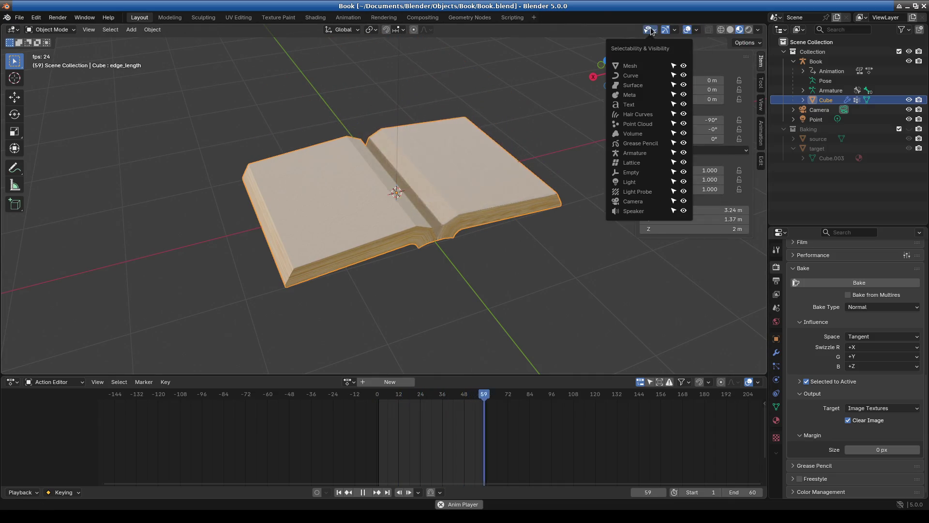
click(758, 30)
click(748, 42)
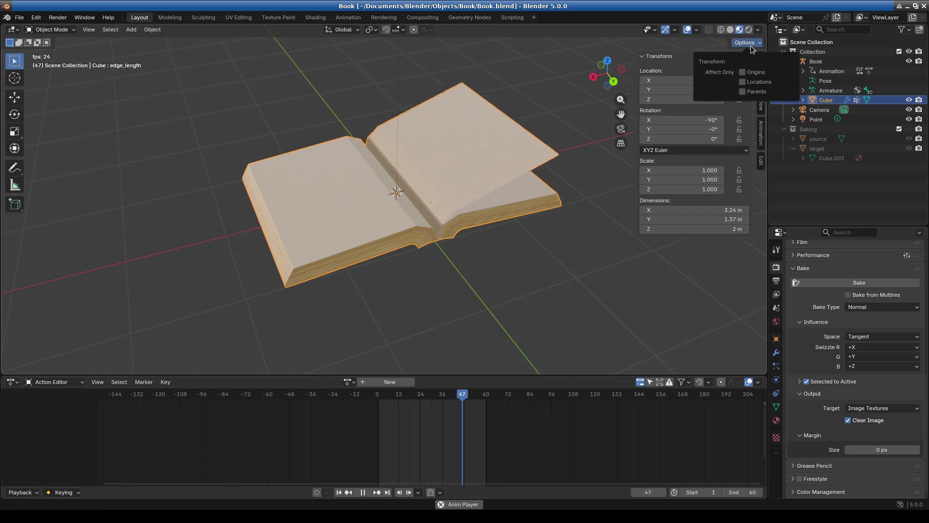
Step: Cycle the sidebar tabs (Tool, View, Item, Bsurfaces) and finish on the Animation tab's Global Transform panel
click(761, 84)
click(761, 104)
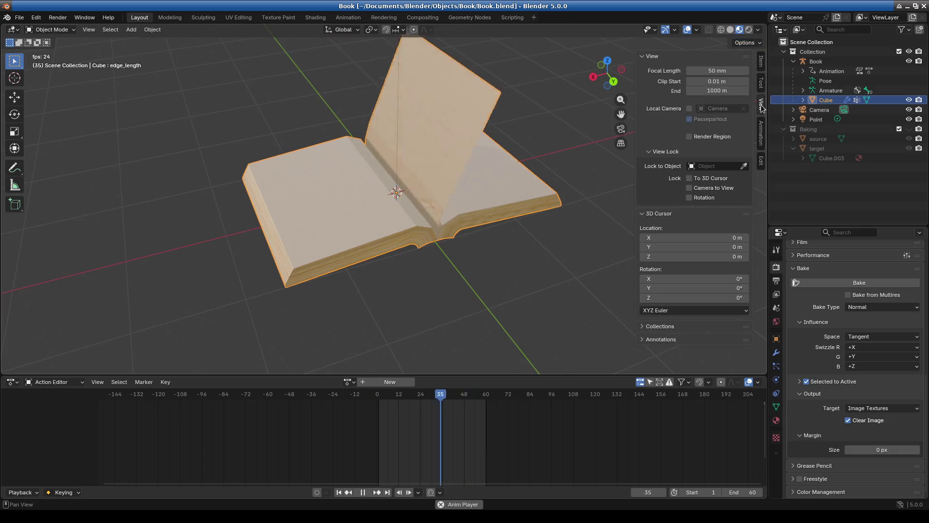
click(761, 133)
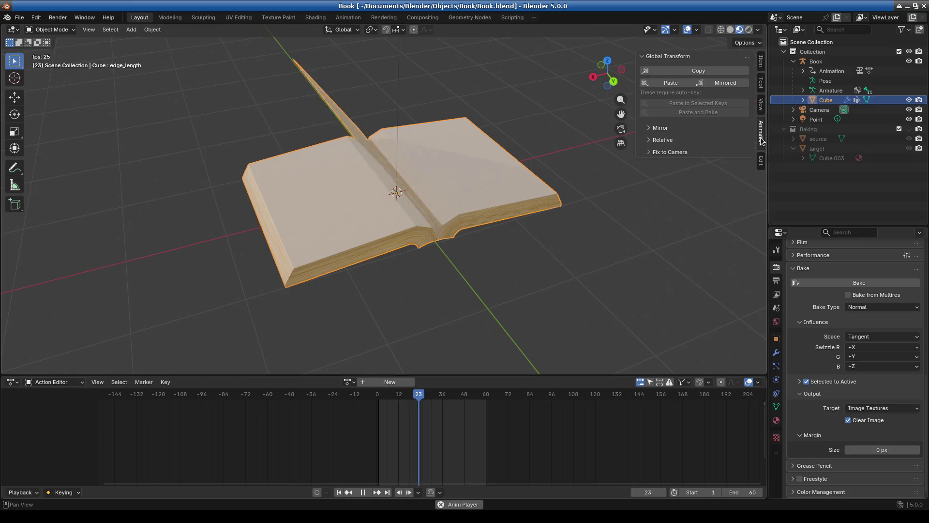
click(761, 82)
click(761, 68)
click(761, 68)
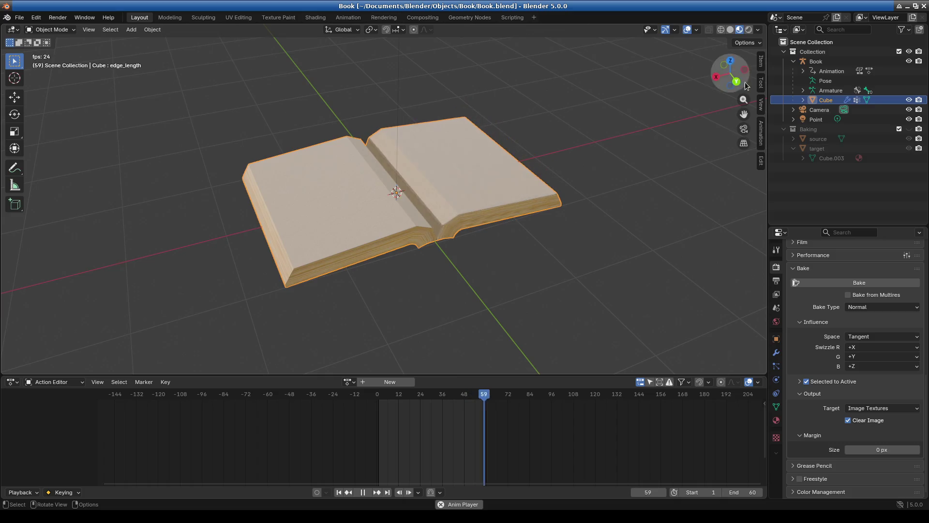
click(762, 131)
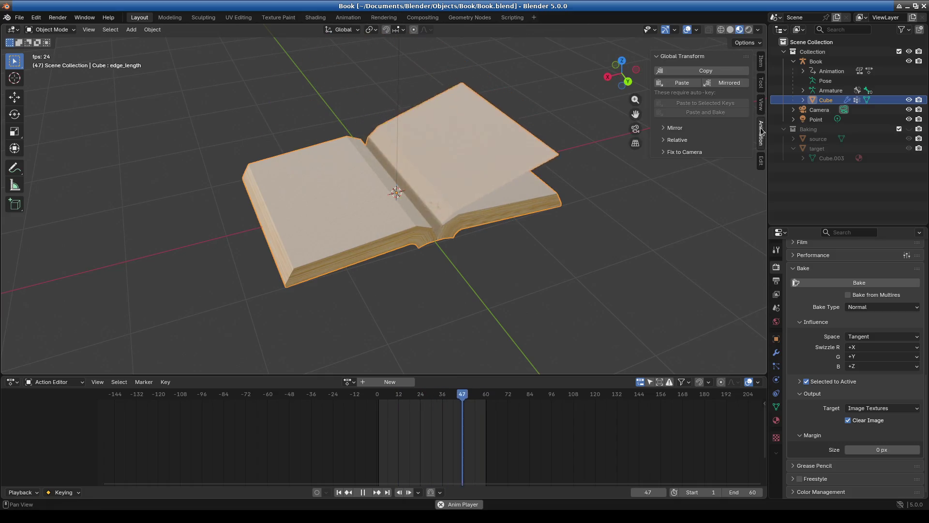
click(762, 159)
click(762, 136)
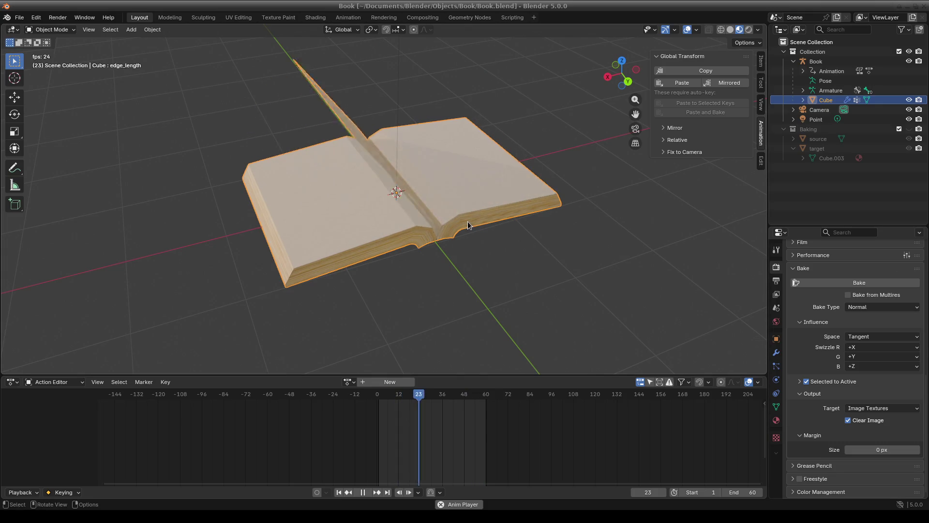
Step: Stop the page-turn playback and rewind the animation to frame 0
mouse_move(478, 270)
middle_down()
mouse_move(417, 249)
mouse_move(429, 230)
mouse_move(446, 226)
mouse_move(438, 232)
middle_up()
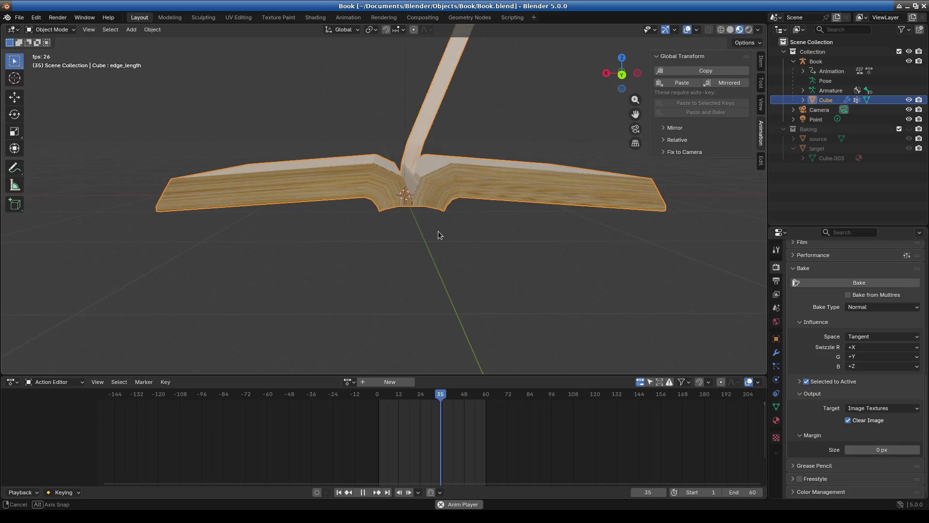
click(44, 30)
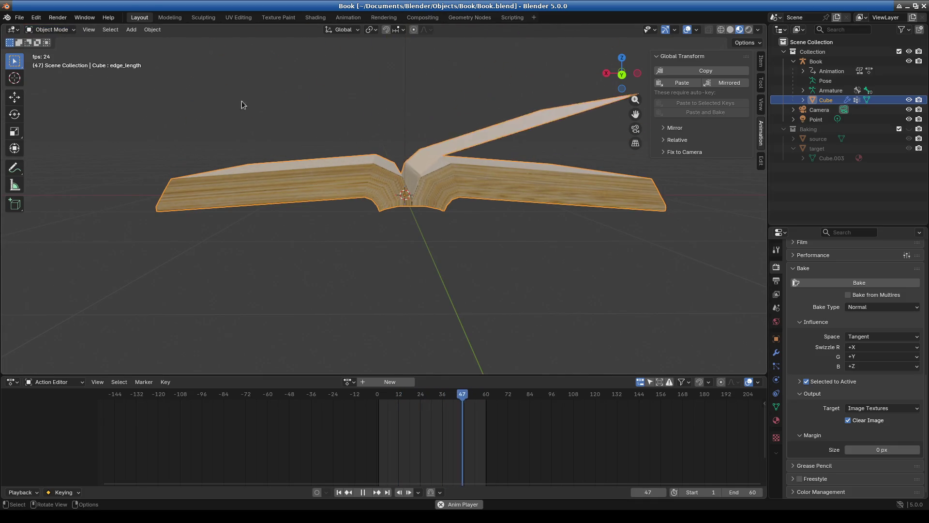
click(363, 492)
scroll(483, 196, up, 1)
drag(458, 398, 306, 396)
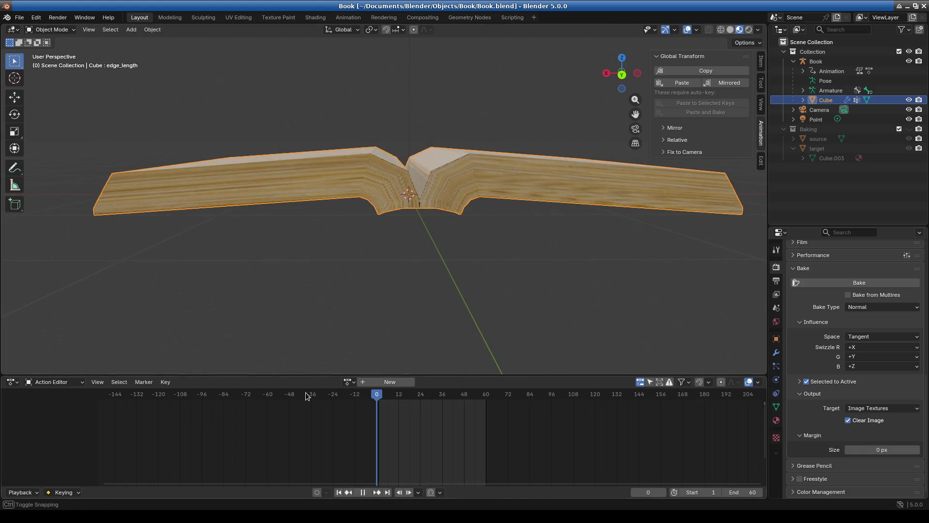
Step: Copy the Book rig with its Cube mesh via Select Hierarchy and save Book.blend
key(k)
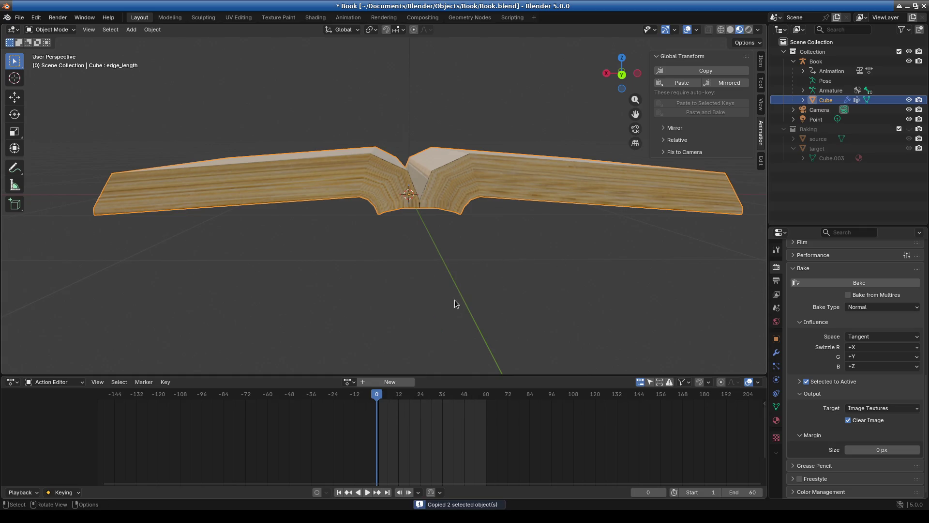
click(821, 60)
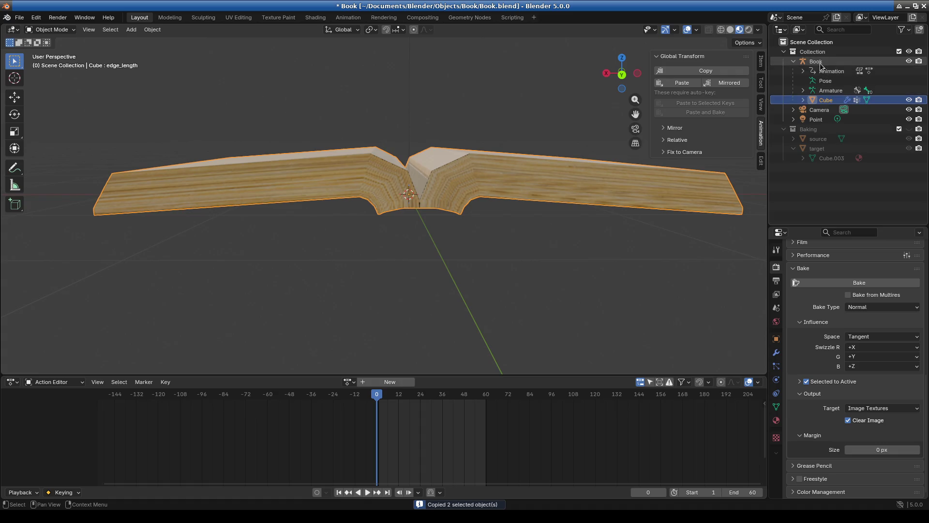
right_click(817, 63)
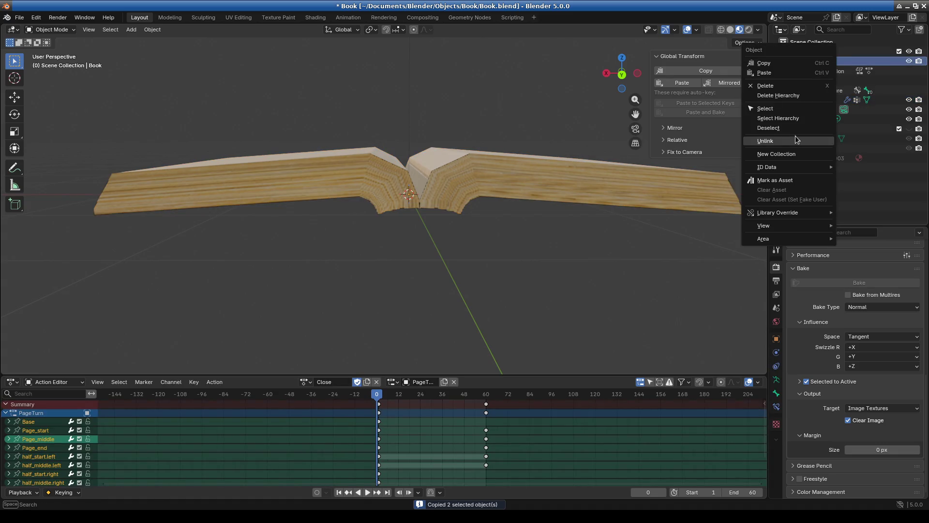
click(779, 120)
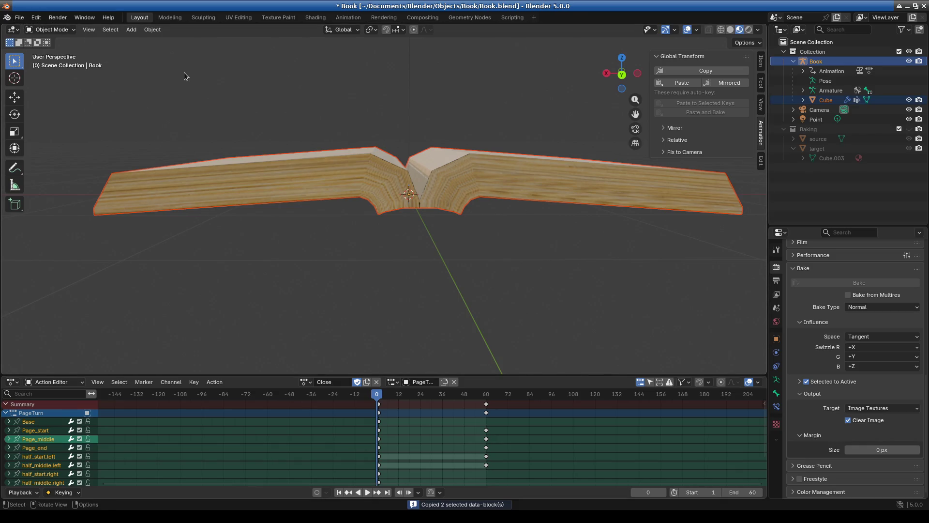
click(17, 18)
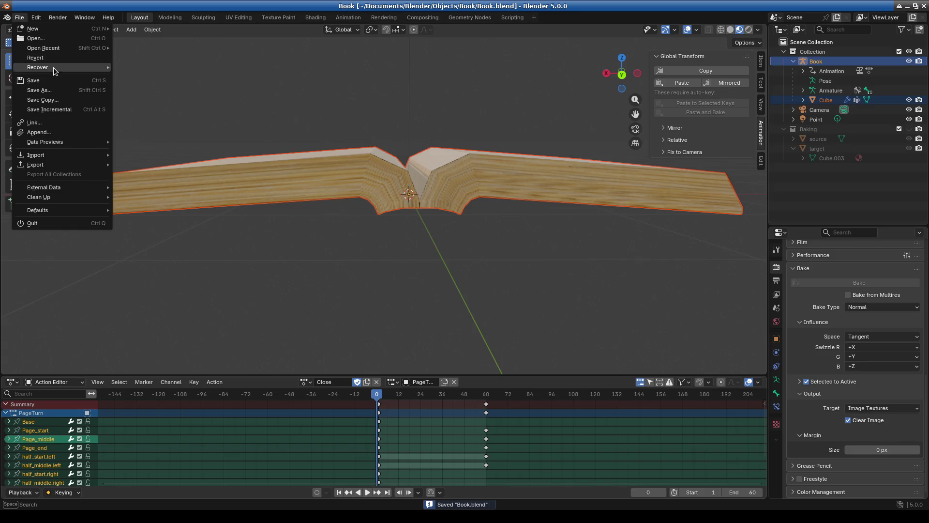